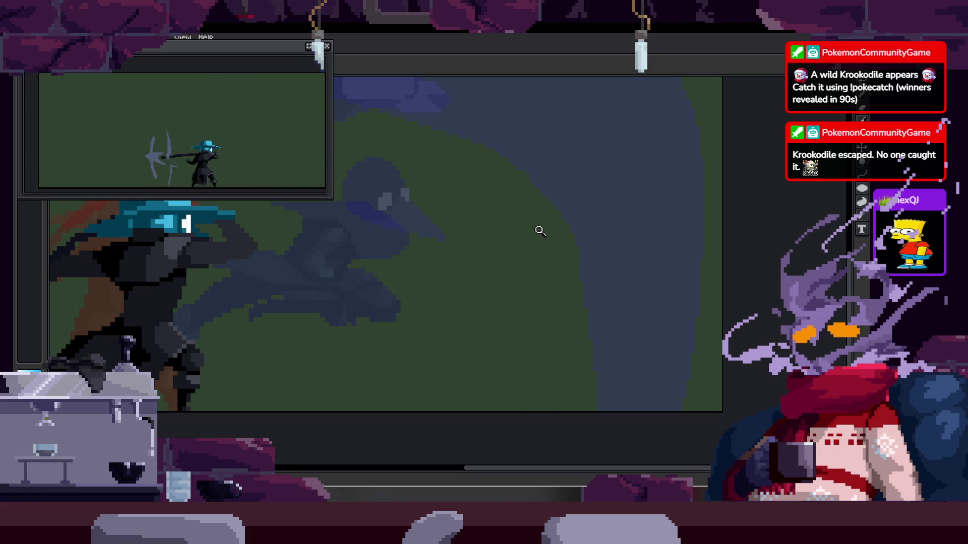
Zoom in on the face and paint the right eye's column light cyan to narrow it
click(459, 244)
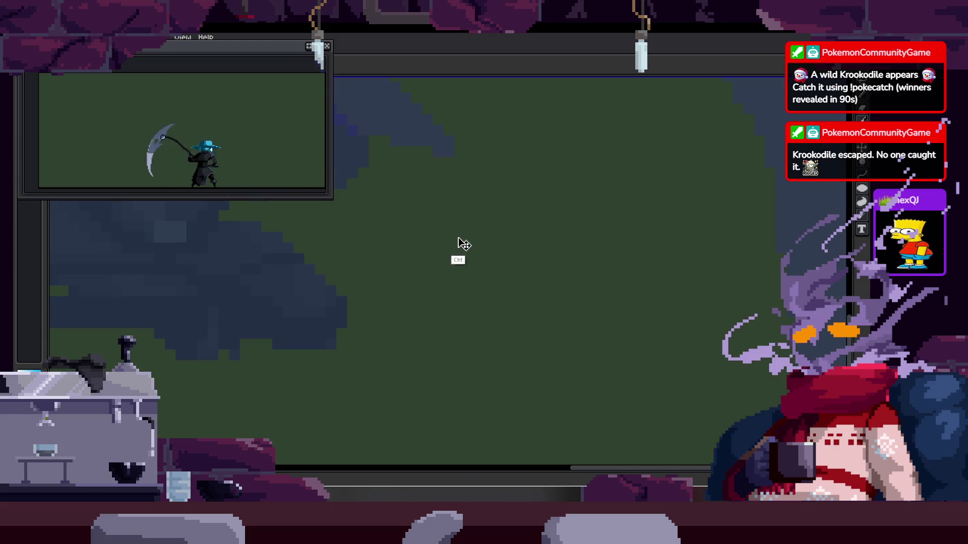
right_click(511, 238)
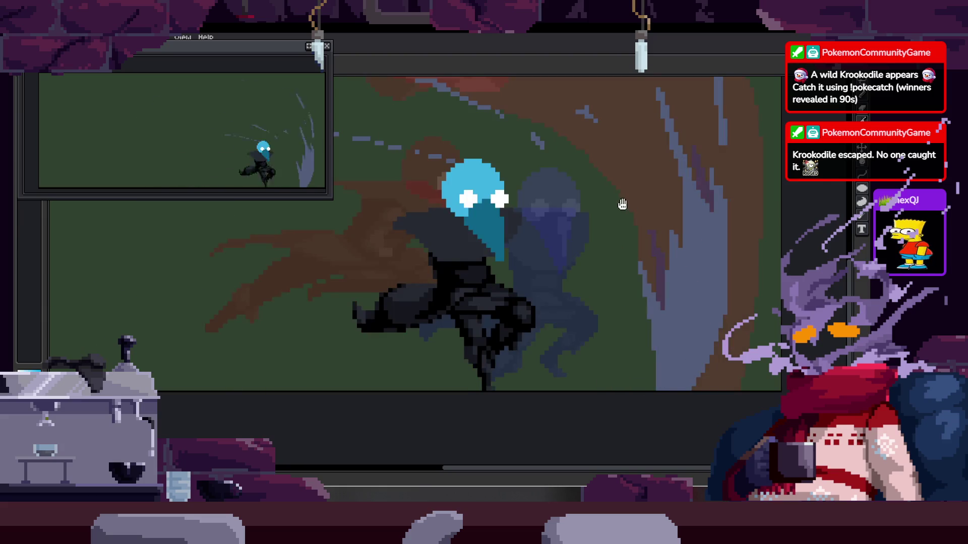
drag(629, 205, 604, 211)
scroll(543, 223, up, 2)
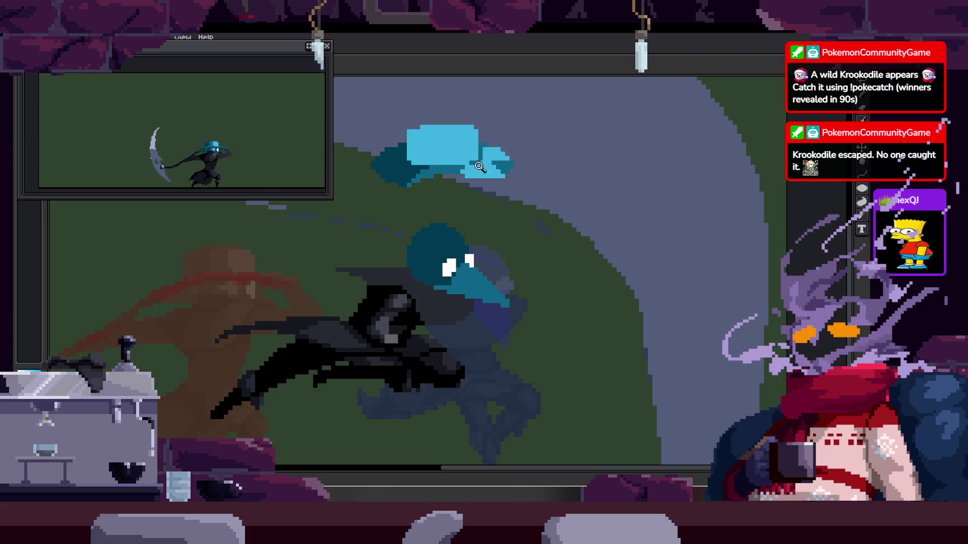
scroll(541, 277, up, 3)
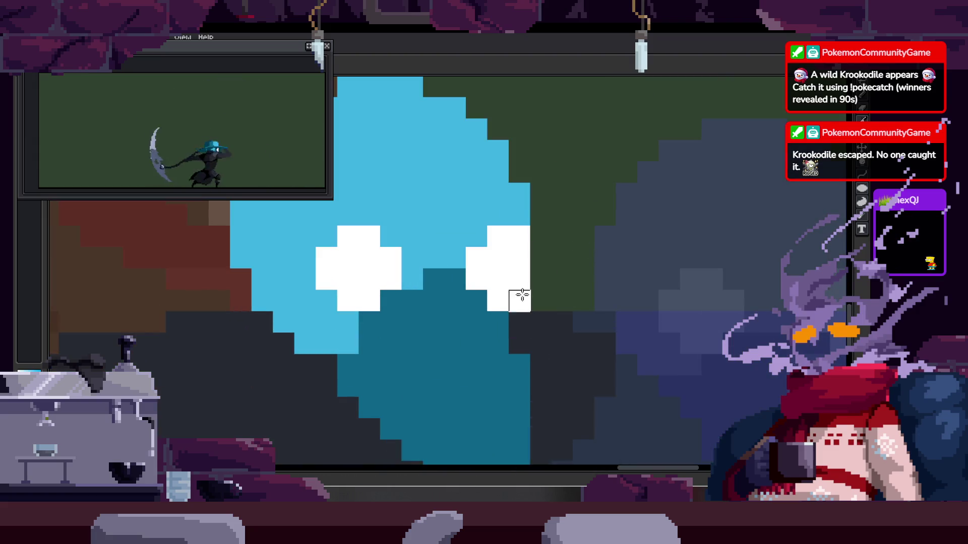
scroll(530, 283, down, 3)
scroll(568, 250, up, 4)
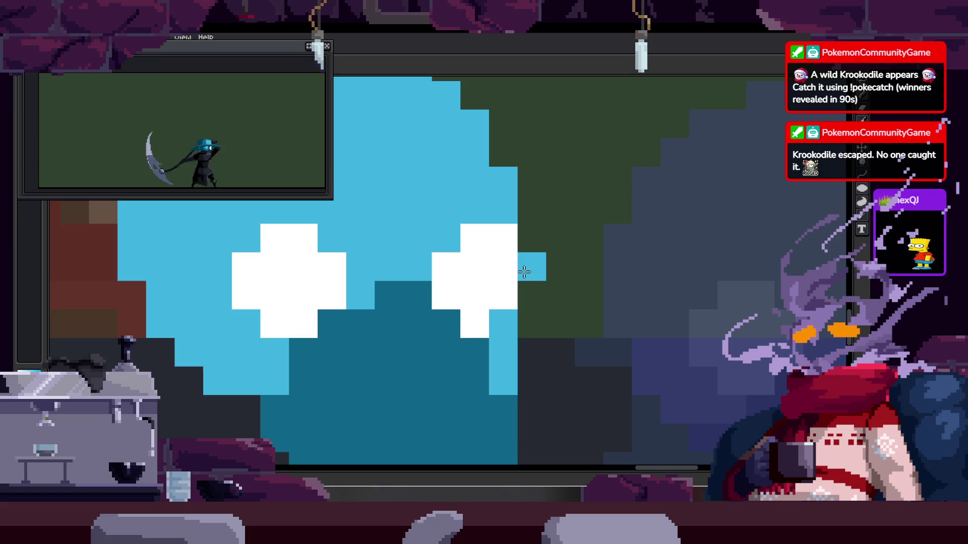
click(537, 287)
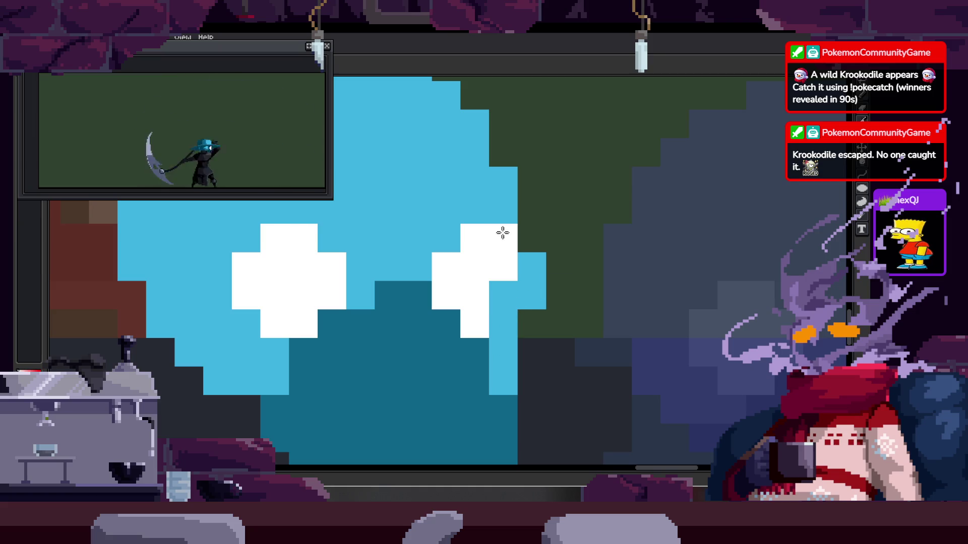
drag(503, 232, 529, 267)
Undo that edit and repaint the eye column below the right eye white
key(ctrl+z)
alt+click(472, 282)
click(501, 238)
drag(500, 237, 501, 295)
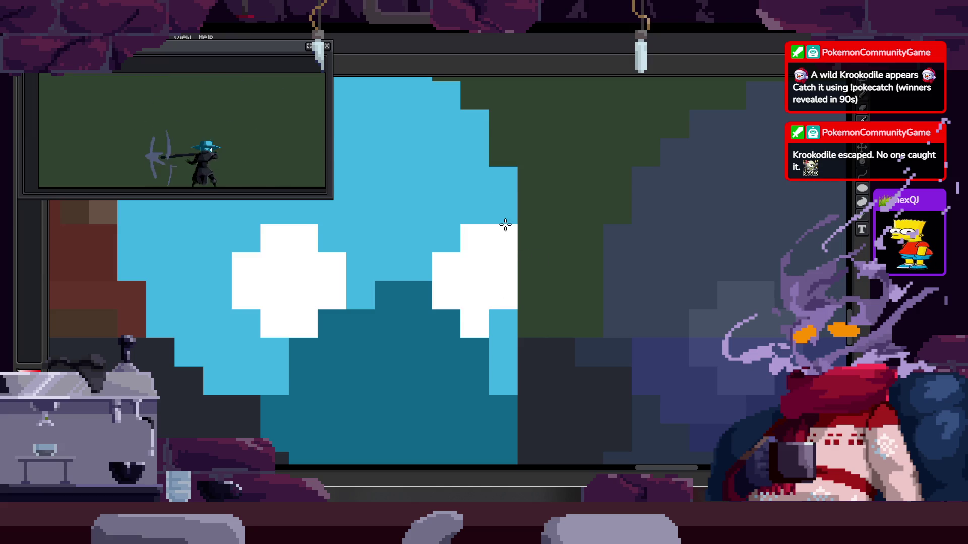
Save the sprite with Ctrl+S
scroll(496, 251, down, 3)
scroll(605, 203, up, 3)
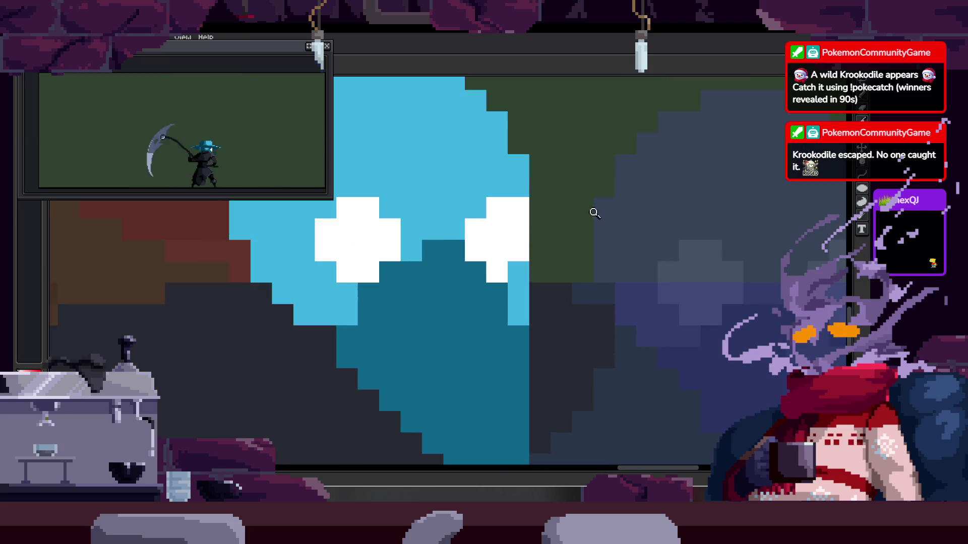
scroll(555, 222, down, 2)
scroll(539, 242, up, 1)
scroll(529, 267, down, 2)
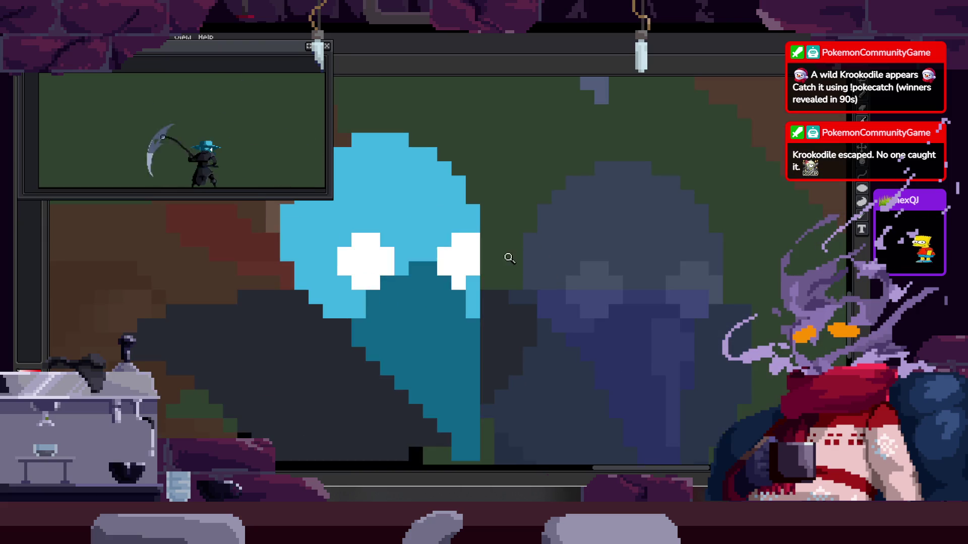
scroll(509, 252, up, 3)
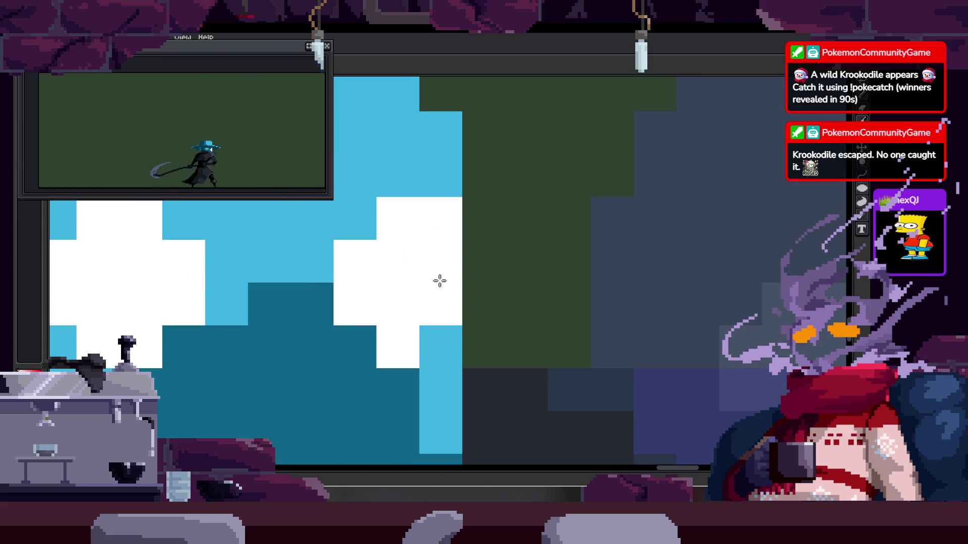
scroll(484, 270, down, 1)
scroll(509, 265, down, 1)
key(ctrl+s)
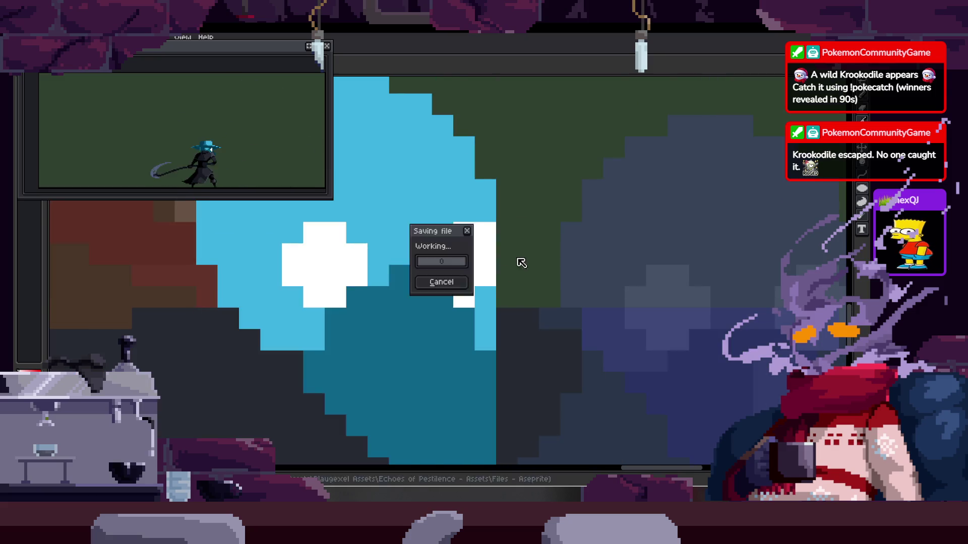
Repaint right-eye cells sky blue, leaving a white cell for the thin slit
scroll(509, 240, up, 1)
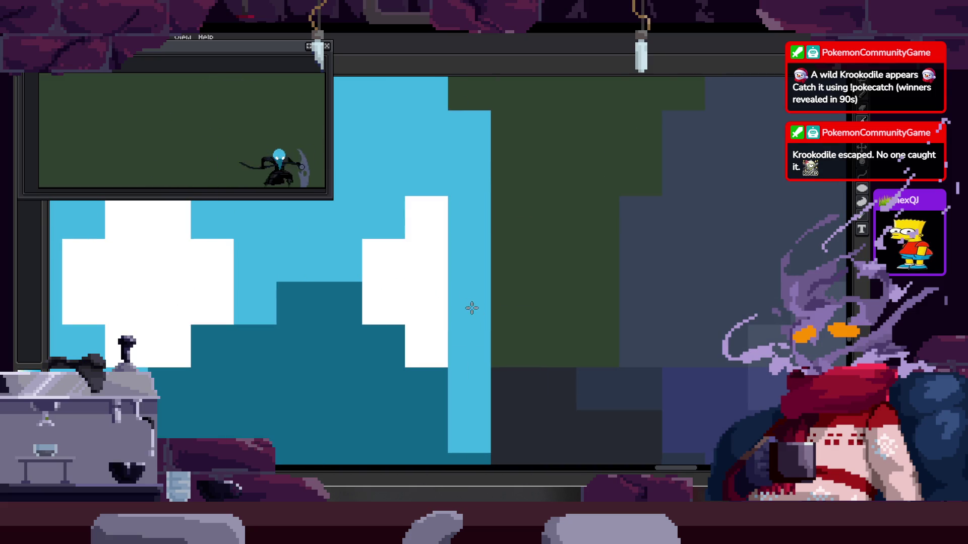
scroll(536, 238, down, 1)
scroll(487, 249, up, 1)
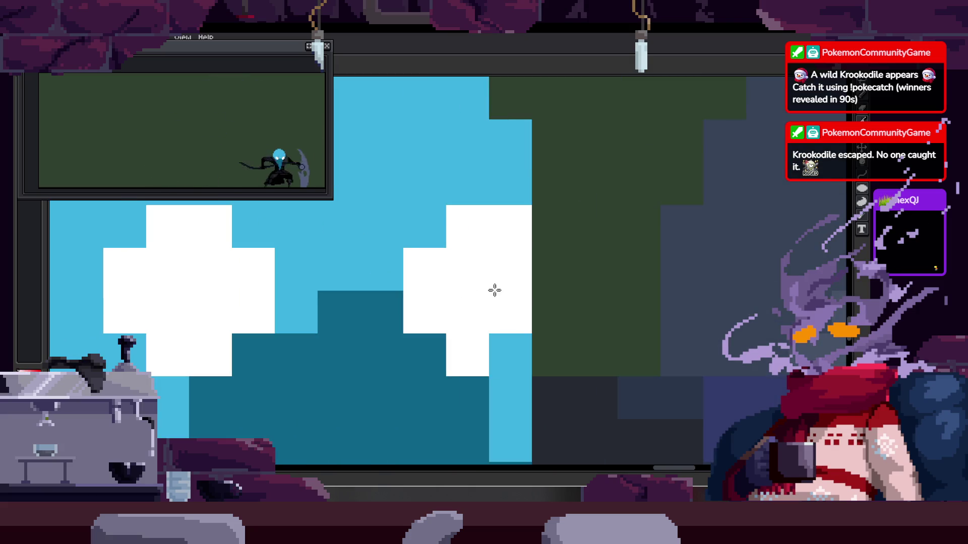
drag(421, 277, 472, 346)
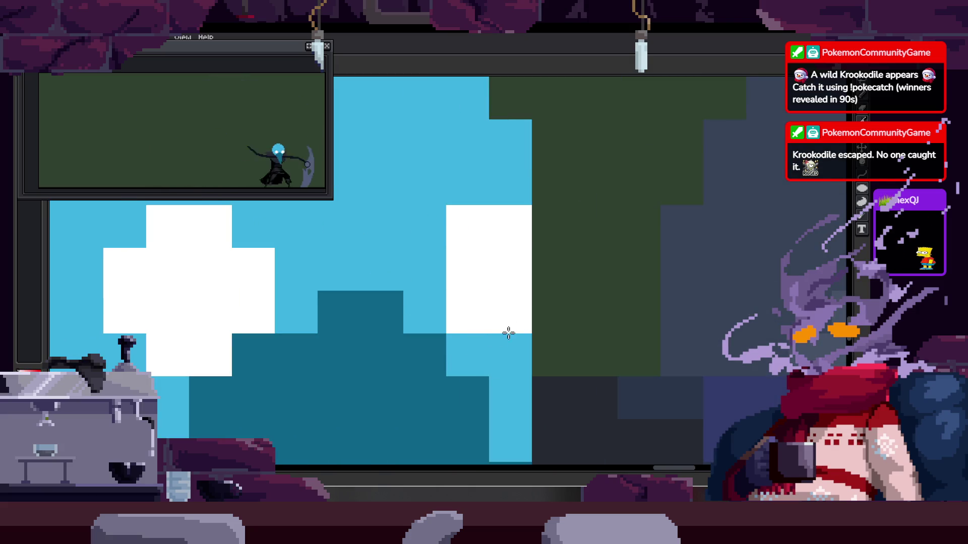
click(509, 352)
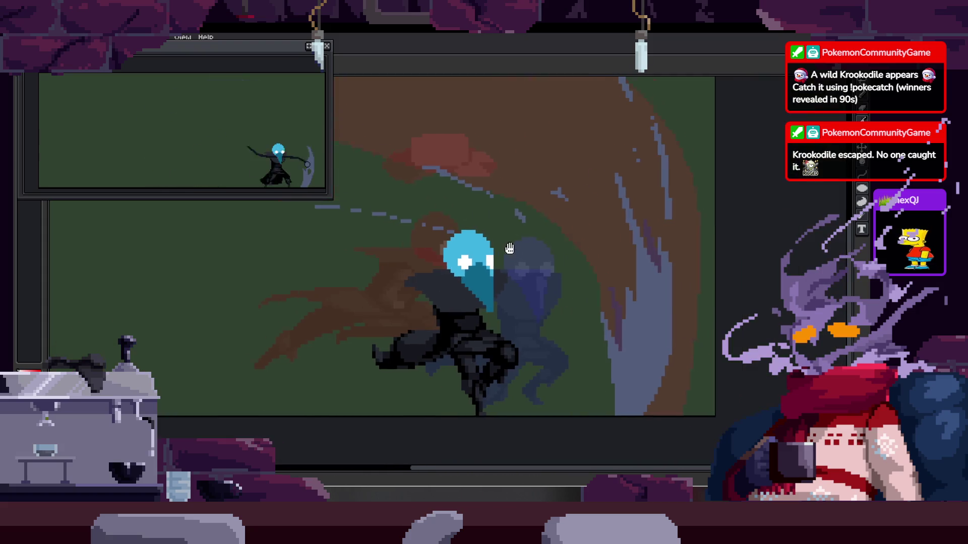
Draw a wide cyan ellipse outline around the character's head with the Ellipse tool
scroll(412, 253, down, 1)
scroll(479, 231, down, 3)
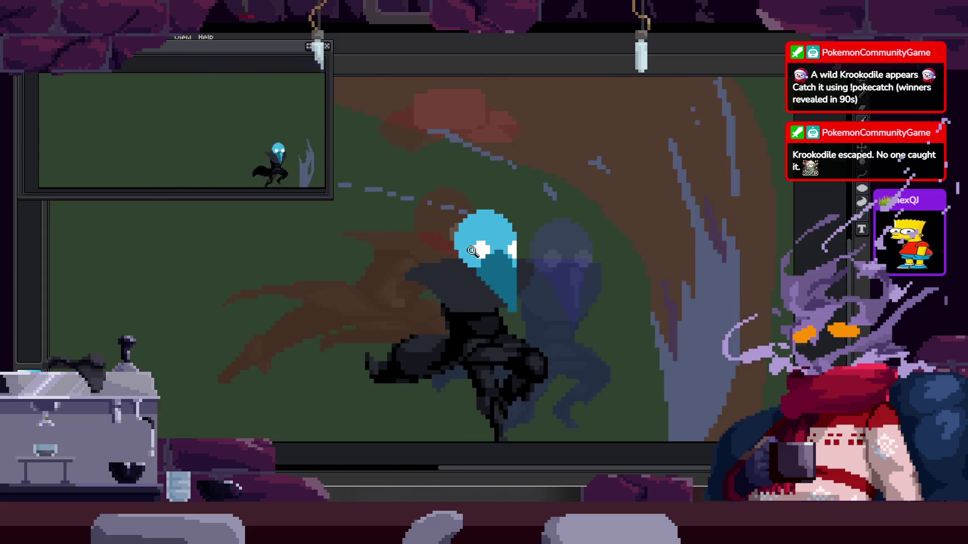
scroll(520, 219, up, 1)
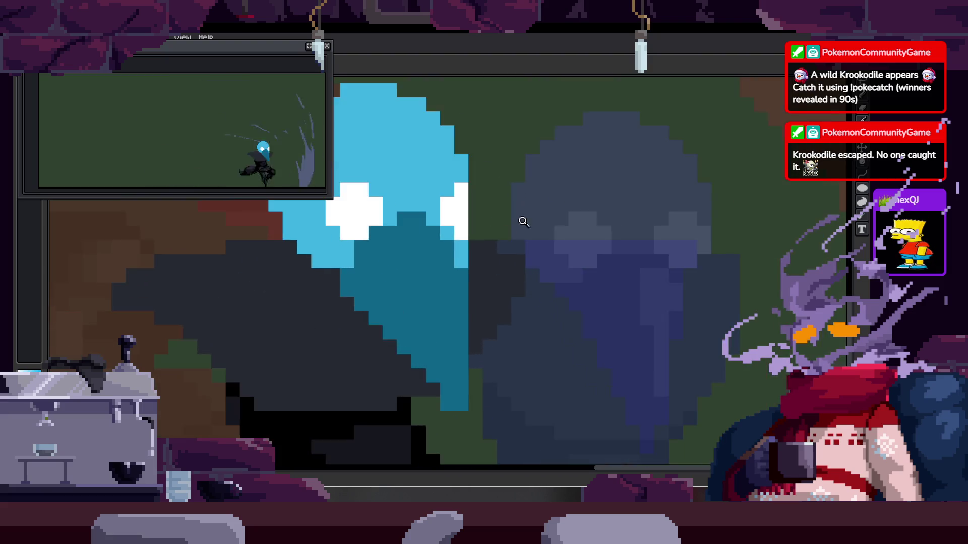
scroll(510, 242, up, 1)
scroll(502, 258, up, 1)
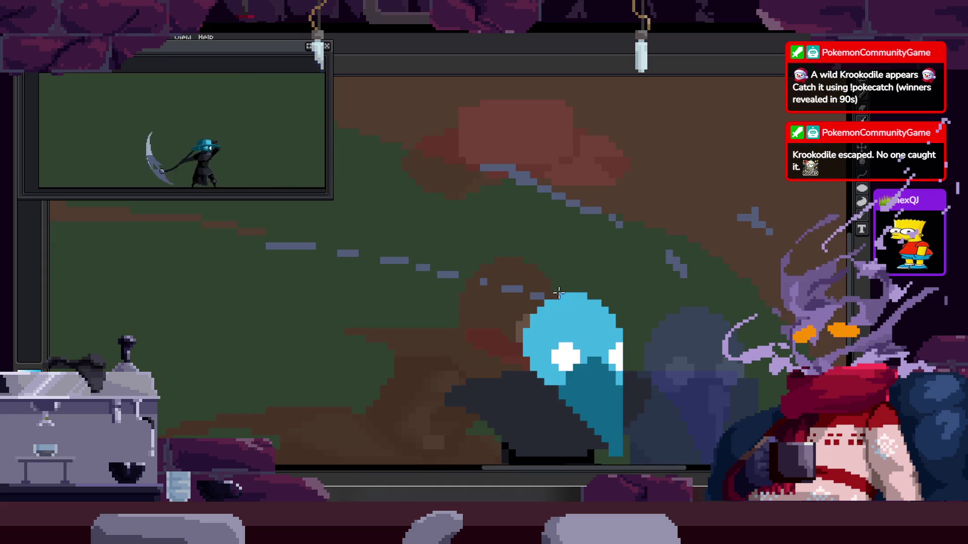
drag(511, 246, 479, 244)
scroll(553, 346, up, 2)
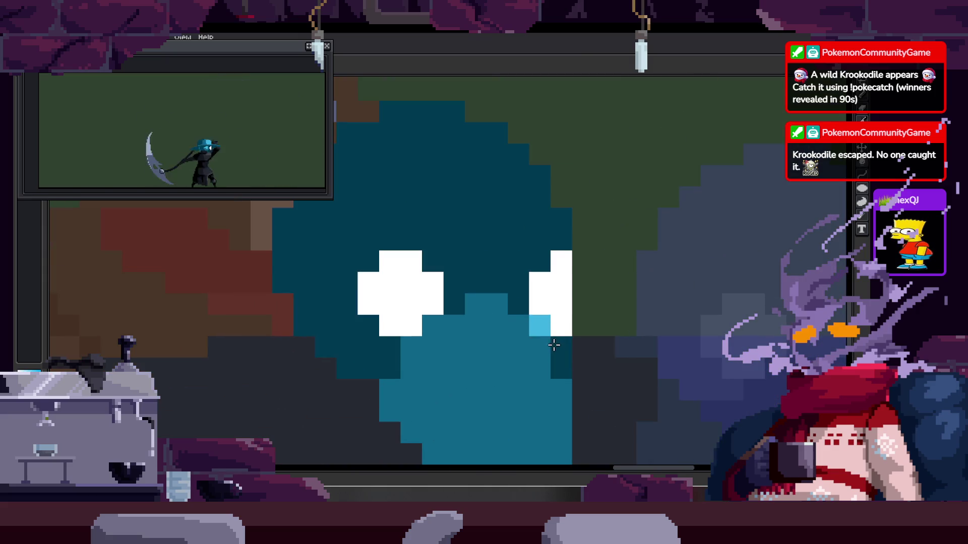
scroll(553, 313, down, 2)
scroll(508, 132, down, 1)
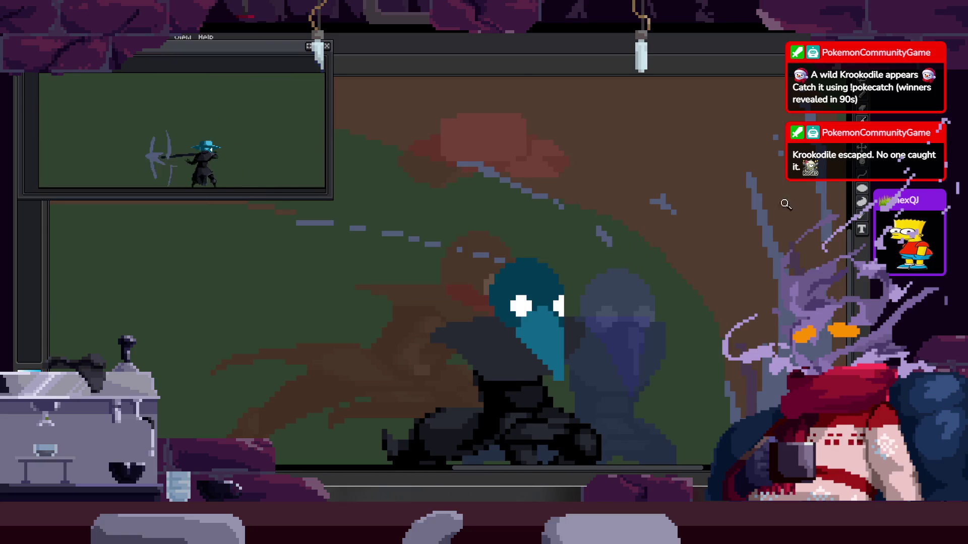
scroll(671, 227, up, 1)
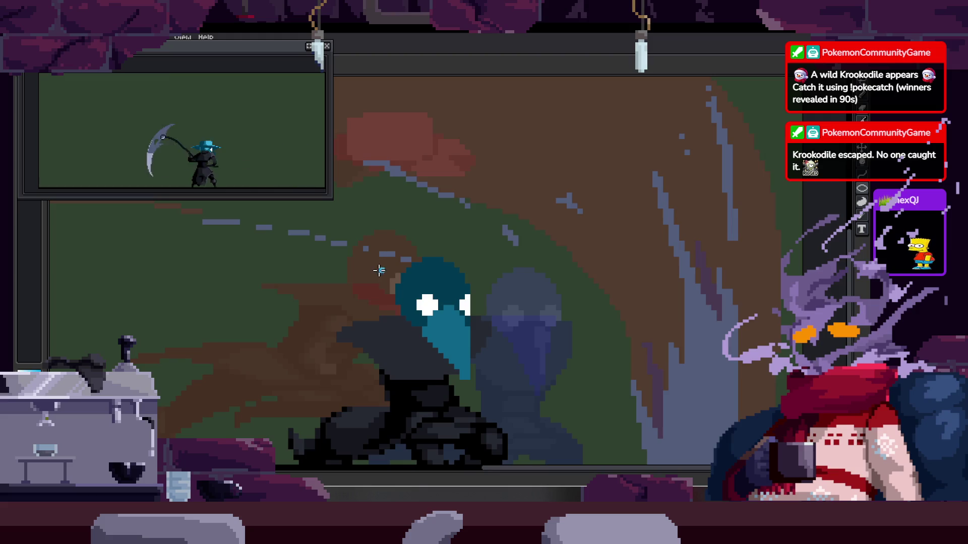
scroll(393, 211, up, 1)
scroll(390, 206, down, 1)
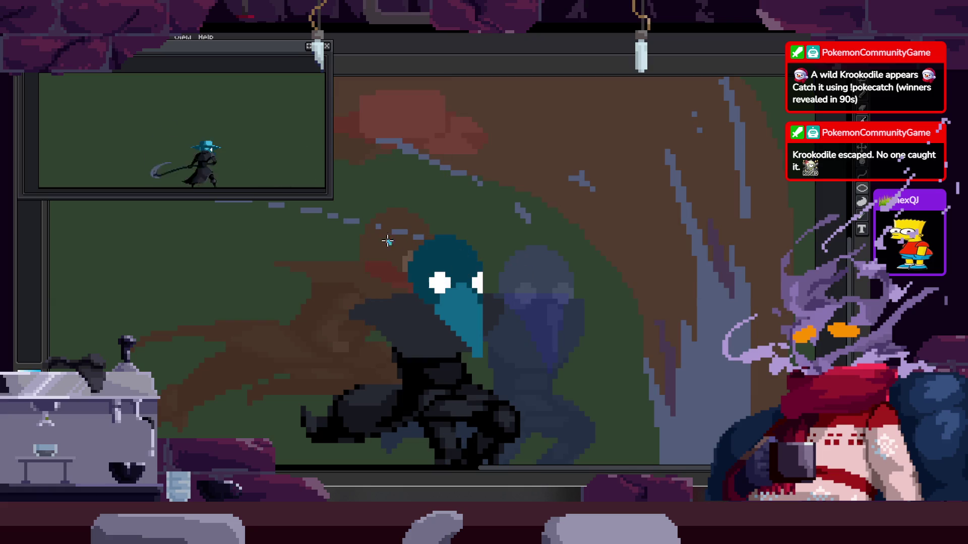
mouse_move(373, 229)
mouse_down()
mouse_move(534, 282)
mouse_move(526, 254)
mouse_up()
scroll(440, 264, up, 3)
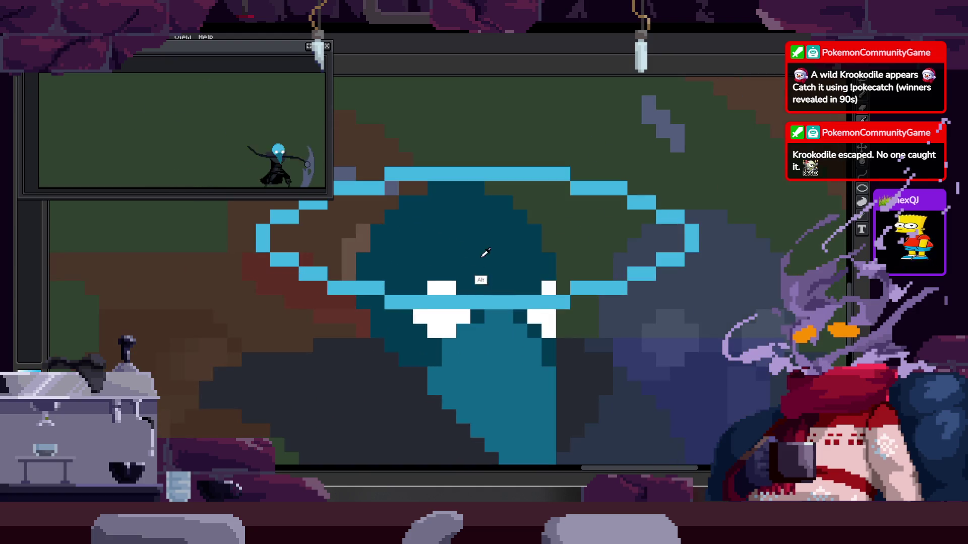
Bucket-fill the ellipse solid cyan and shift the brim one pixel right
click(549, 285)
click(597, 242)
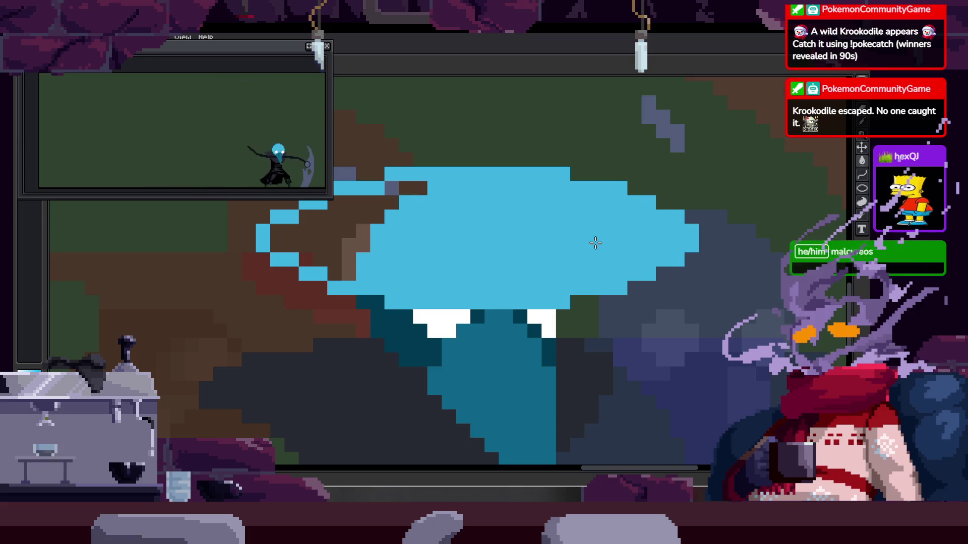
click(334, 231)
click(553, 264)
drag(531, 265, 540, 264)
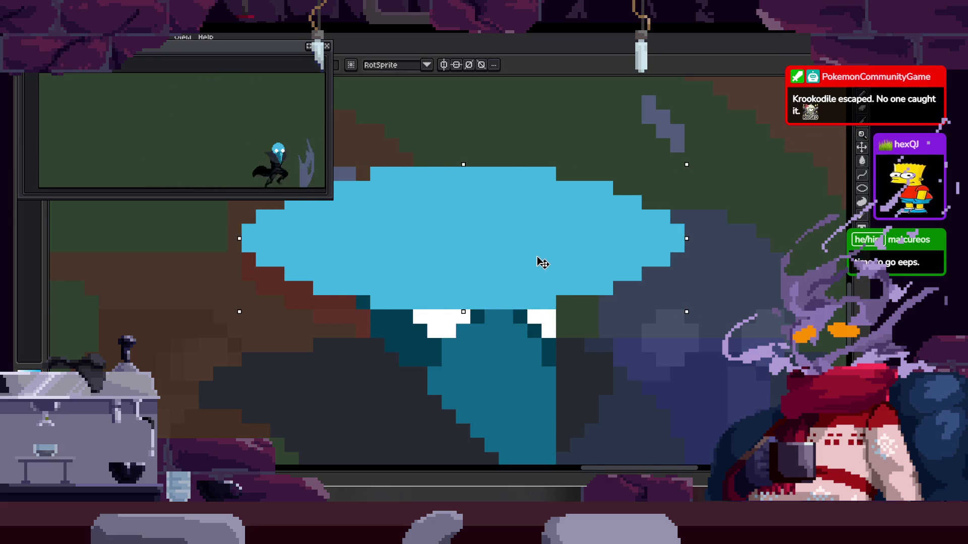
key(Return)
Save the sprite with Ctrl+S
scroll(539, 264, down, 2)
scroll(498, 253, down, 2)
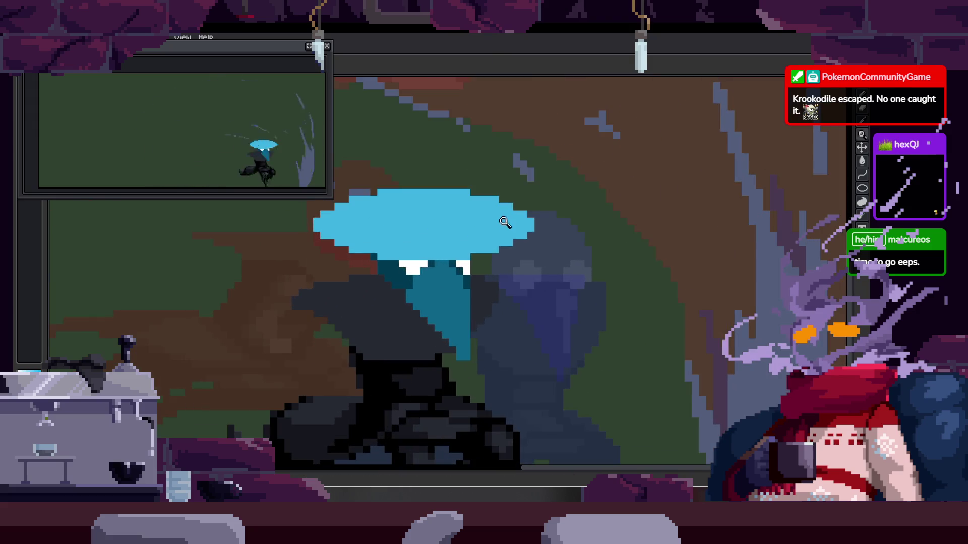
scroll(474, 260, up, 2)
scroll(482, 249, up, 3)
key(ctrl+s)
scroll(538, 257, down, 1)
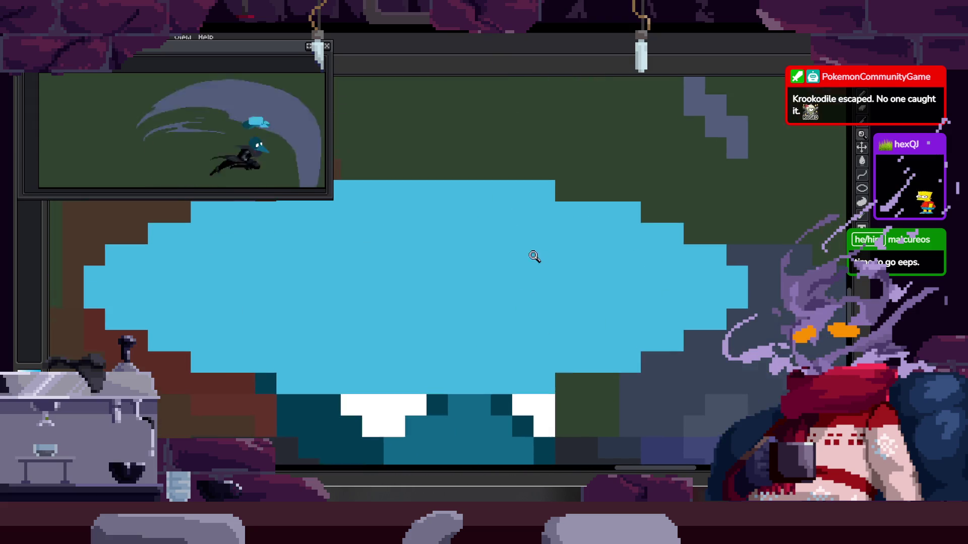
scroll(504, 242, down, 3)
scroll(529, 210, up, 3)
scroll(506, 231, down, 2)
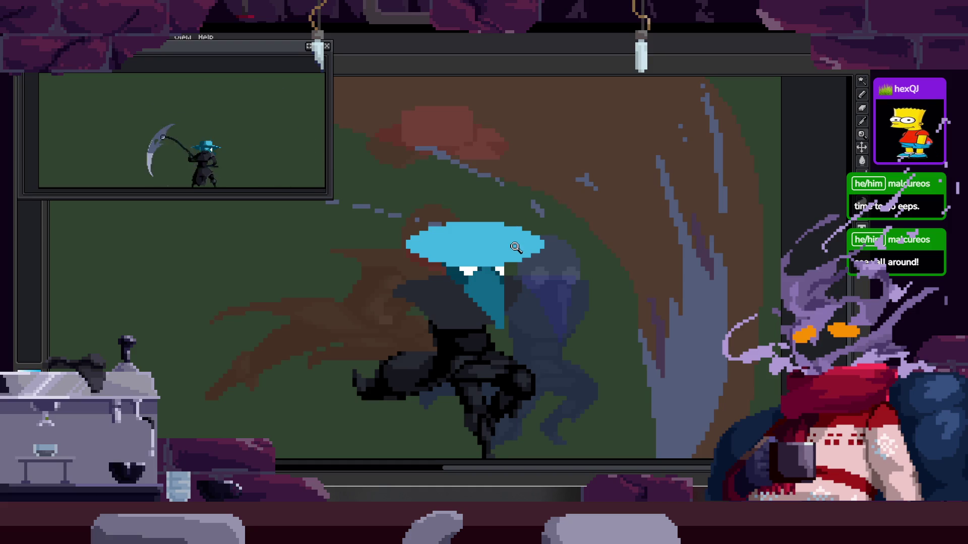
Step forward four animation frames to reach the frame needing the hat
scroll(550, 212, up, 3)
scroll(545, 210, down, 2)
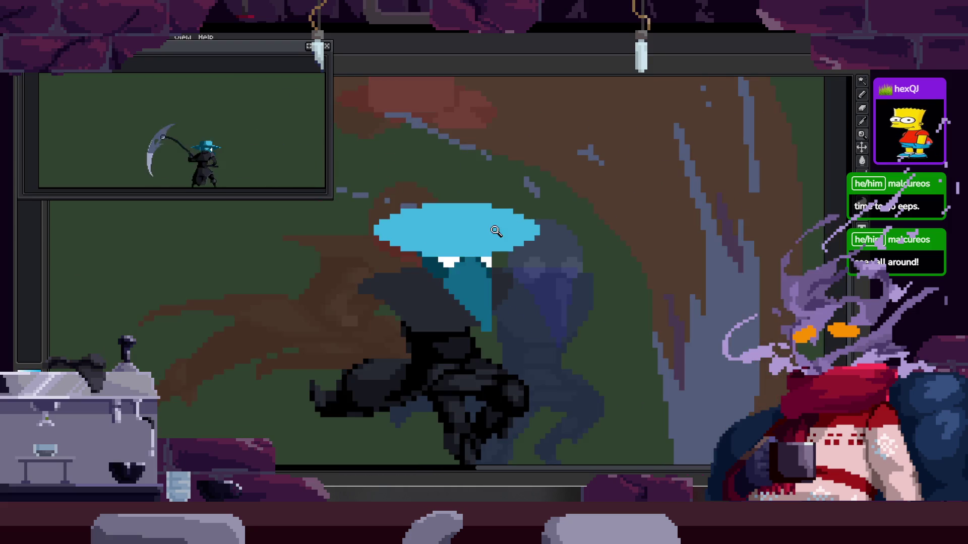
scroll(526, 211, down, 2)
key(Right)
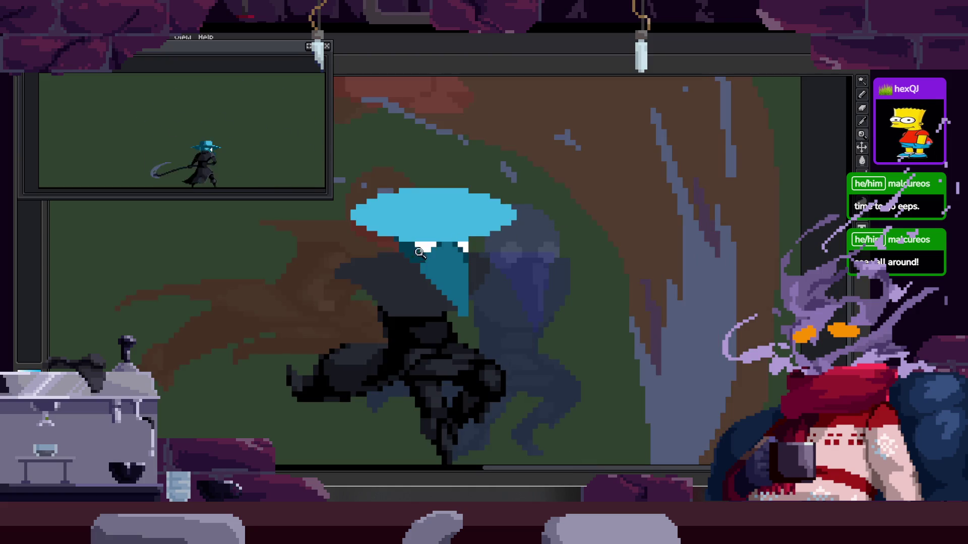
key(Right)
scroll(521, 198, up, 3)
key(Right)
key(Right)
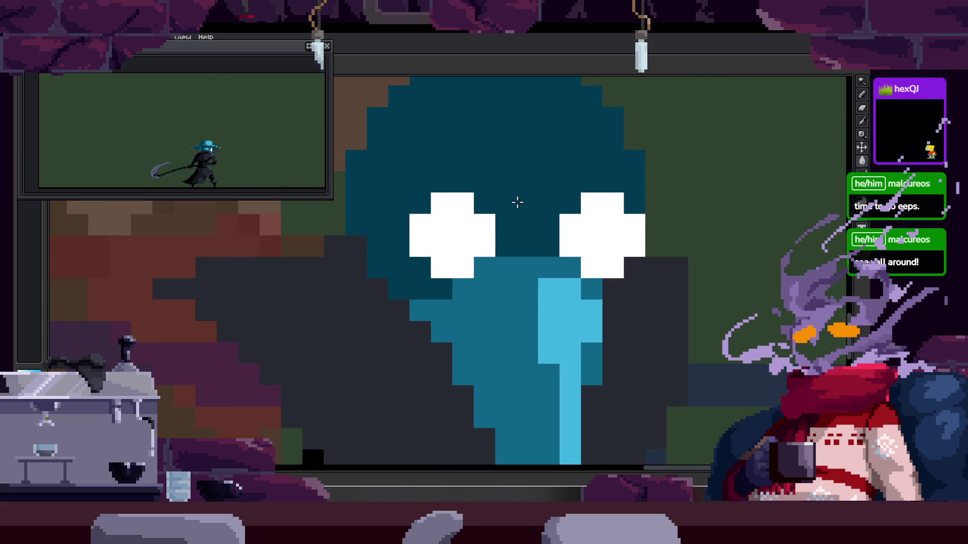
scroll(479, 277, up, 2)
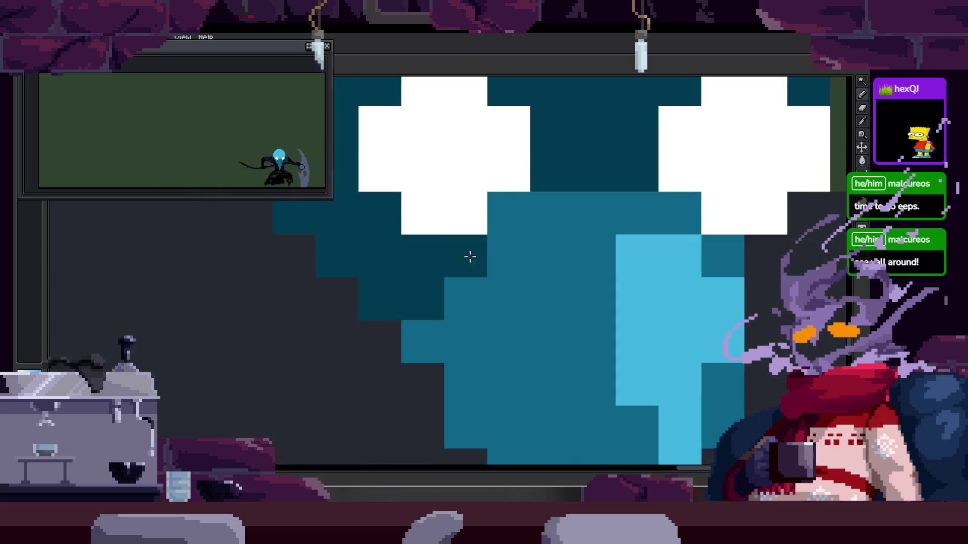
scroll(482, 264, down, 1)
scroll(479, 297, down, 2)
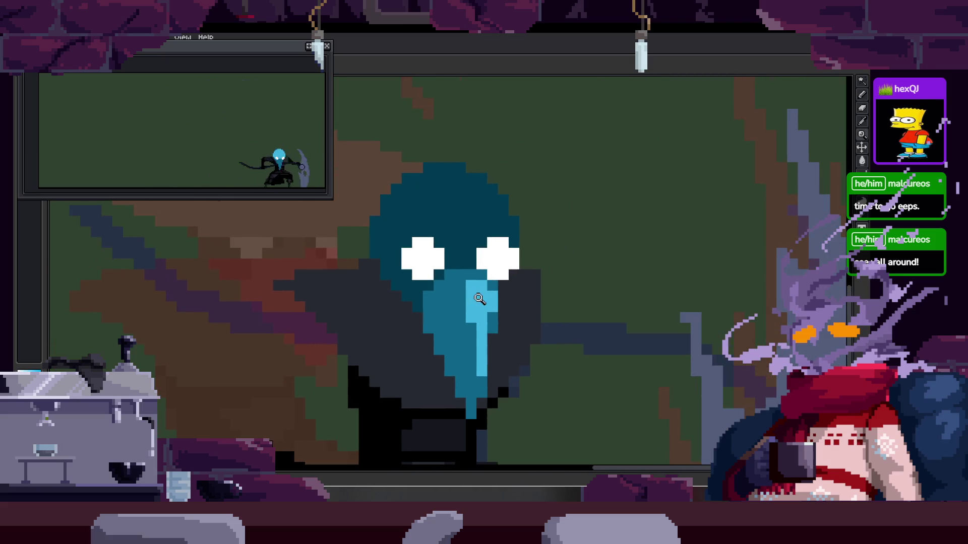
key(Right)
key(Right)
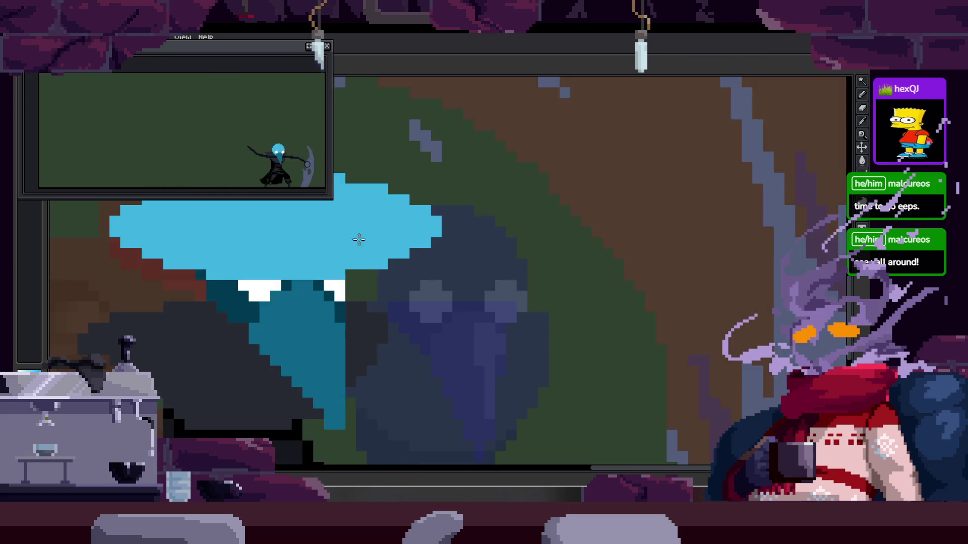
Select the light-blue hat and drag it right onto the head, then apply
drag(368, 242, 462, 256)
drag(595, 242, 529, 227)
key(ctrl+v)
drag(493, 252, 543, 260)
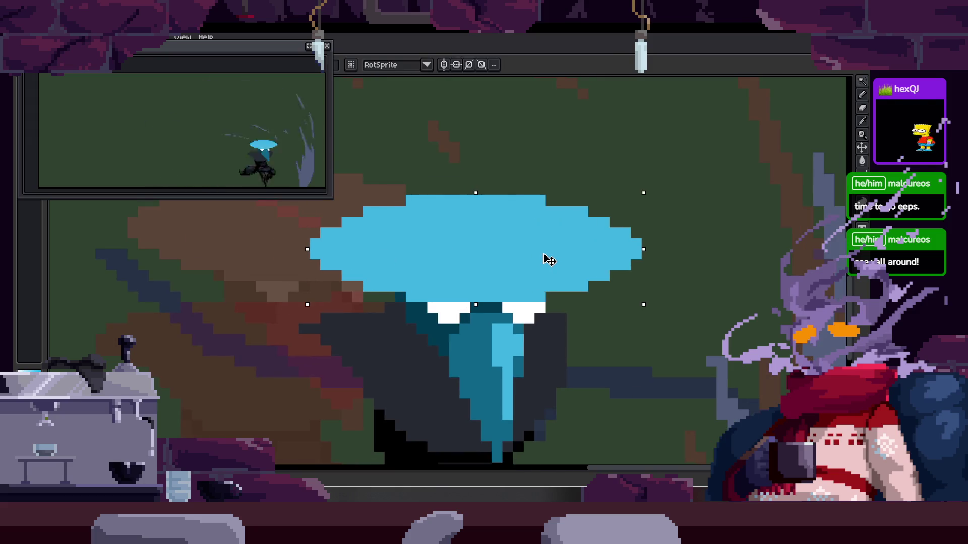
scroll(550, 257, down, 2)
key(z)
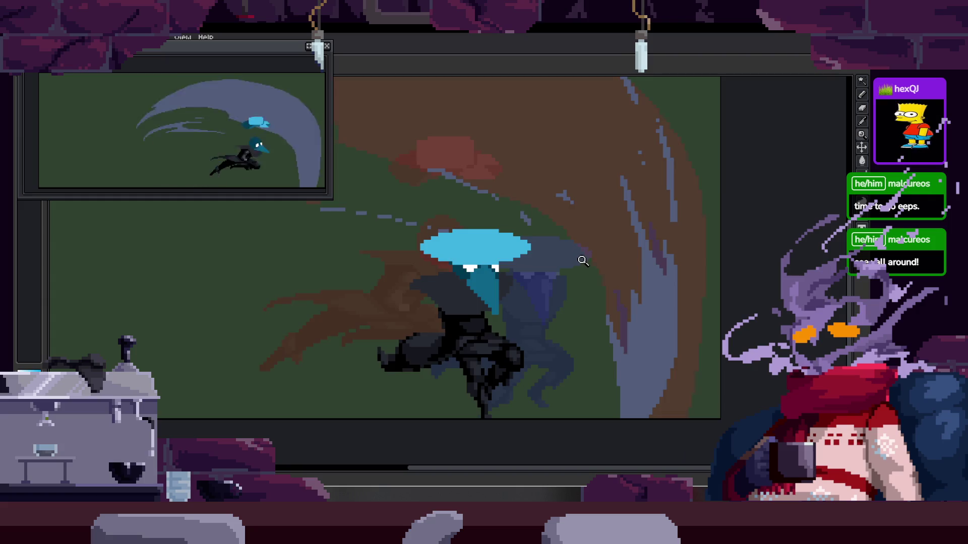
Step through the next frames and zoom in on the head to check the hat
key(Right)
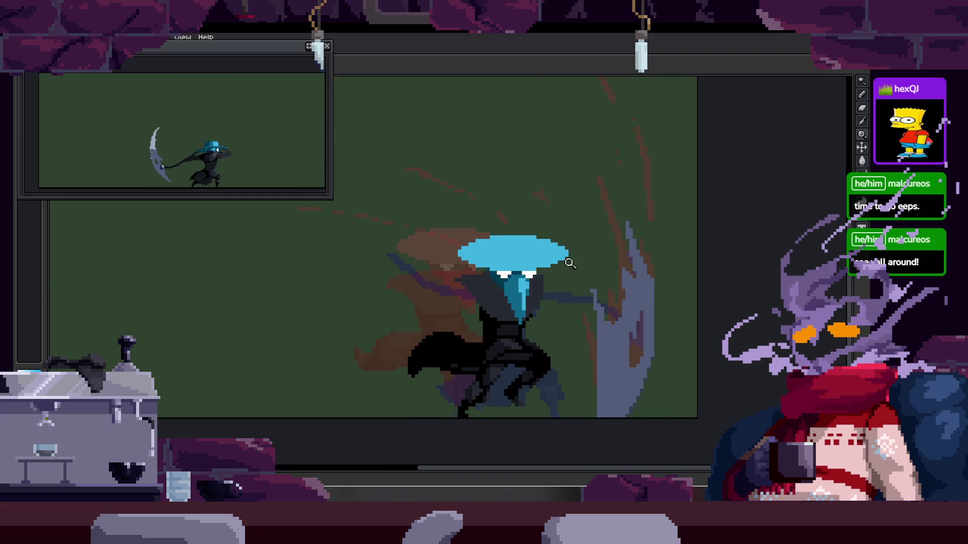
key(Right)
key(Right)
key(Right)
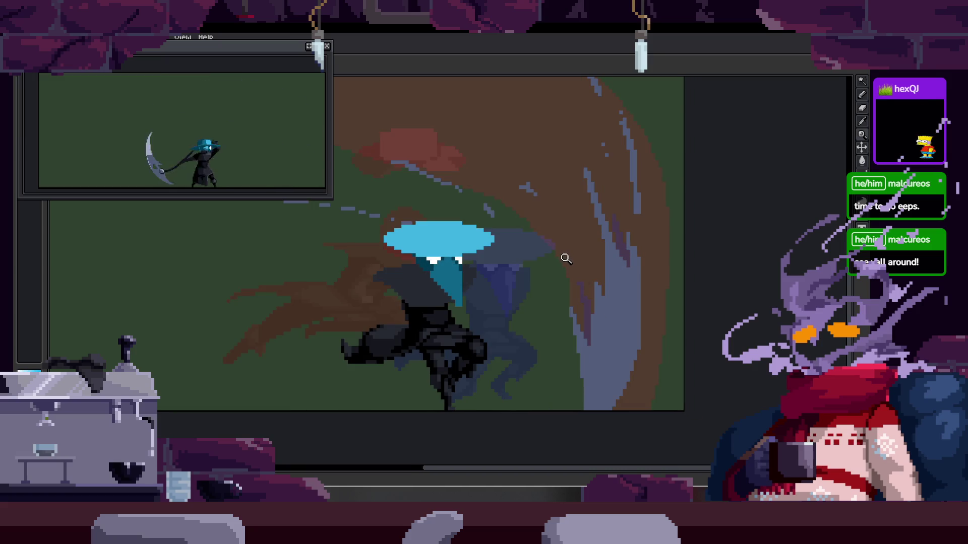
key(Right)
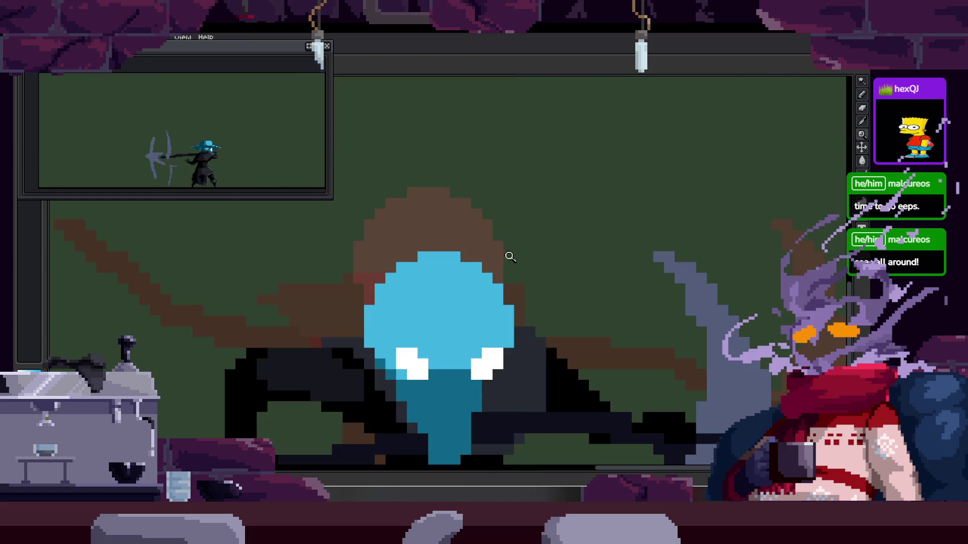
click(530, 286)
key(Right)
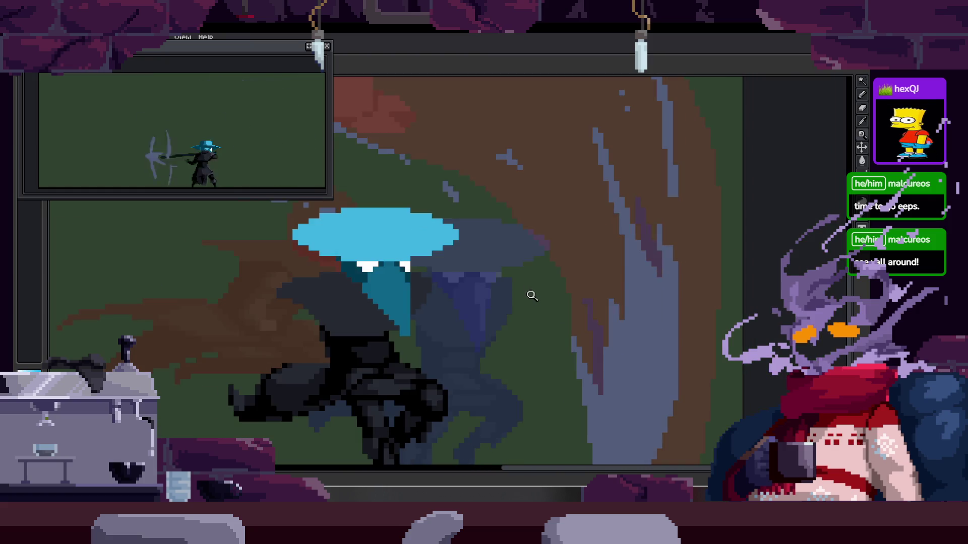
key(Right)
key(Right)
key(Right)
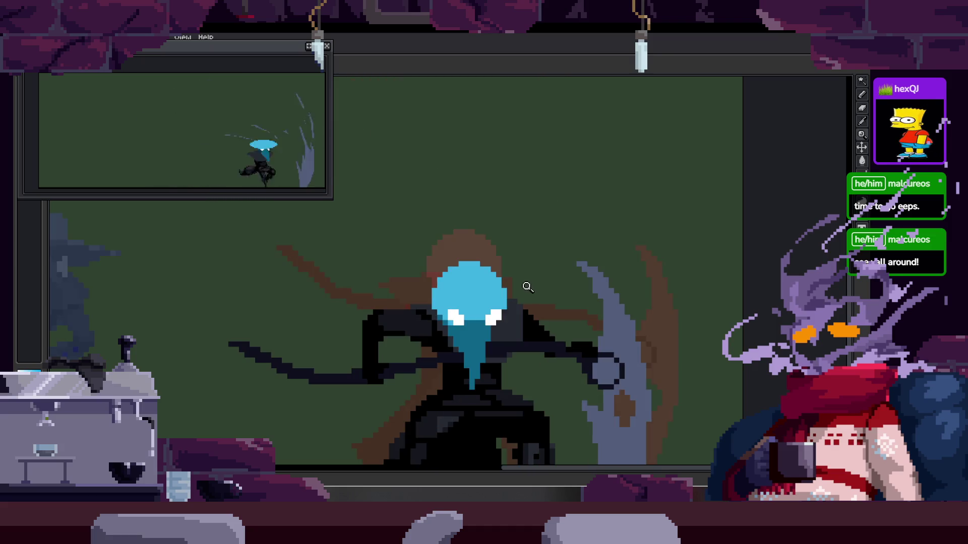
click(525, 303)
Keep stepping through the later animation frames to review the hat
scroll(504, 297, down, 2)
scroll(502, 287, up, 1)
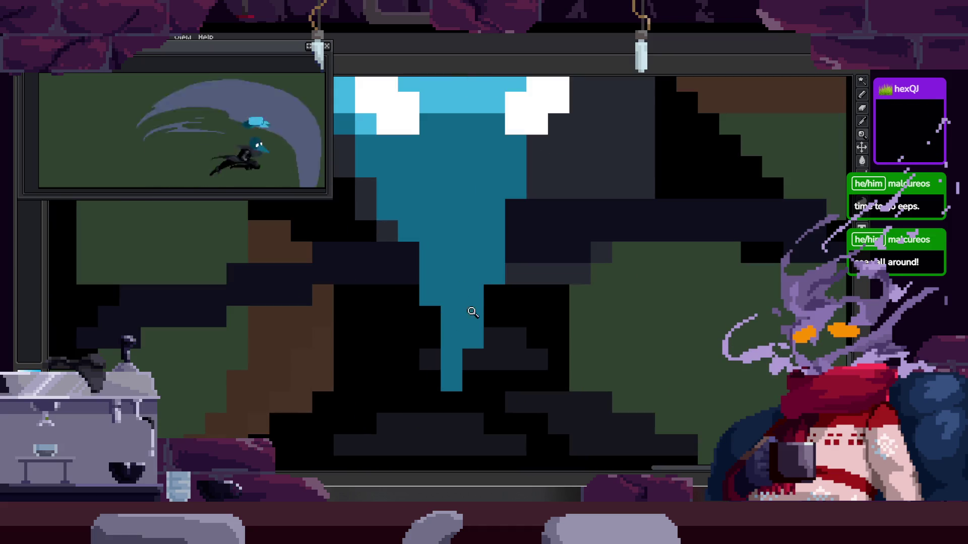
scroll(499, 275, down, 3)
key(b)
key(Right)
key(Right)
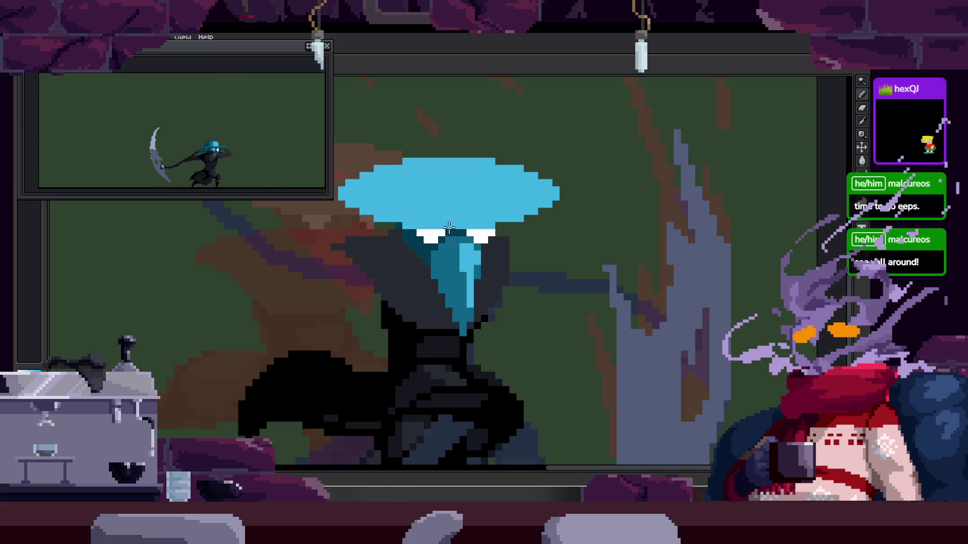
key(Right)
key(Right)
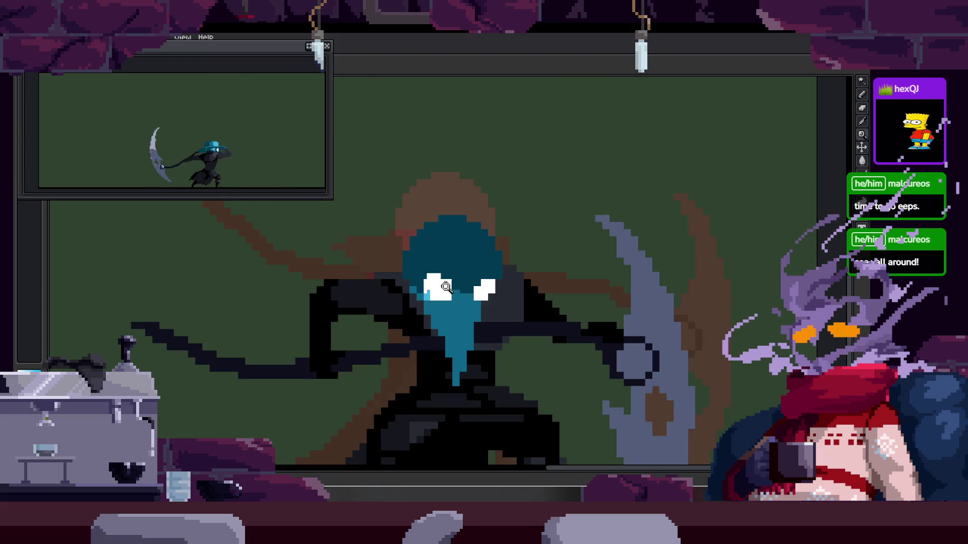
scroll(408, 291, up, 2)
scroll(408, 292, down, 2)
key(Right)
key(Right)
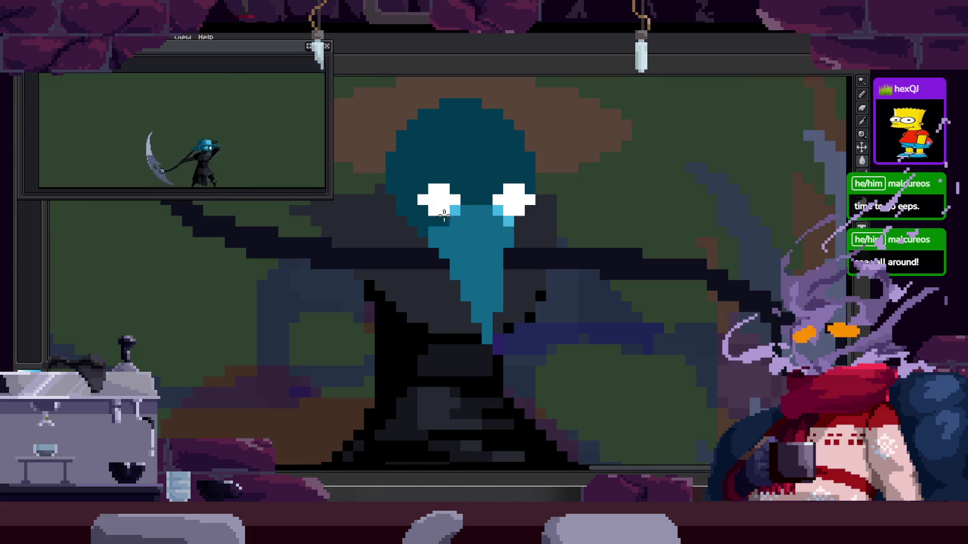
scroll(506, 221, down, 1)
key(Right)
key(Right)
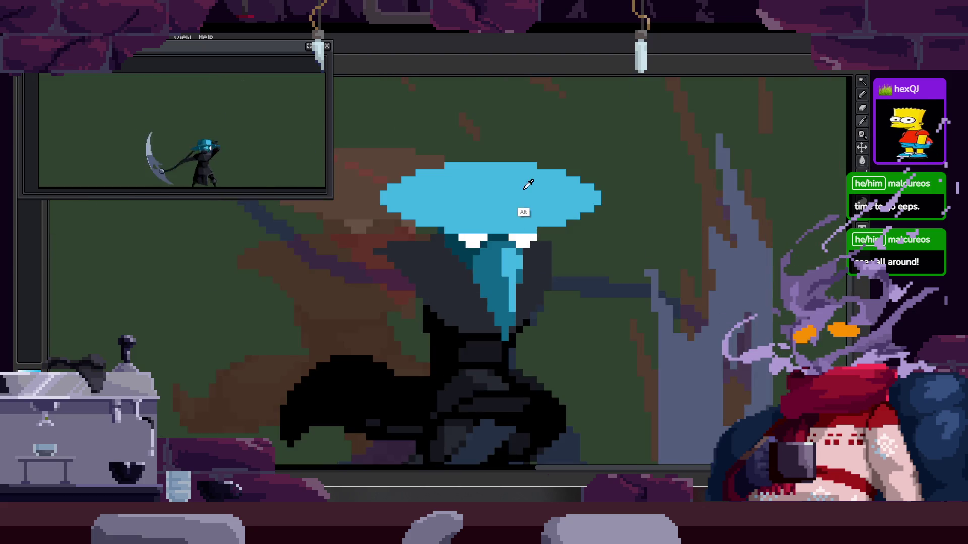
key(Right)
key(Right)
key(Right)
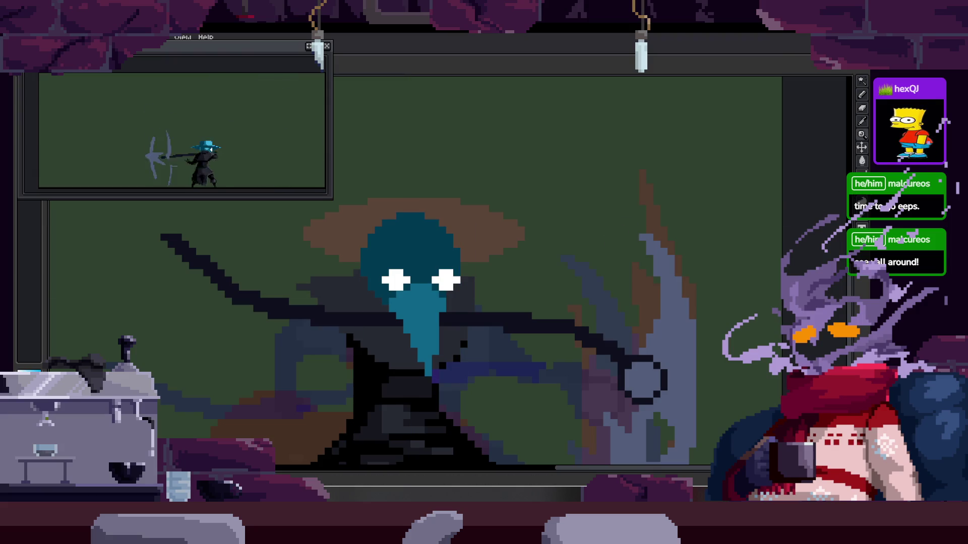
key(Tab)
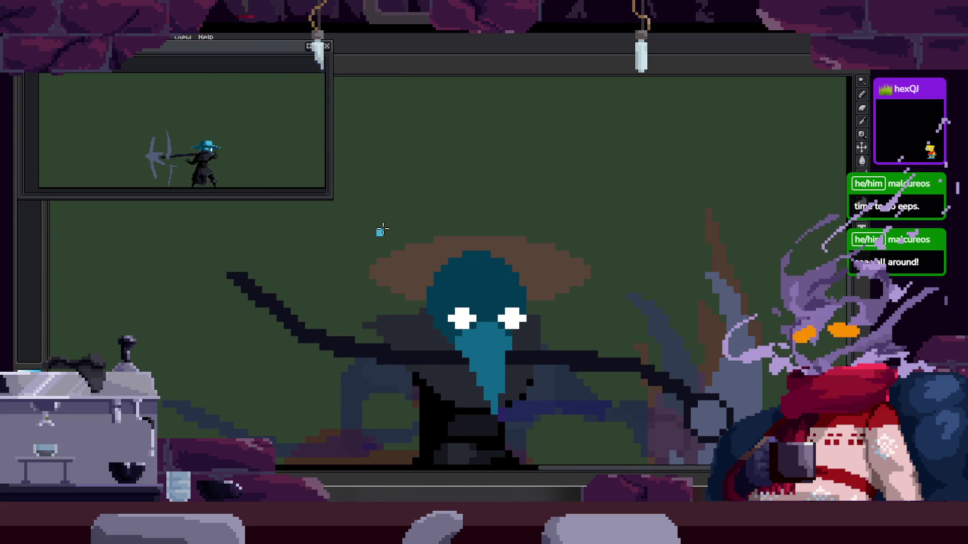
drag(371, 209, 598, 318)
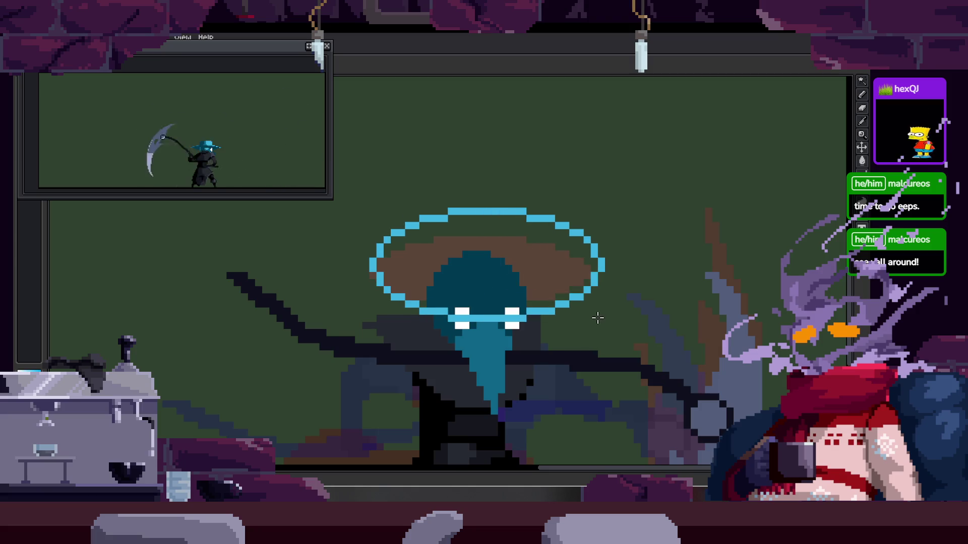
key(ctrl+z)
drag(376, 222, 593, 327)
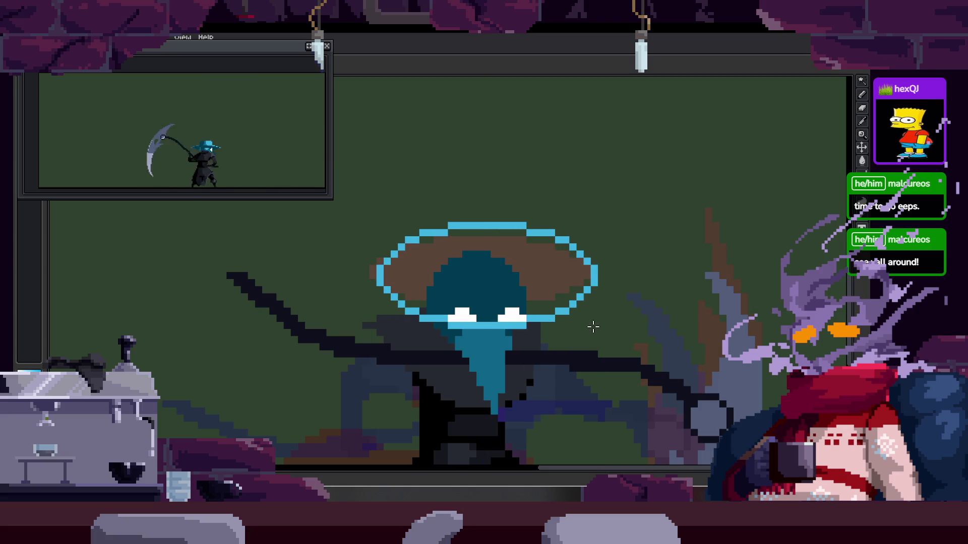
key(ctrl+z)
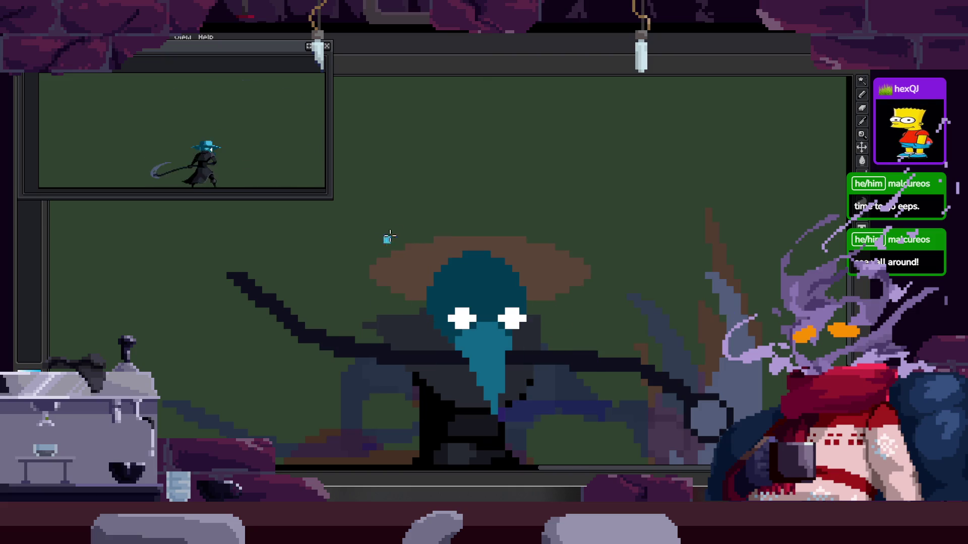
drag(370, 213, 595, 327)
key(ctrl+z)
drag(368, 232, 592, 345)
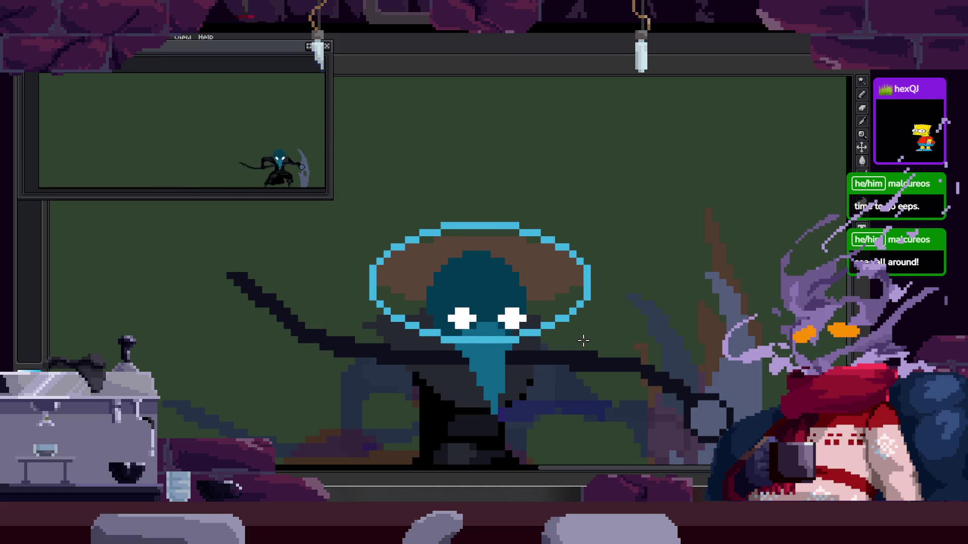
drag(578, 338, 540, 305)
scroll(540, 305, down, 2)
scroll(504, 278, down, 1)
scroll(471, 216, up, 2)
key(ctrl+z)
key(Return)
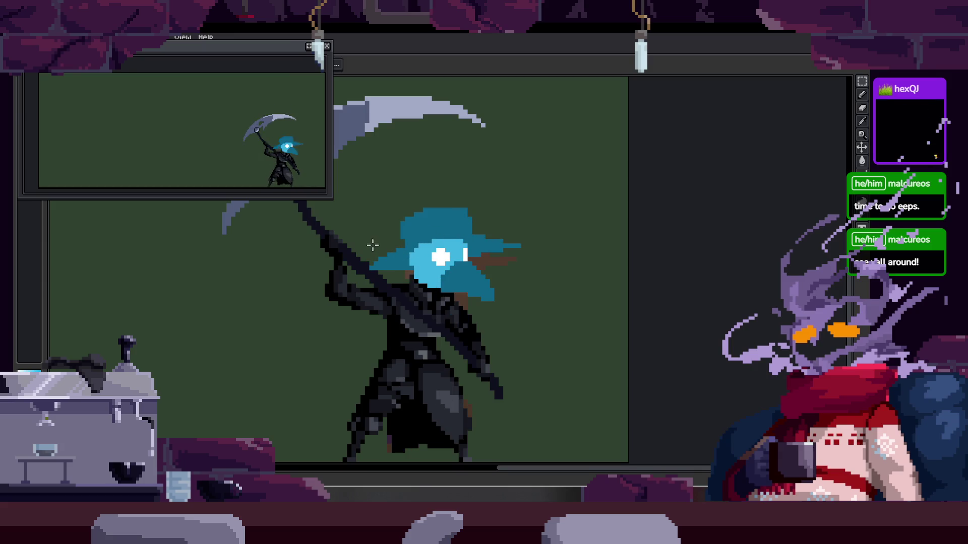
mouse_move(371, 264)
mouse_down()
mouse_move(503, 263)
mouse_move(521, 246)
mouse_up()
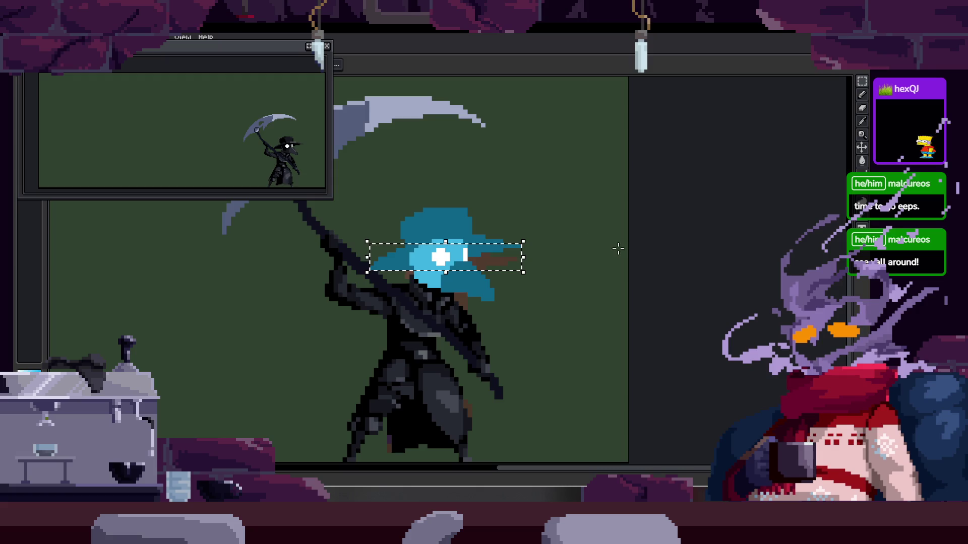
scroll(565, 190, left, 3)
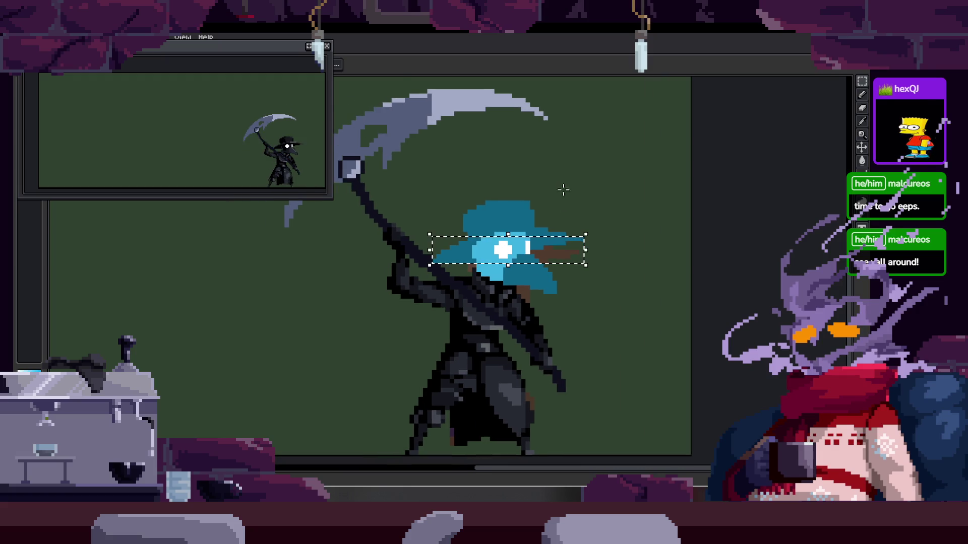
scroll(561, 250, up, 2)
scroll(561, 250, down, 3)
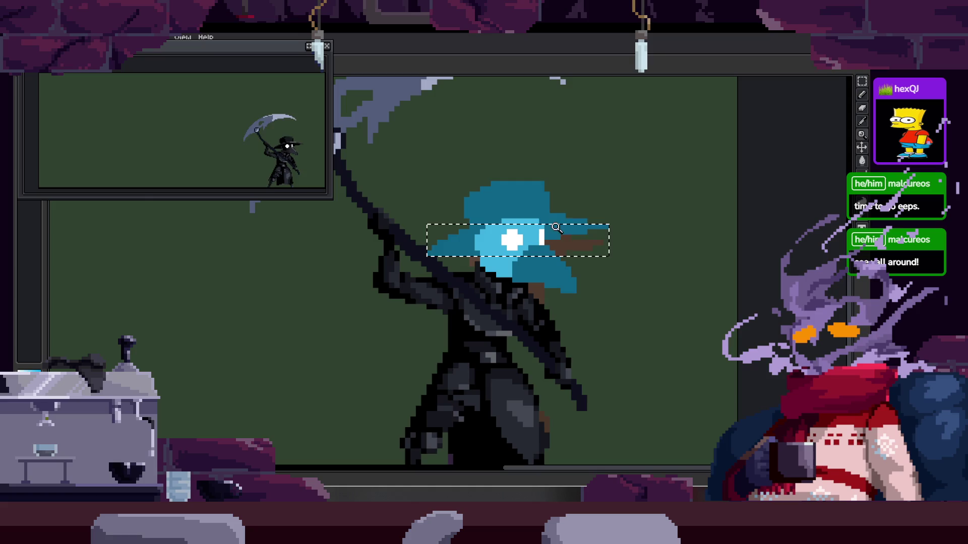
scroll(577, 243, up, 1)
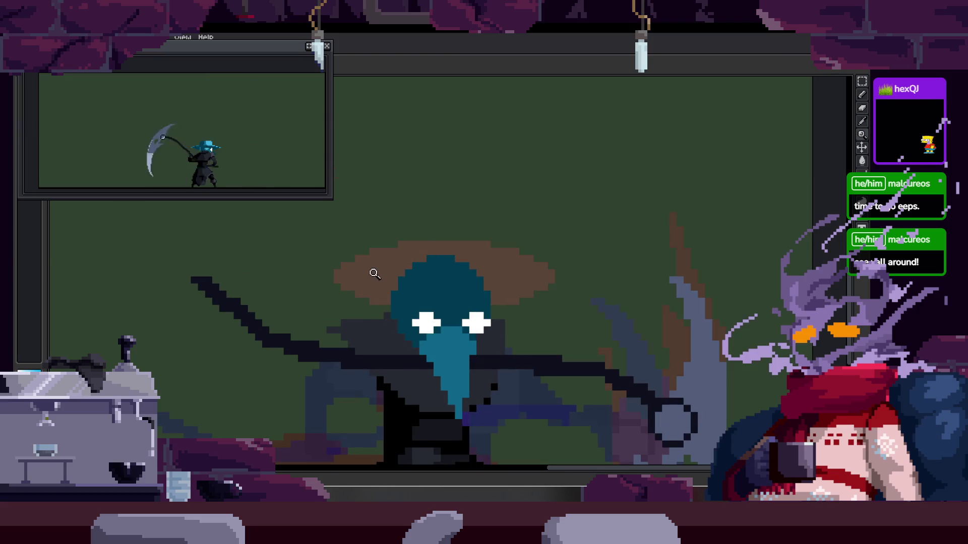
drag(330, 252, 545, 298)
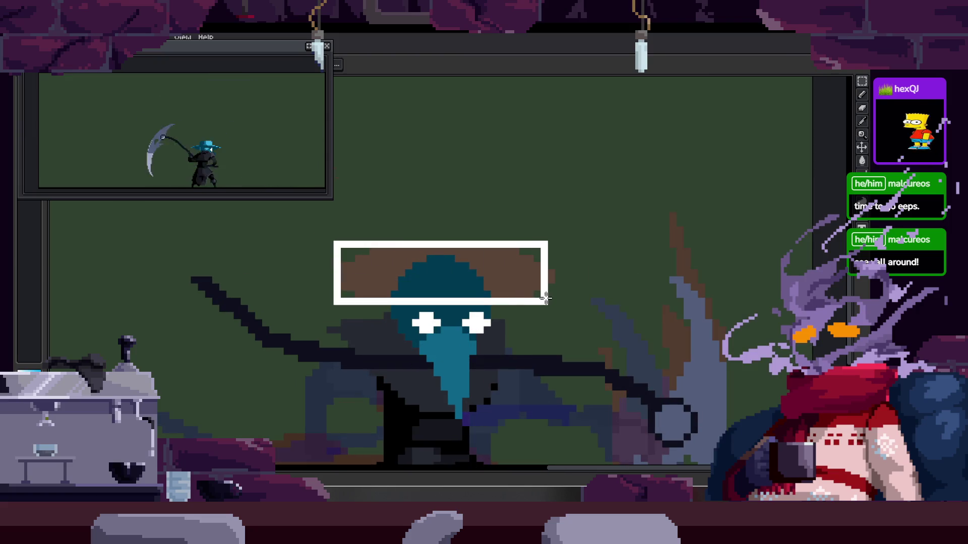
Undo a first ellipse attempt and select a square area around the head and hat
drag(554, 298, 564, 211)
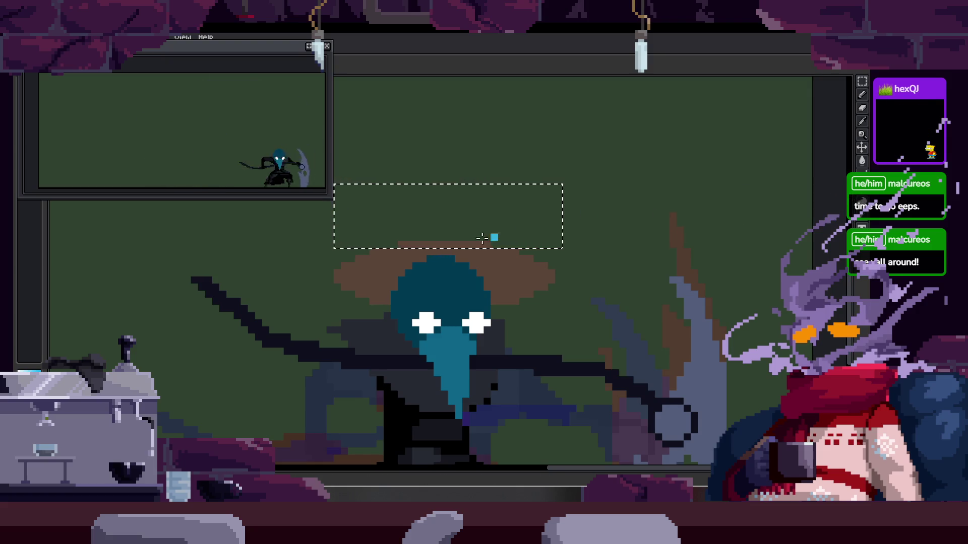
drag(335, 184, 556, 246)
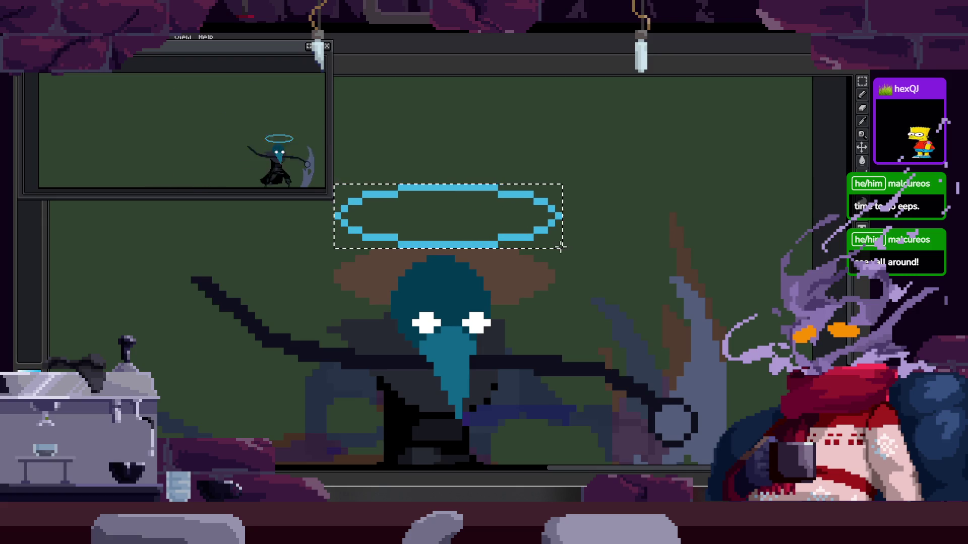
key(ctrl+z)
key(ctrl+d)
drag(348, 192, 597, 403)
key(ctrl+d)
drag(350, 201, 585, 406)
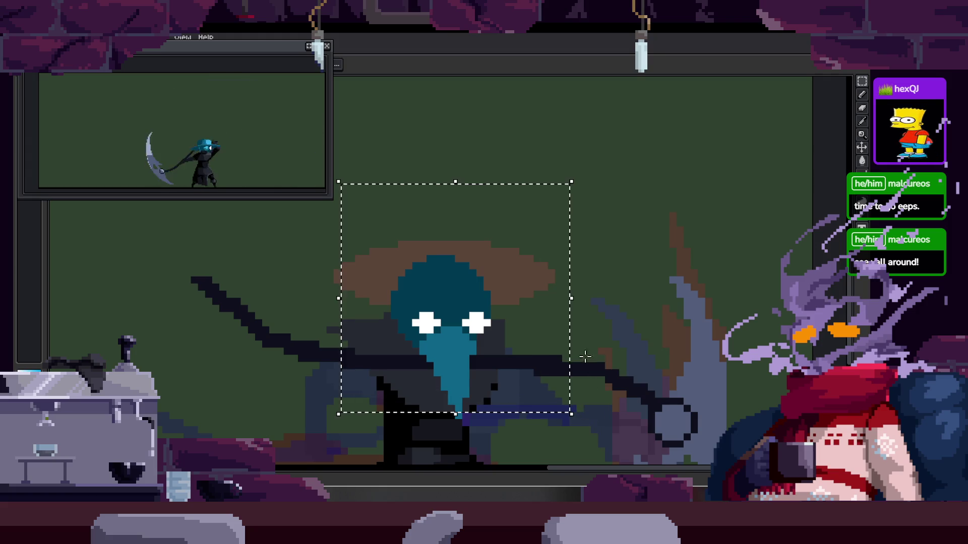
Draw a cyan ellipse outline for the hat brim, stretched to sit below the eyes
drag(567, 329, 537, 339)
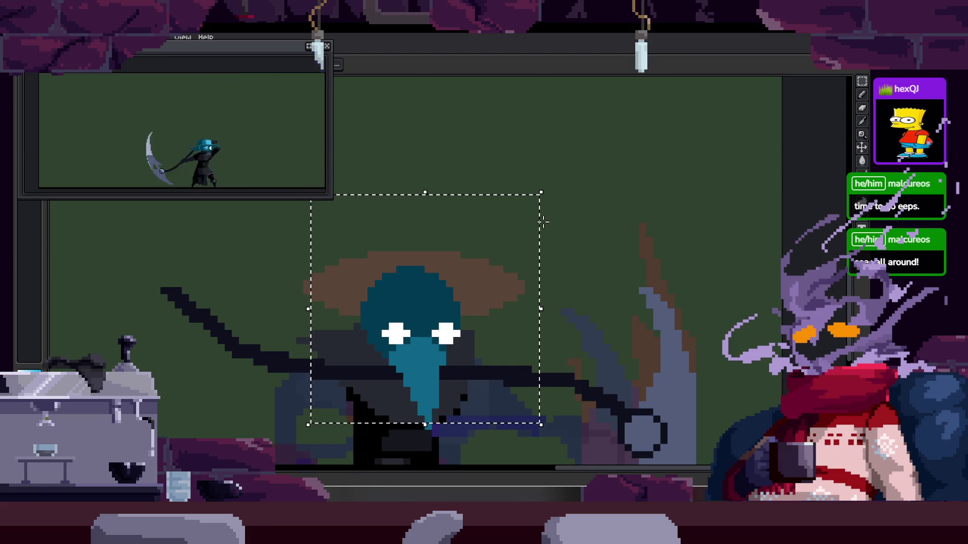
drag(532, 192, 515, 180)
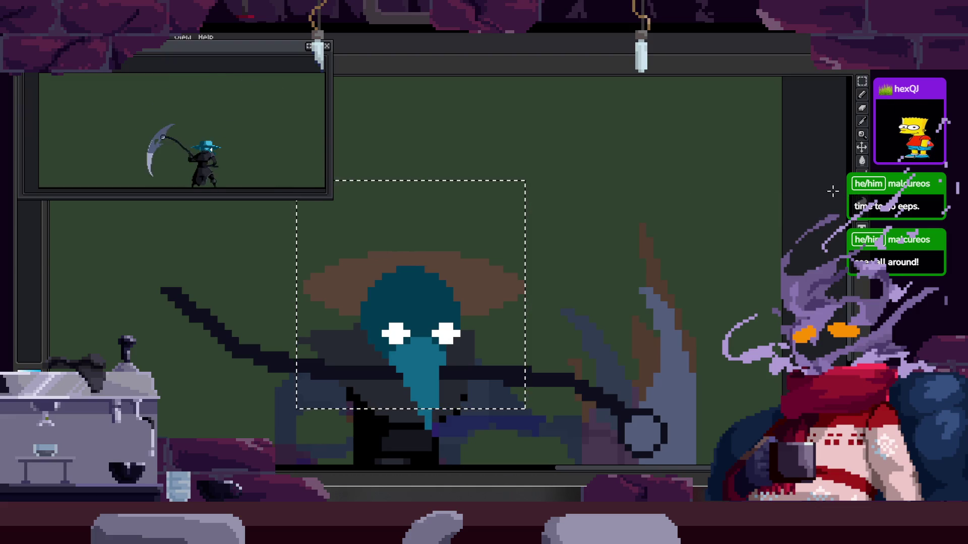
drag(299, 231, 521, 346)
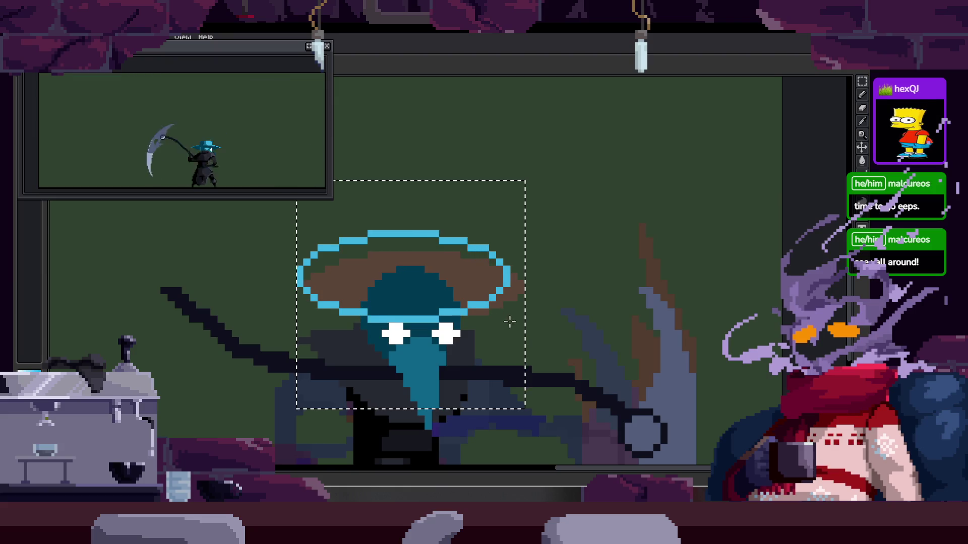
mouse_move(521, 345)
mouse_down()
mouse_move(520, 360)
mouse_move(519, 328)
mouse_up()
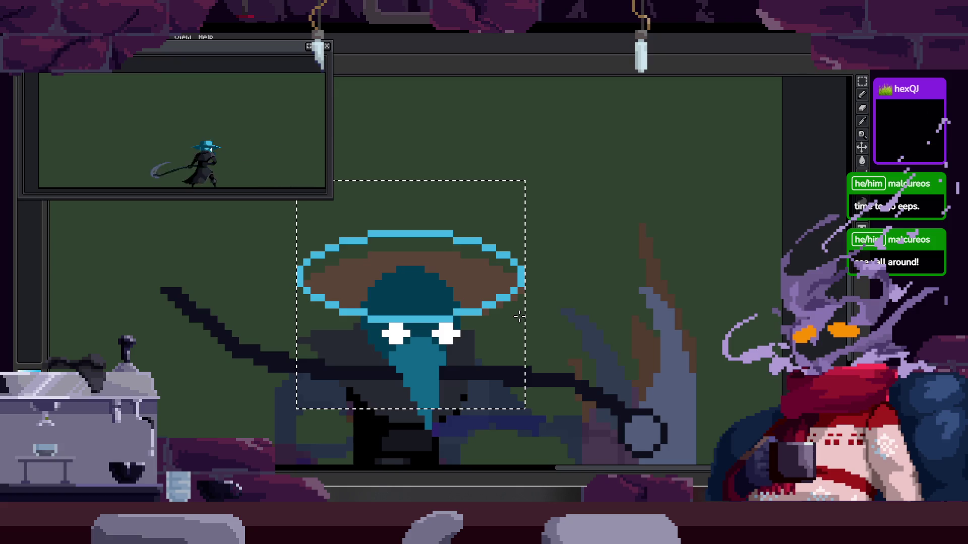
Bucket-fill the brim cyan and nudge it one pixel into place over the head
key(g)
click(484, 290)
click(428, 296)
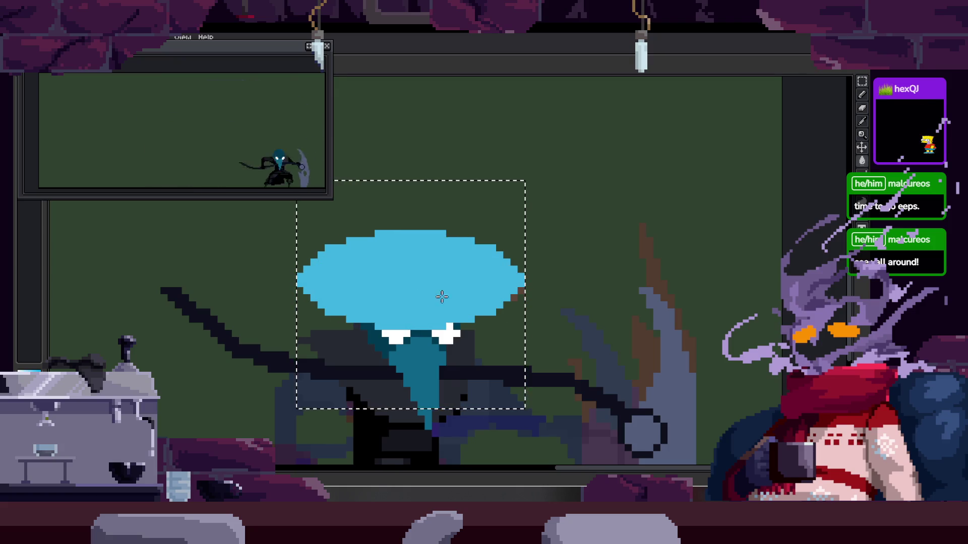
scroll(412, 300, down, 3)
scroll(413, 300, up, 3)
mouse_move(432, 275)
mouse_down()
mouse_move(447, 277)
mouse_move(440, 283)
mouse_up()
key(Down)
key(Up)
key(Return)
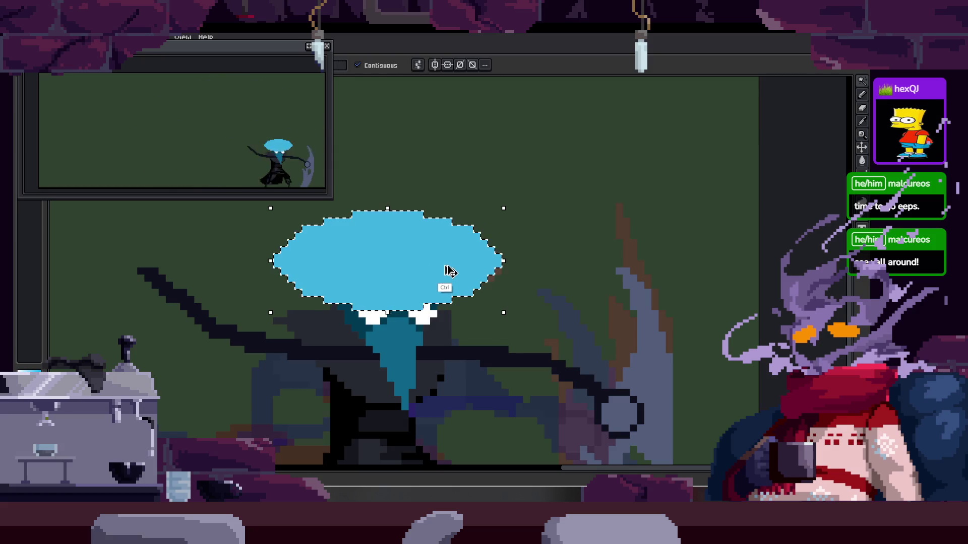
Restore the dark crown inside the hat and clear the selection
key(ctrl+z)
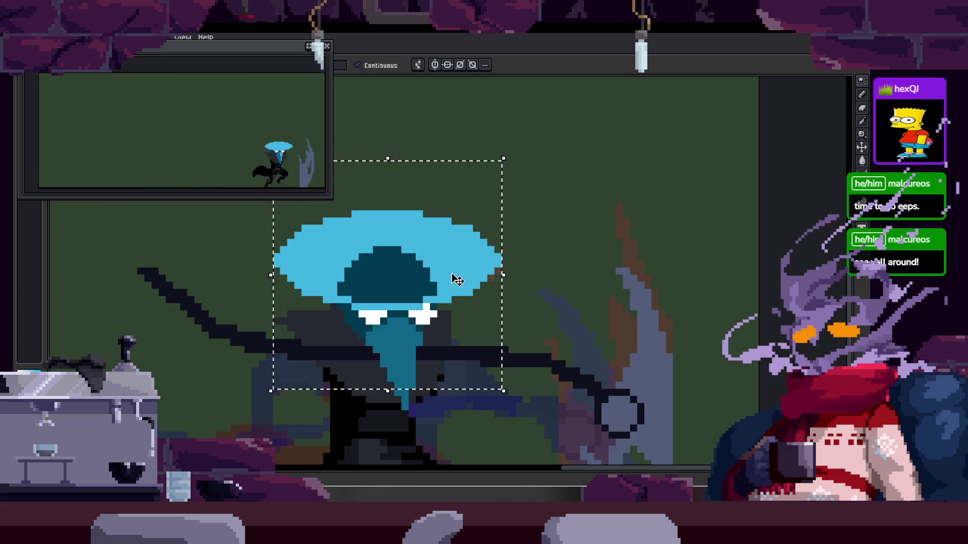
key(ctrl+d)
key(z)
scroll(422, 266, up, 2)
scroll(379, 301, down, 4)
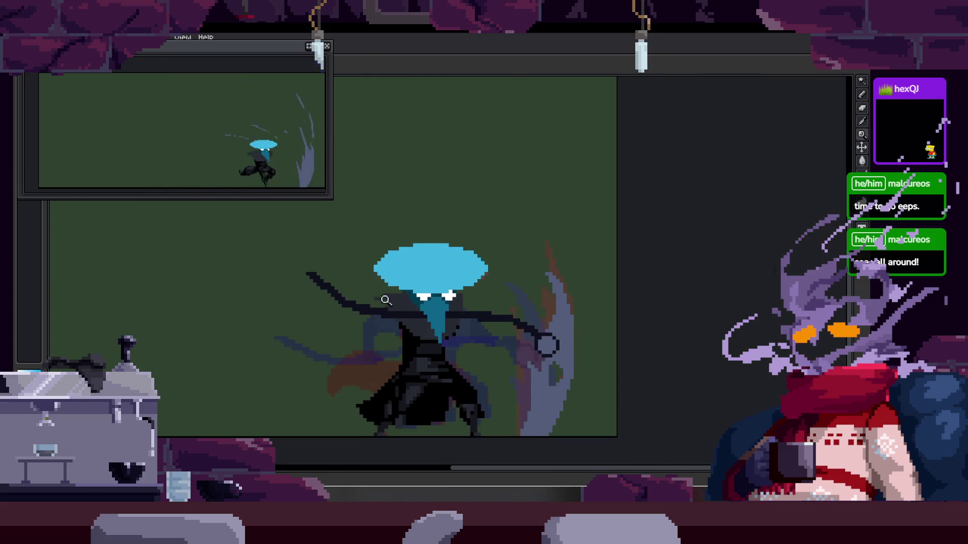
On the next frame, draw a slightly enlarged cyan circle around the head
key(Right)
key(Right)
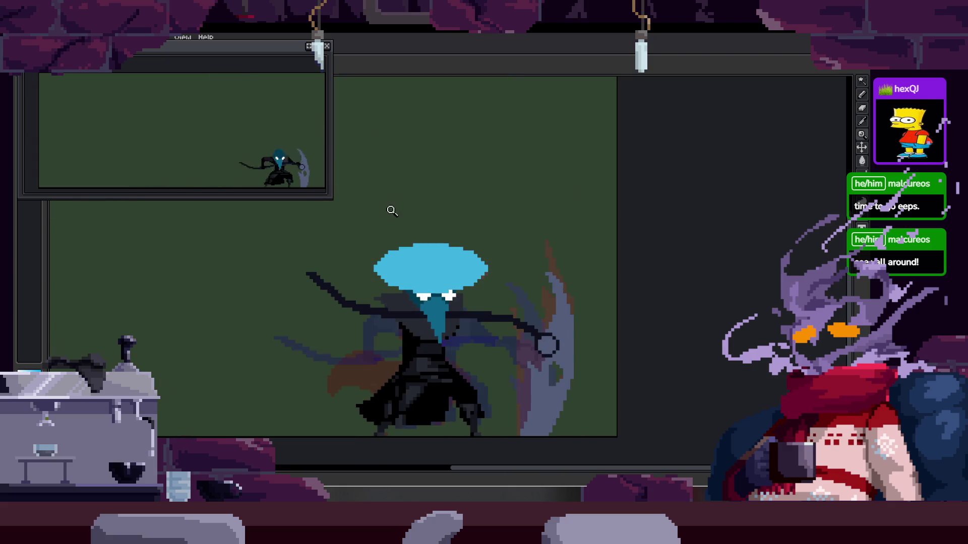
click(461, 309)
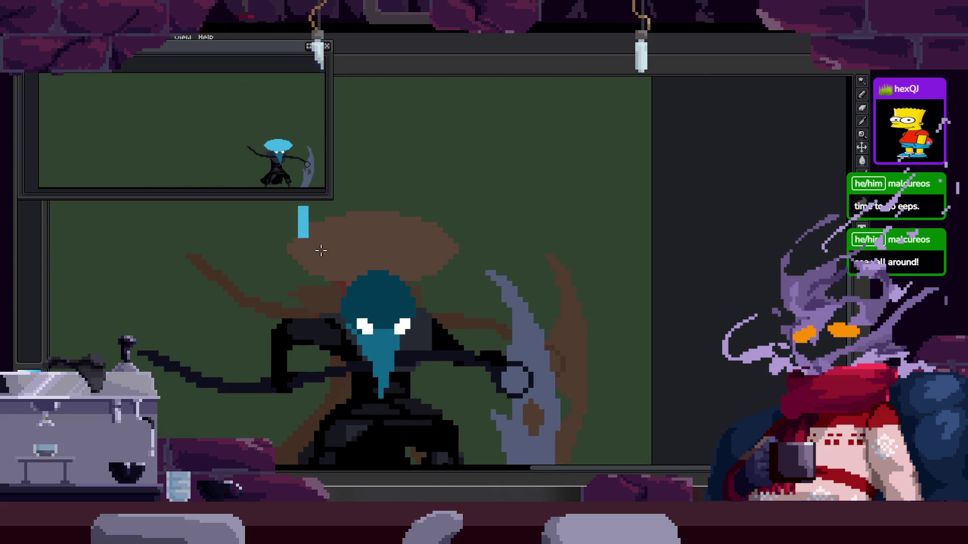
drag(311, 238, 487, 358)
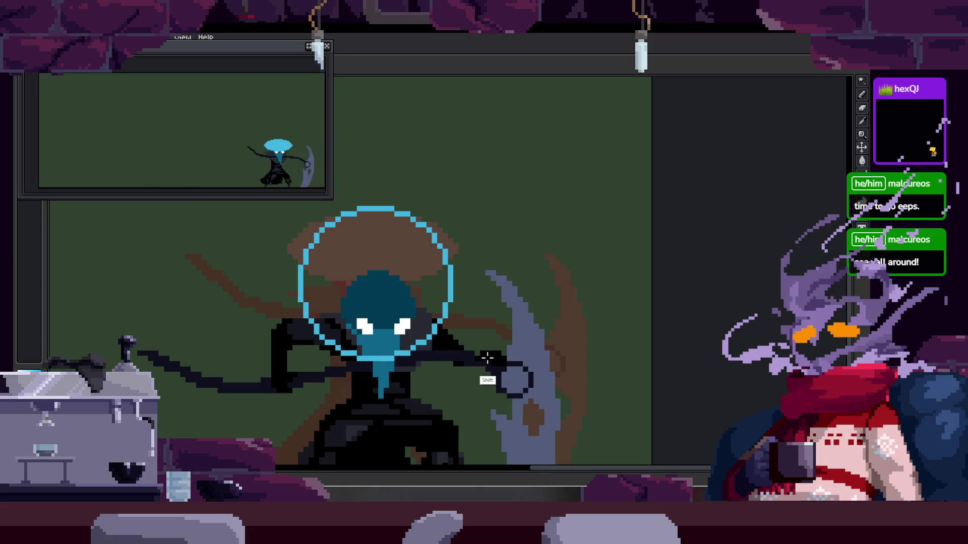
mouse_move(487, 358)
mouse_down()
mouse_move(503, 373)
mouse_move(473, 345)
mouse_move(464, 263)
mouse_move(456, 306)
mouse_move(446, 280)
mouse_up()
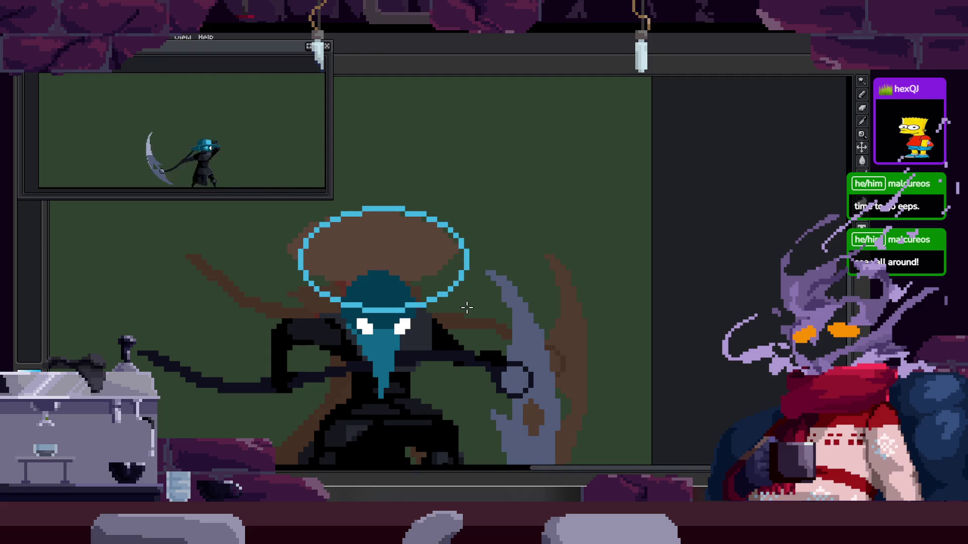
Bucket-fill the circle solid cyan
key(g)
click(434, 267)
scroll(410, 274, up, 3)
scroll(438, 209, down, 1)
scroll(397, 236, up, 1)
Move the cyan hat down onto the head and play the animation to check it
key(m)
drag(397, 236, 421, 298)
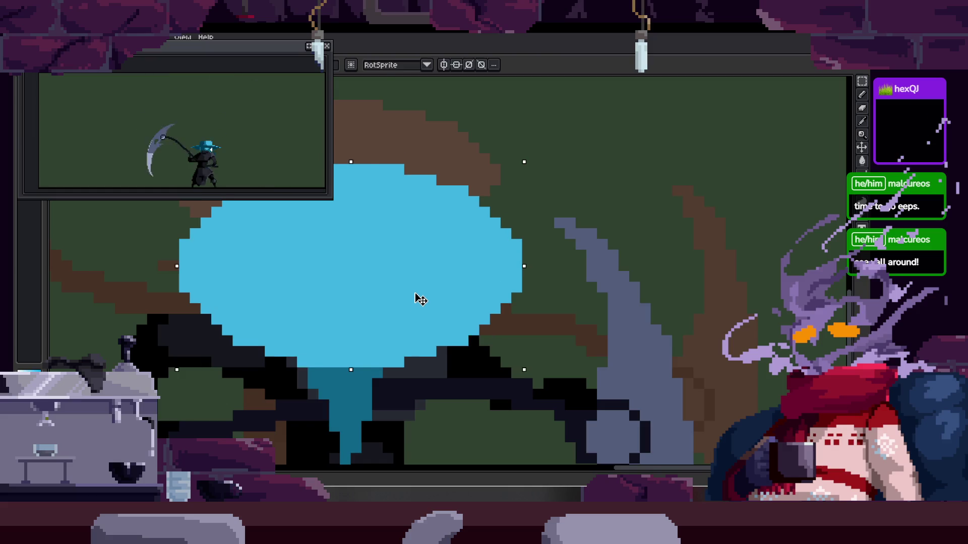
key(z)
scroll(438, 287, down, 3)
key(Return)
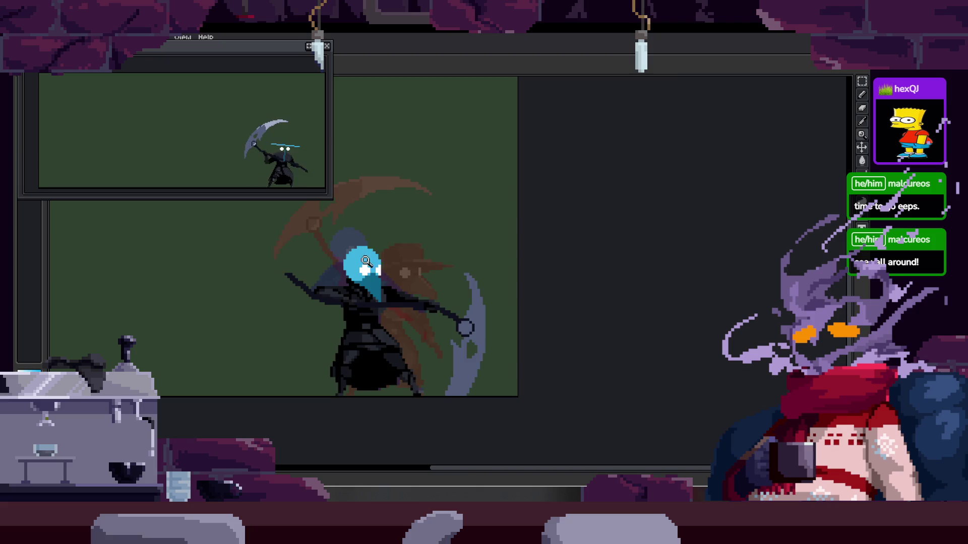
Zoom in on the head and draw a tilted cyan ellipse around it as the hat brim
click(370, 259)
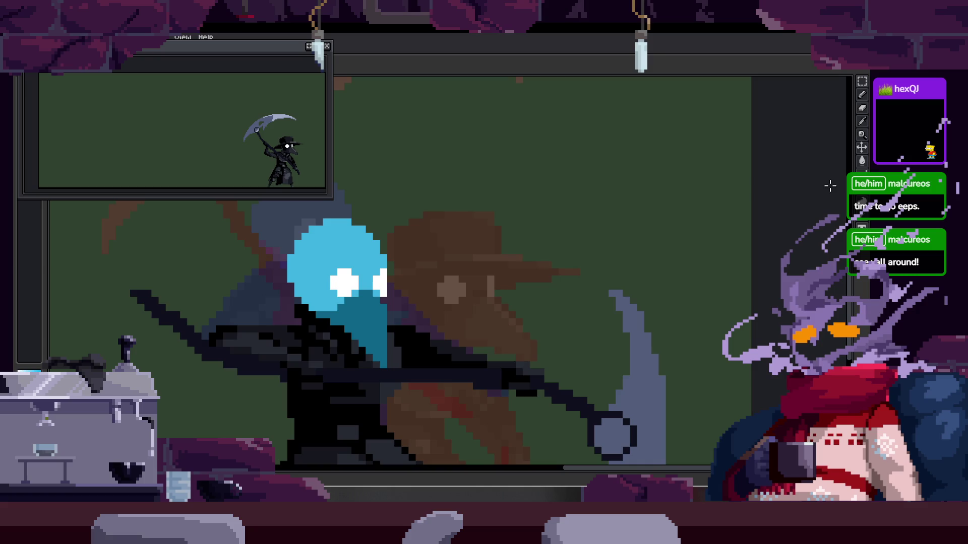
scroll(445, 333, up, 2)
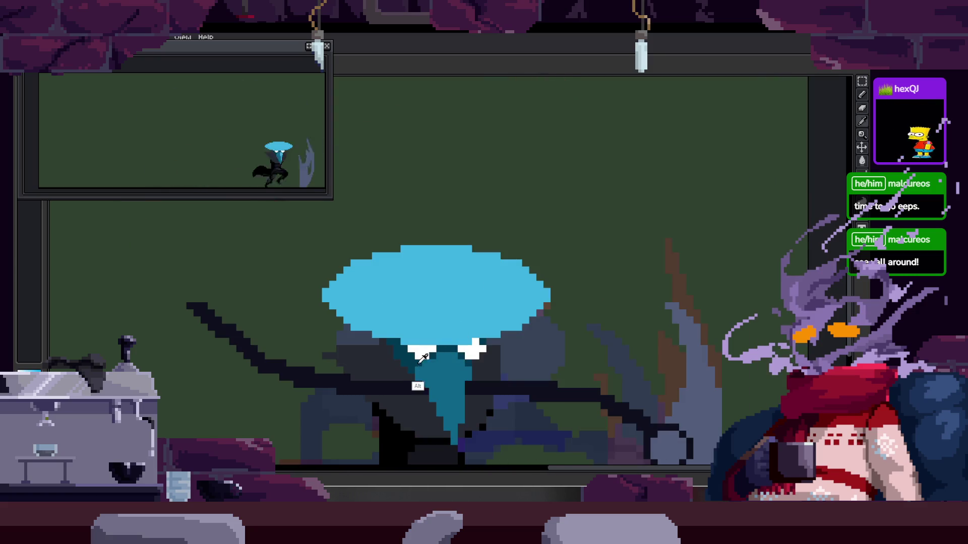
click(412, 265)
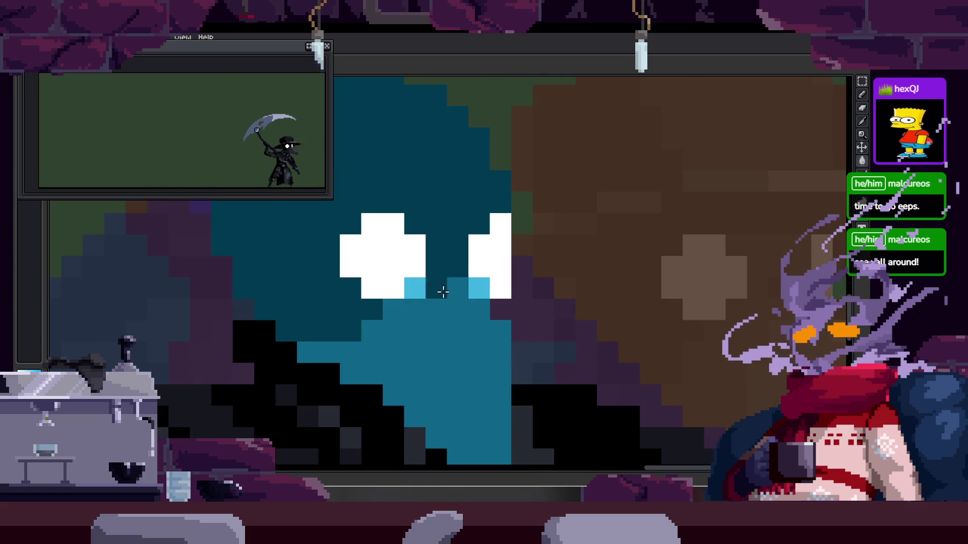
scroll(499, 281, down, 2)
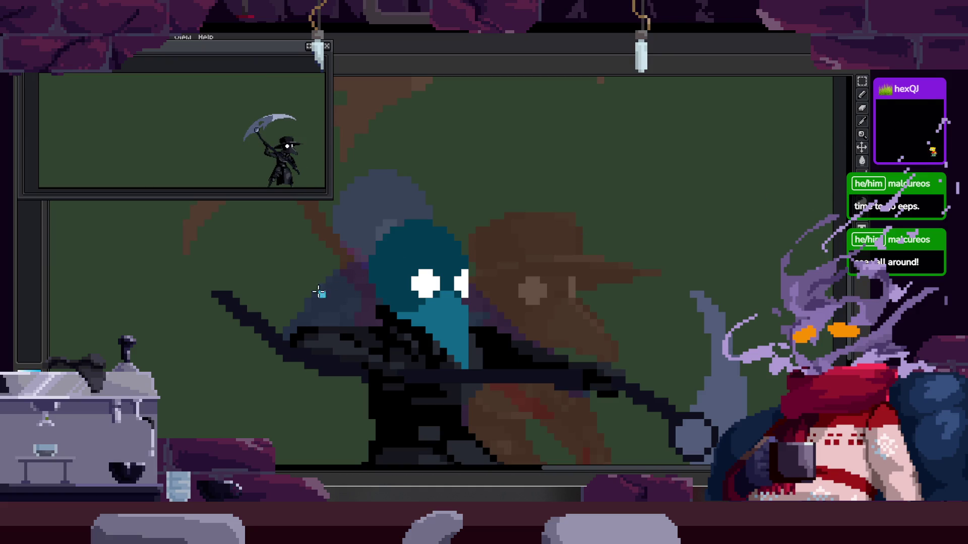
mouse_move(400, 293)
mouse_down()
mouse_move(560, 228)
mouse_move(533, 235)
mouse_move(540, 226)
mouse_move(541, 244)
mouse_move(543, 226)
mouse_up()
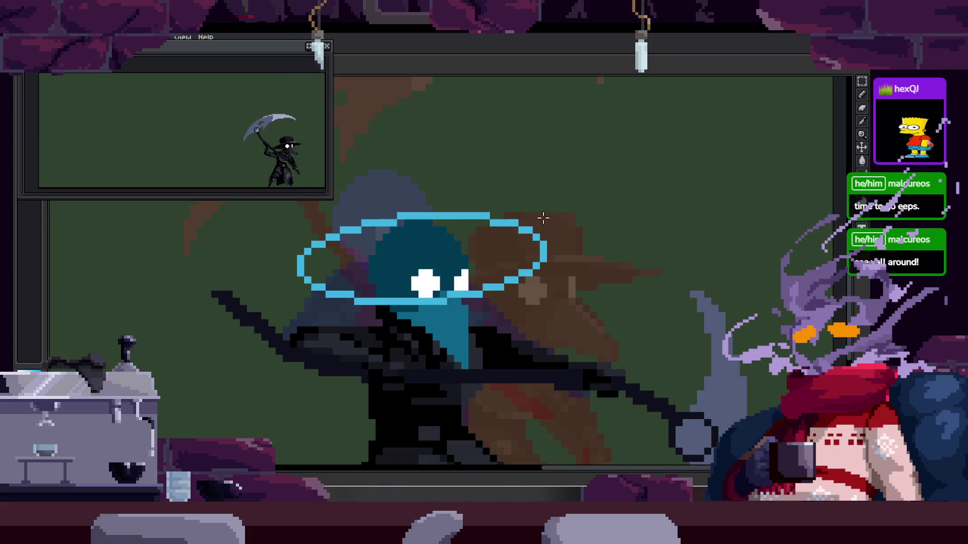
With the pencil, paint out the brim pixels crossing the face and beside the eye
click(453, 266)
key(b)
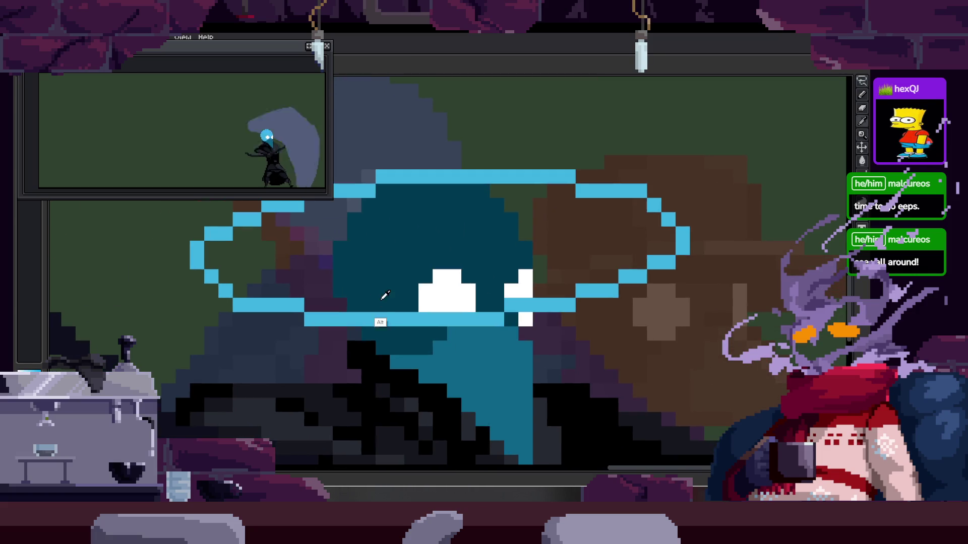
scroll(386, 296, up, 1)
alt+click(413, 330)
drag(413, 330, 450, 330)
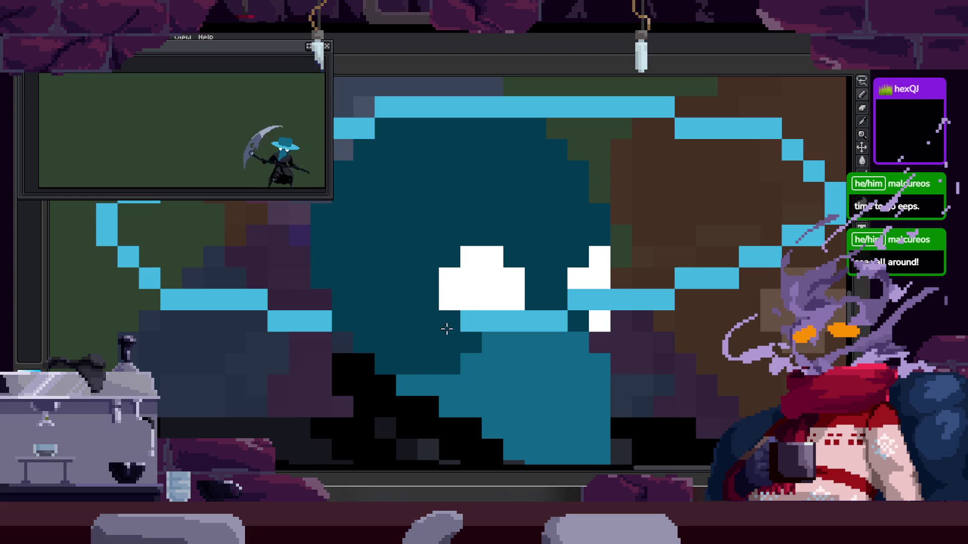
drag(535, 306, 473, 328)
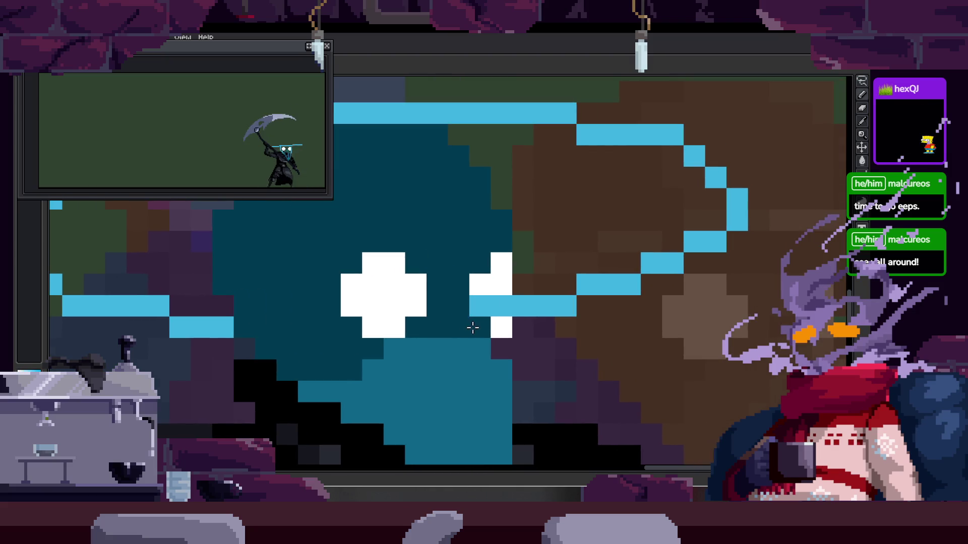
scroll(499, 308, down, 3)
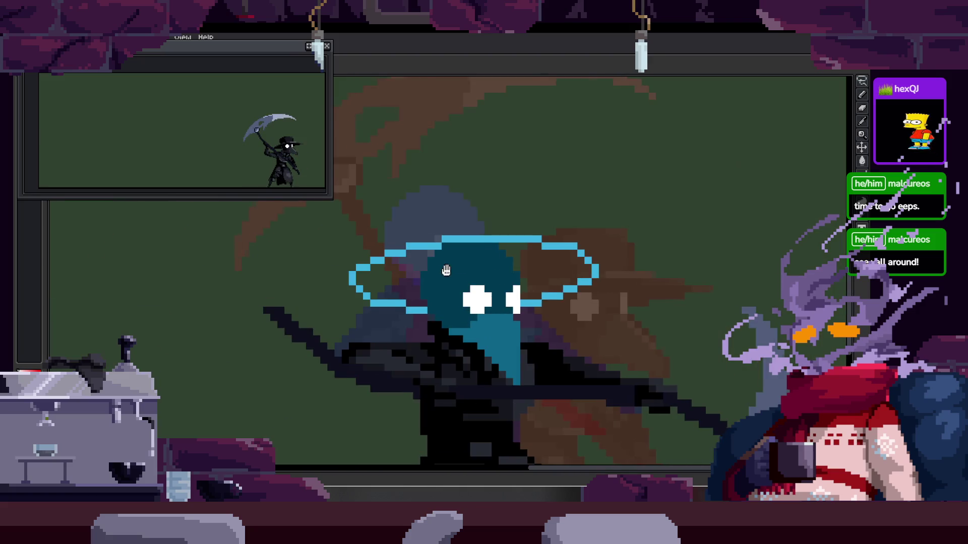
drag(420, 323, 529, 310)
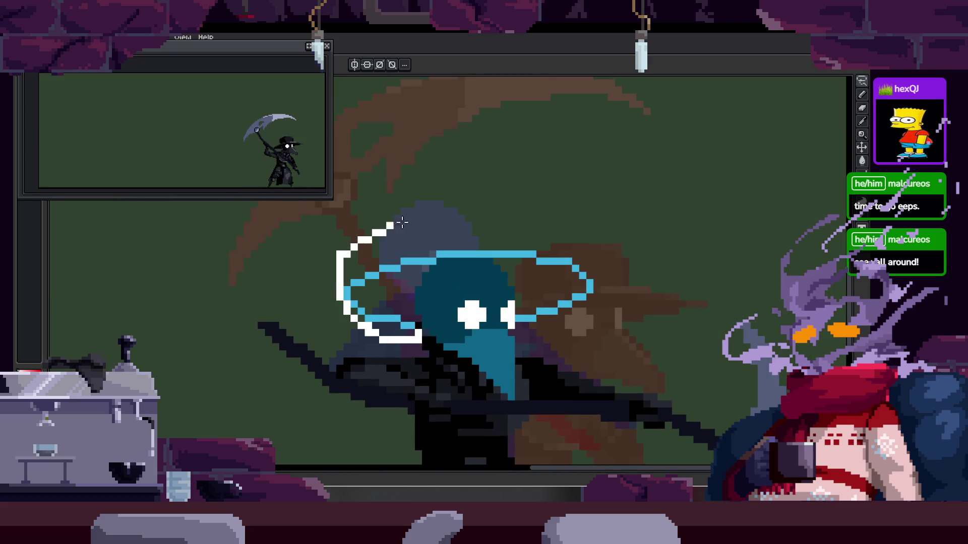
Lasso-select the brim ring and transform it into a flatter, re-tilted shape
key(z)
click(551, 267)
key(ctrl+d)
key(m)
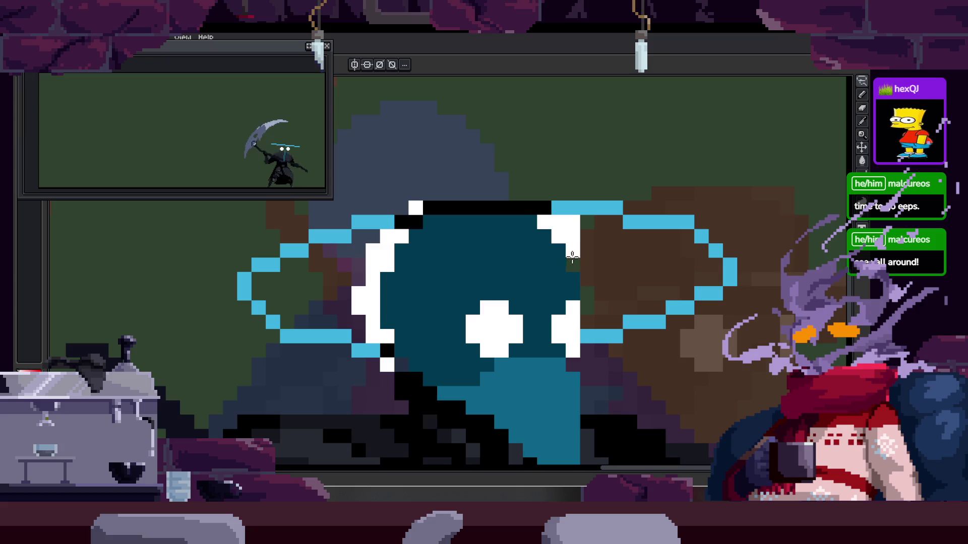
drag(585, 288, 270, 375)
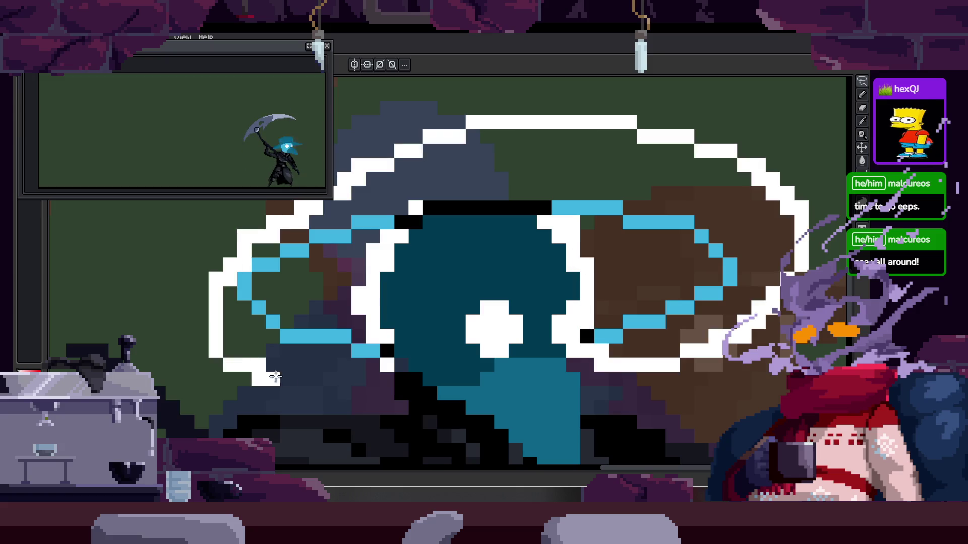
drag(377, 369, 594, 371)
scroll(504, 303, down, 1)
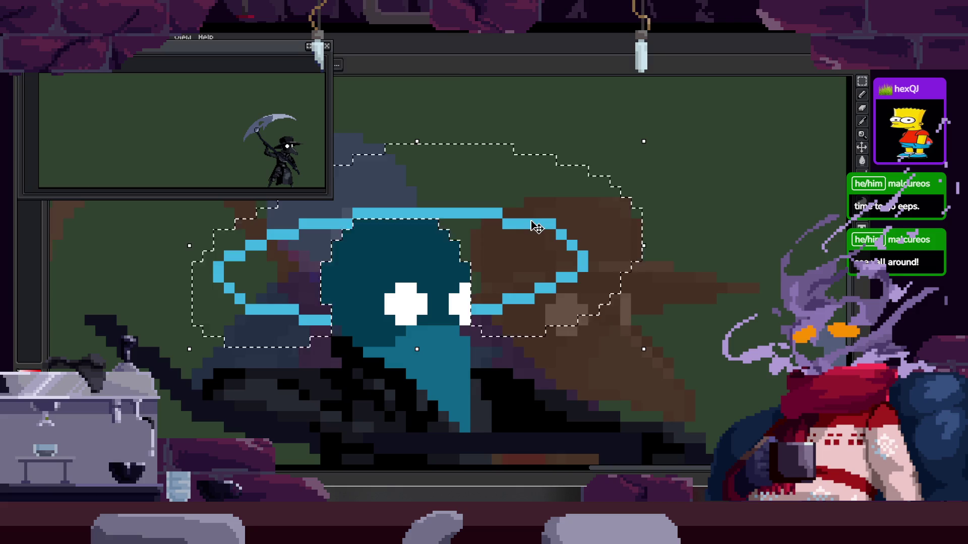
drag(533, 223, 536, 252)
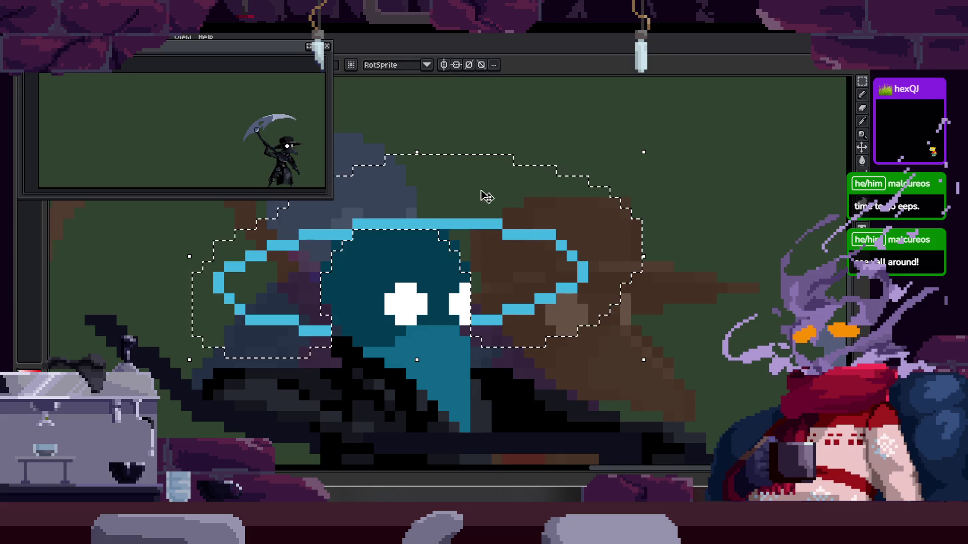
mouse_move(417, 163)
mouse_down()
mouse_move(422, 218)
mouse_move(523, 252)
mouse_up()
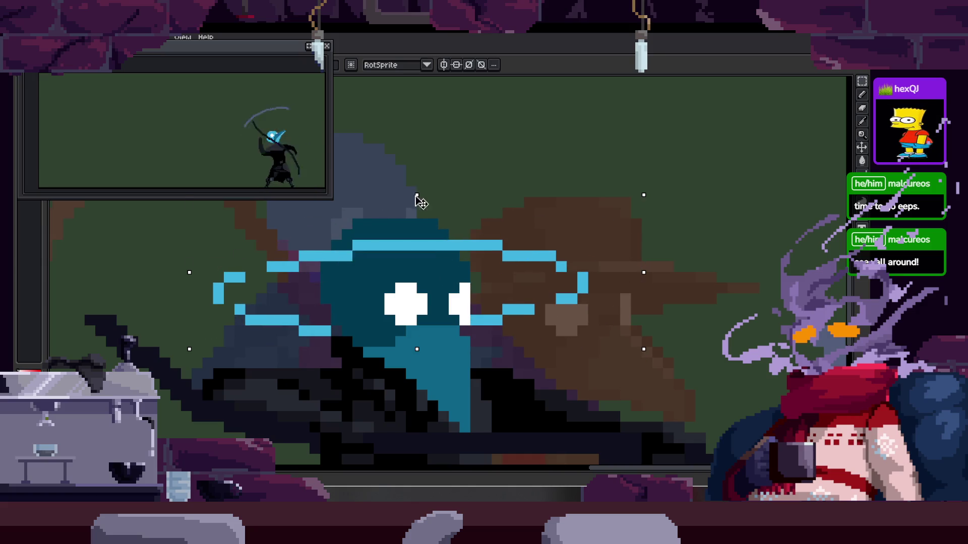
drag(417, 197, 422, 214)
key(Return)
Touch up the brim with blue pixels, filling gaps near the bar's right end
scroll(257, 329, up, 2)
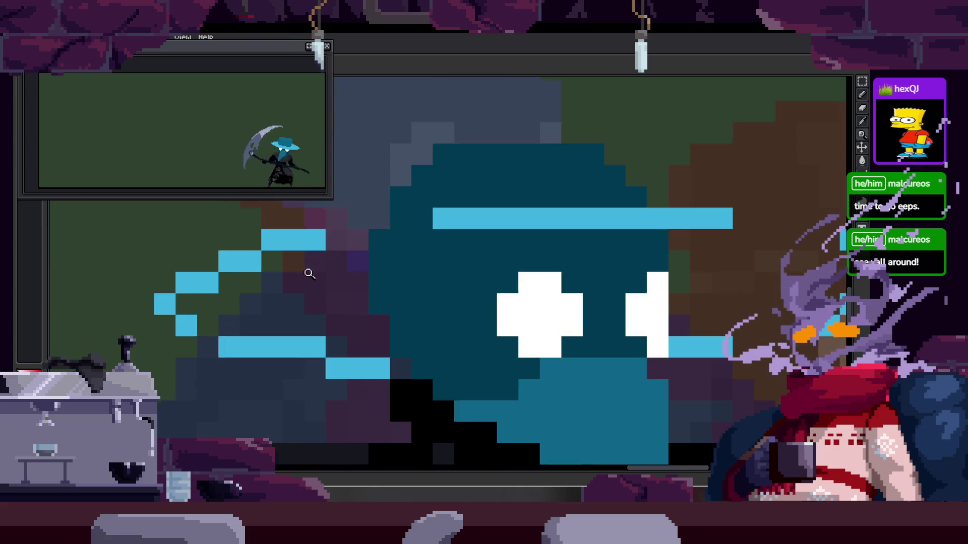
click(254, 331)
scroll(329, 272, up, 3)
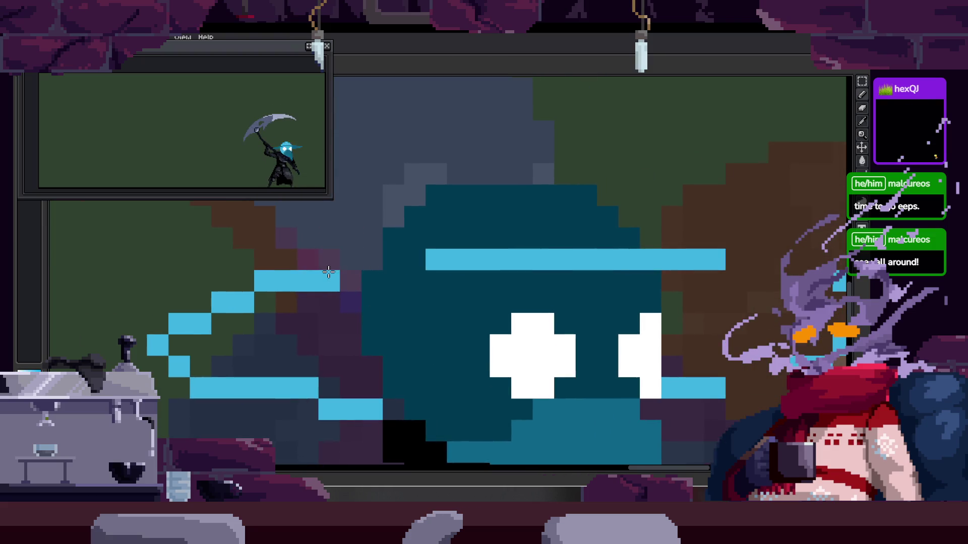
key(ctrl+z)
click(329, 260)
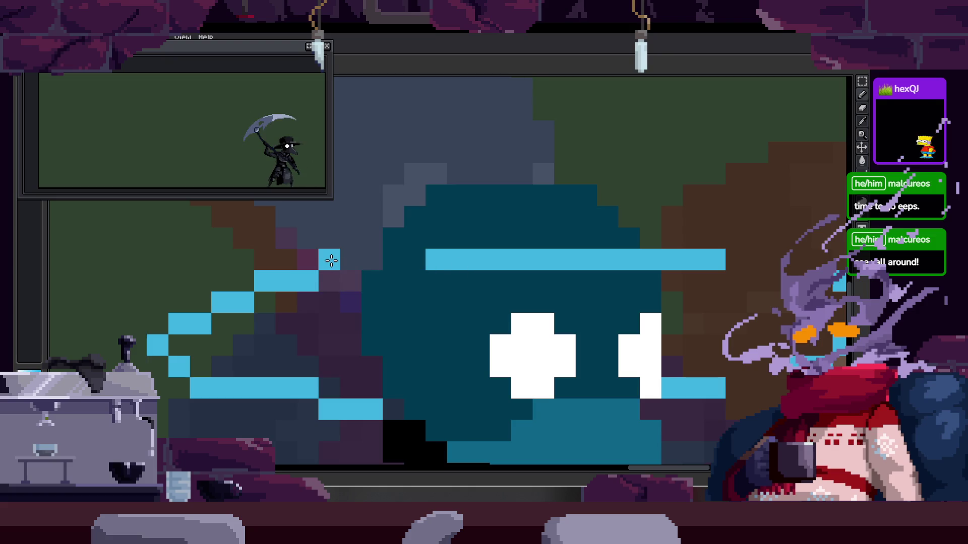
scroll(444, 260, right, 5)
click(578, 248)
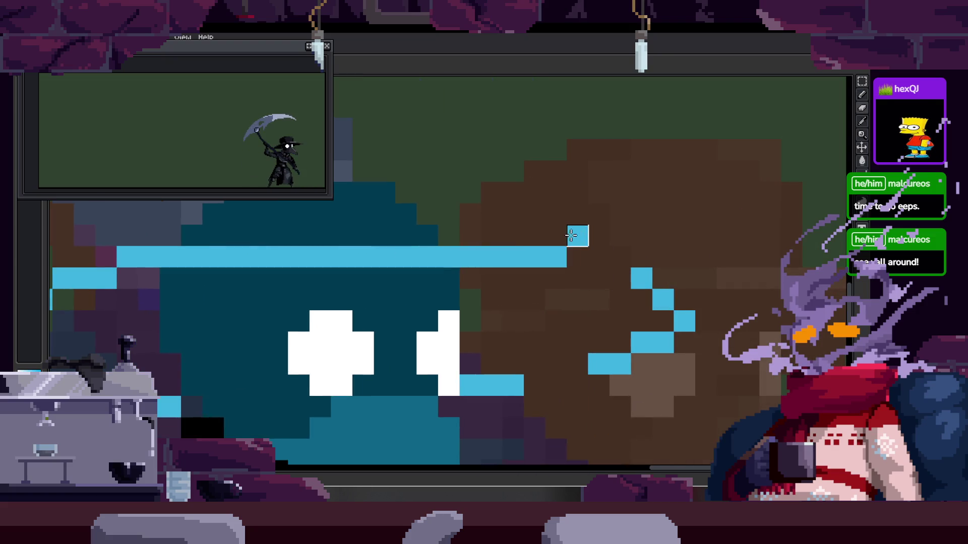
click(620, 278)
scroll(600, 277, down, 3)
click(580, 280)
click(530, 292)
Select the stepped blue brim pixels and shift them down
scroll(400, 274, down, 2)
scroll(400, 274, down, 2)
scroll(490, 310, down, 3)
scroll(432, 277, down, 1)
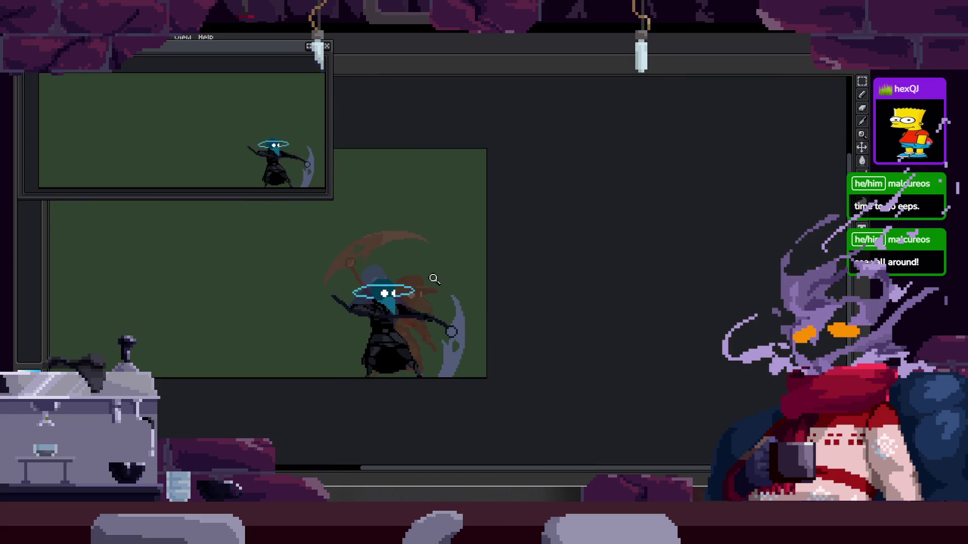
scroll(433, 242, up, 3)
scroll(433, 241, up, 1)
scroll(433, 241, up, 1)
mouse_move(432, 242)
mouse_down()
mouse_move(479, 233)
mouse_move(478, 273)
mouse_up()
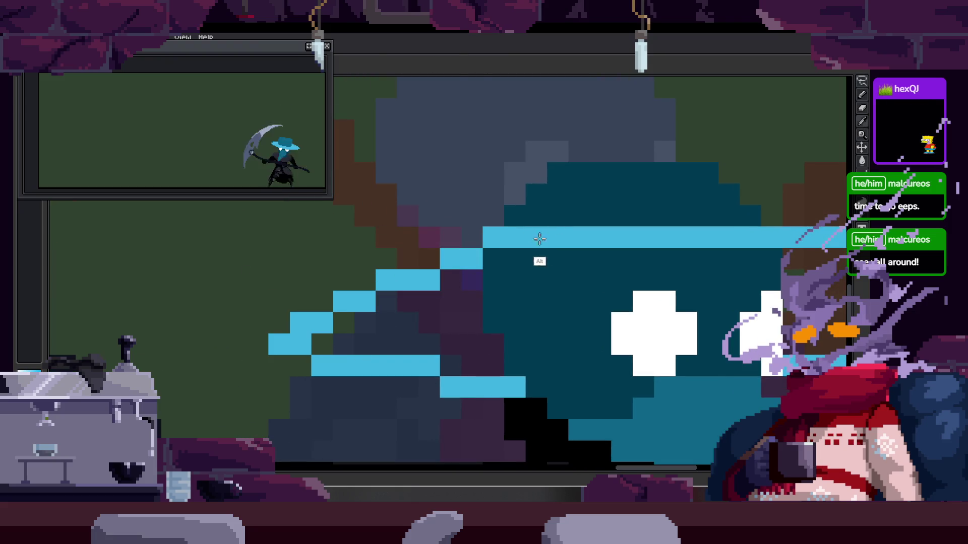
scroll(517, 242, down, 2)
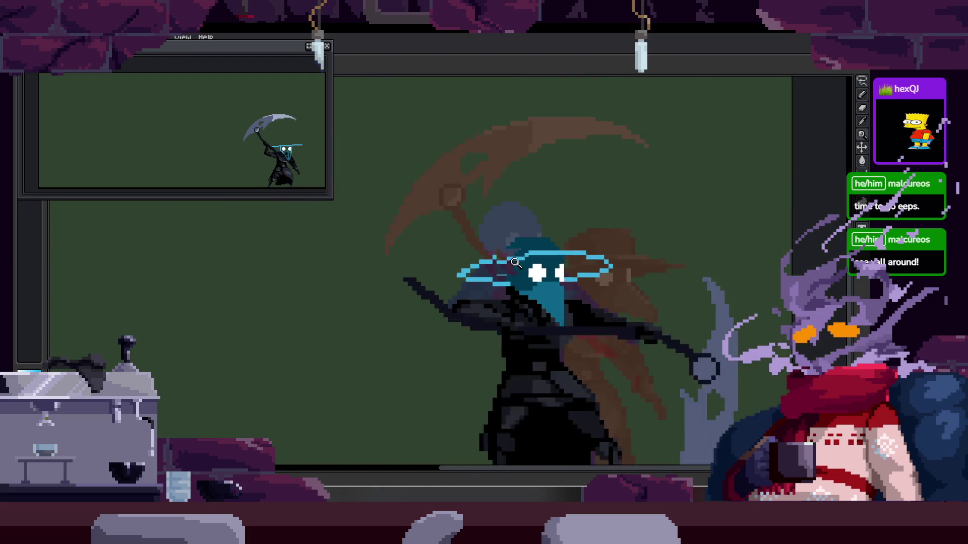
scroll(518, 250, down, 2)
scroll(519, 255, down, 1)
Play the animation to review the hat brim's motion across frames
key(Return)
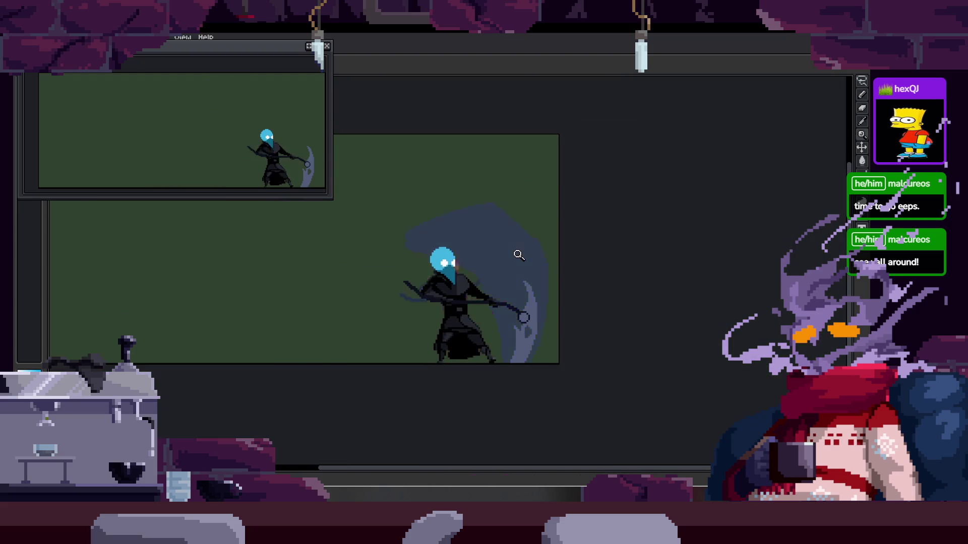
scroll(483, 228, up, 4)
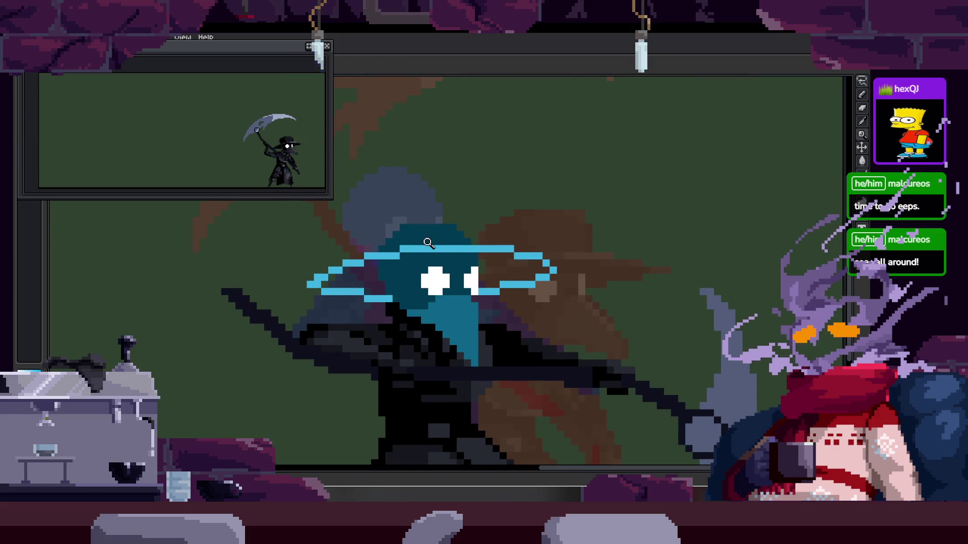
scroll(435, 215, up, 2)
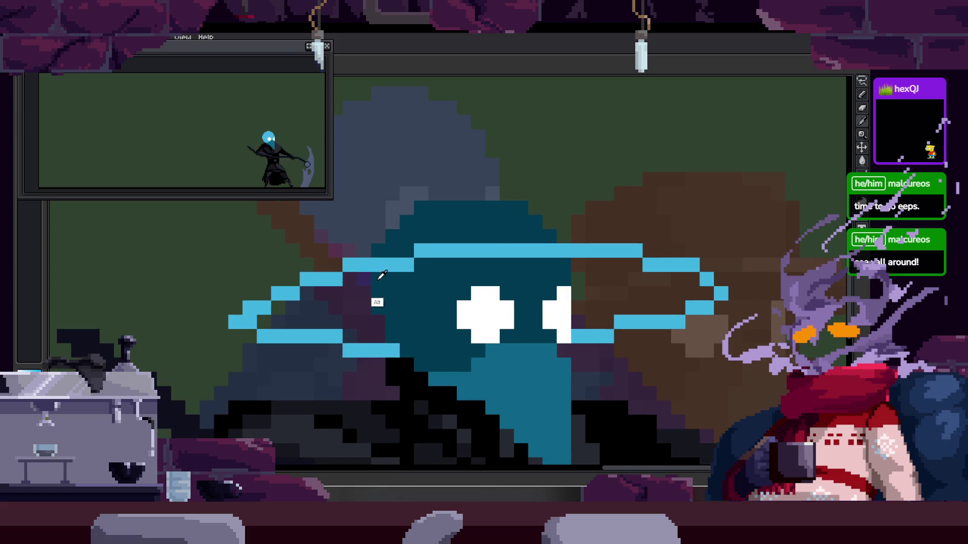
key(i)
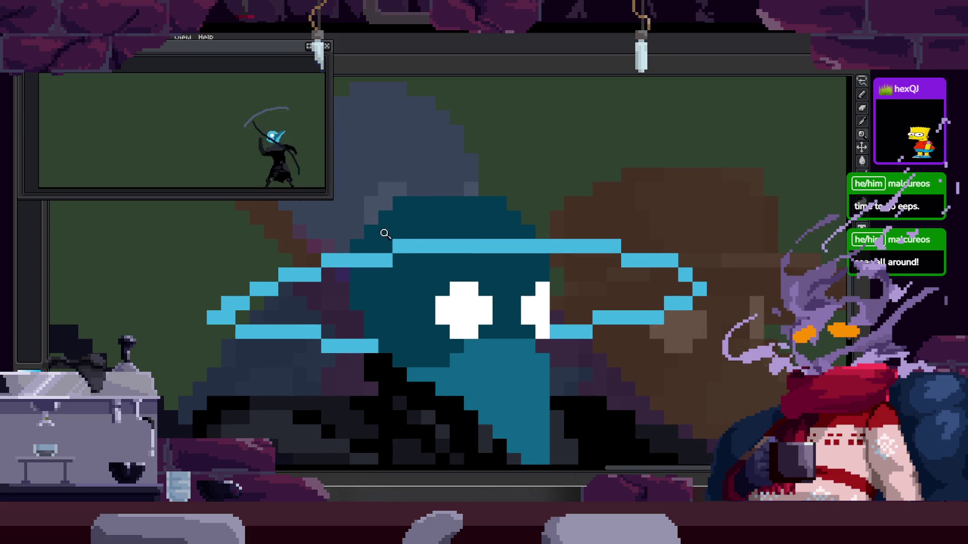
scroll(331, 335, up, 1)
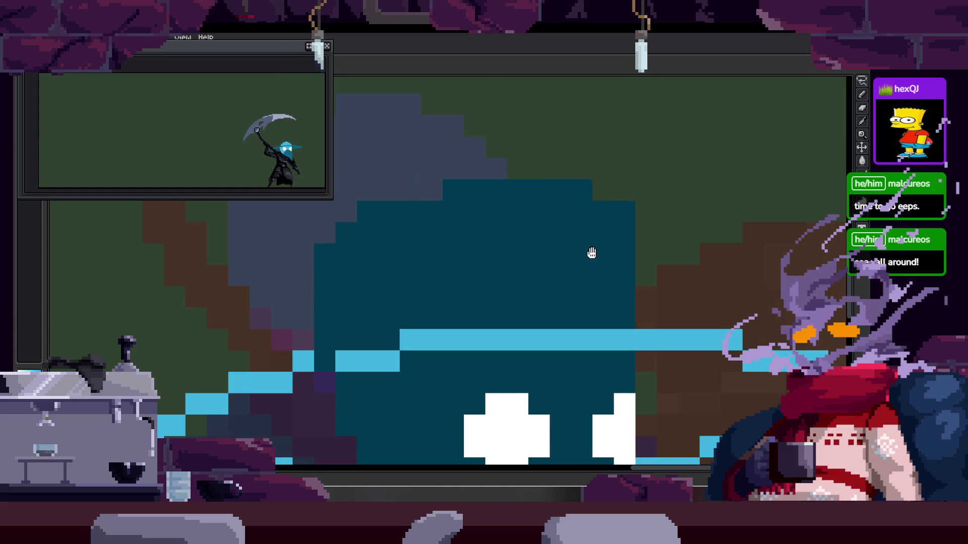
scroll(462, 240, down, 3)
scroll(540, 210, up, 3)
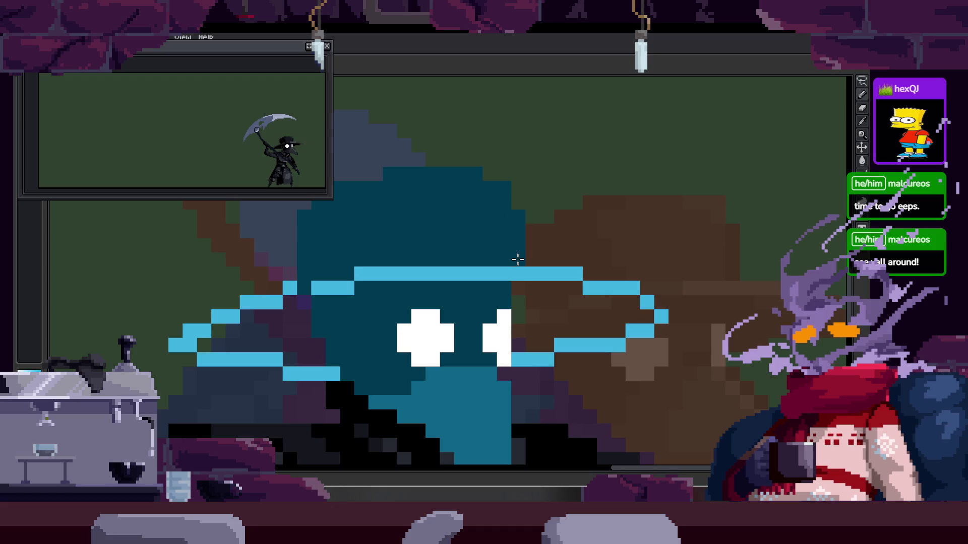
scroll(534, 259, down, 2)
scroll(552, 261, down, 2)
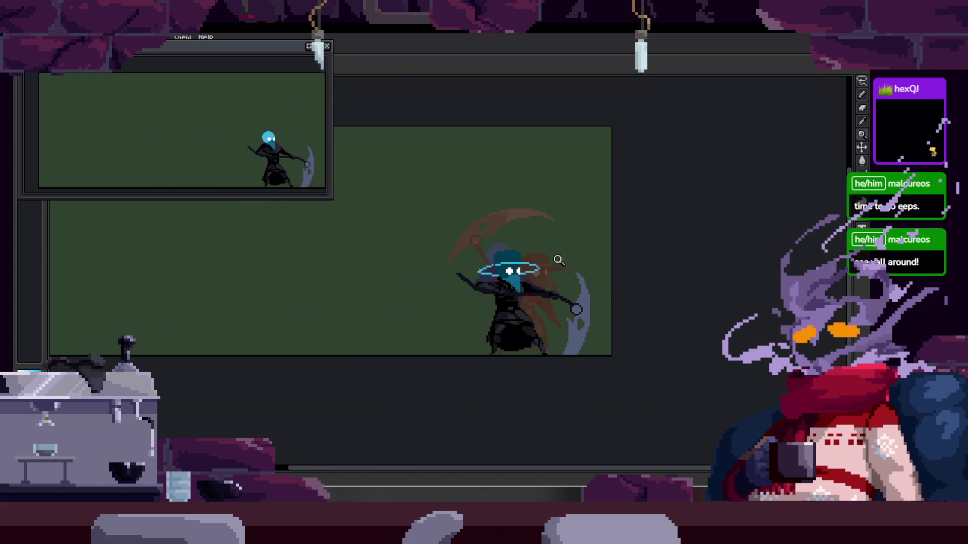
scroll(558, 261, up, 2)
key(space)
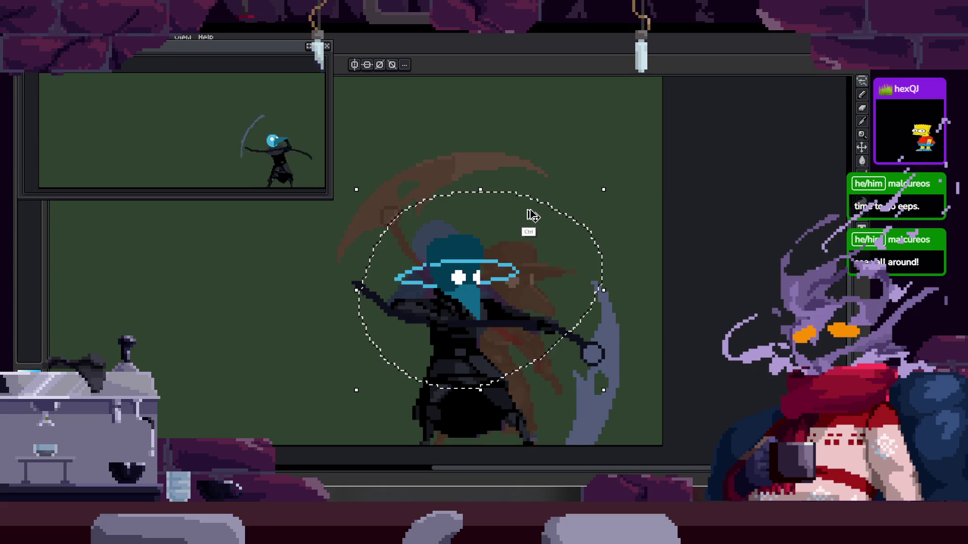
Paste the hatted head onto this frame, nudged one pixel up-left
scroll(482, 246, up, 1)
key(ctrl+v)
drag(476, 298, 472, 295)
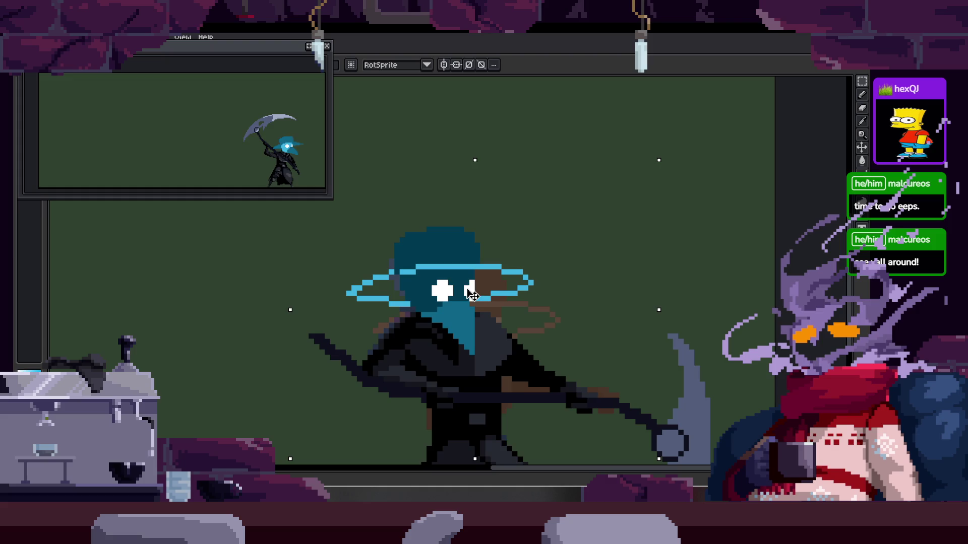
key(Return)
scroll(504, 267, down, 2)
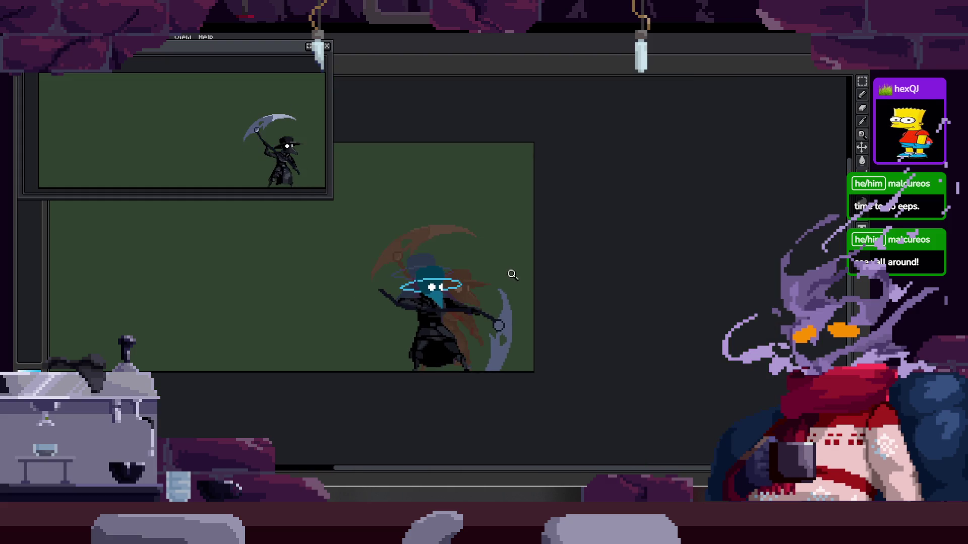
Compare with the next frame and shift the head one pixel right to match the pose
key(Right)
scroll(438, 243, up, 3)
key(Left)
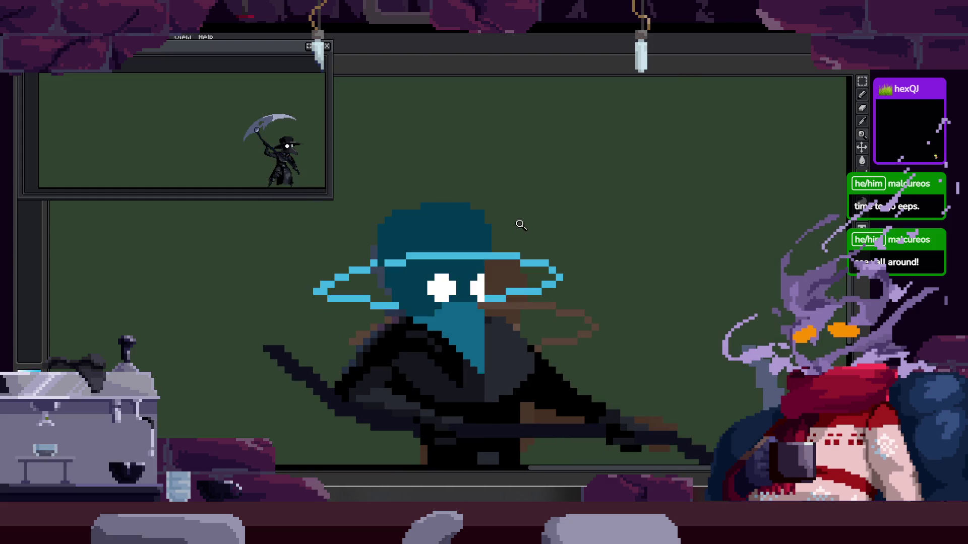
key(Right)
key(Left)
scroll(438, 318, up, 2)
scroll(335, 205, up, 1)
drag(395, 286, 419, 281)
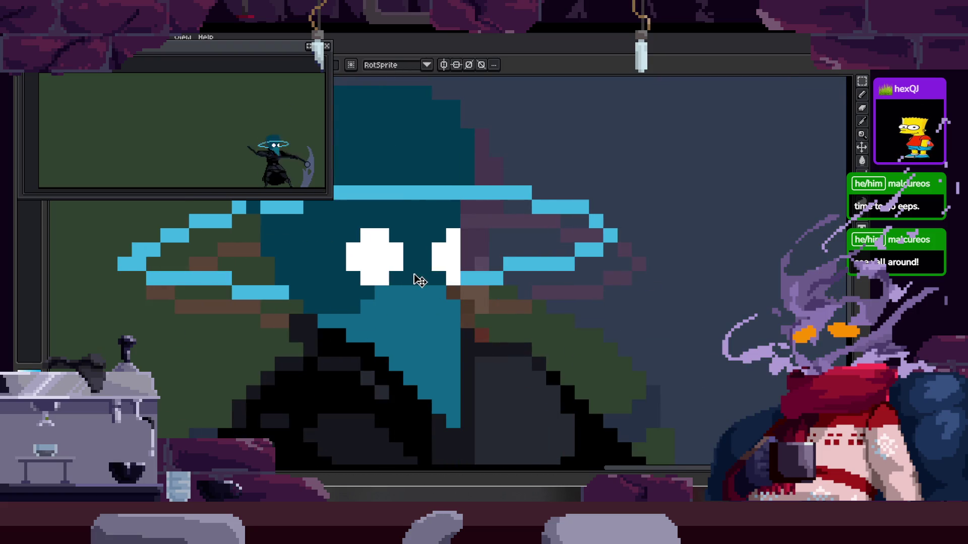
scroll(420, 280, down, 3)
key(ctrl+d)
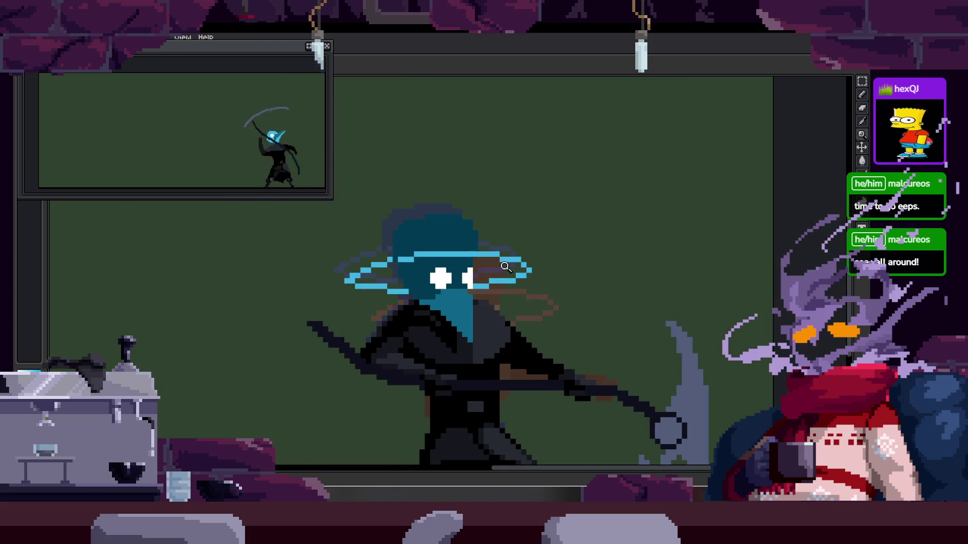
Play the animation to check the hat, stopping on the hatted frame with the timeline shown
key(Return)
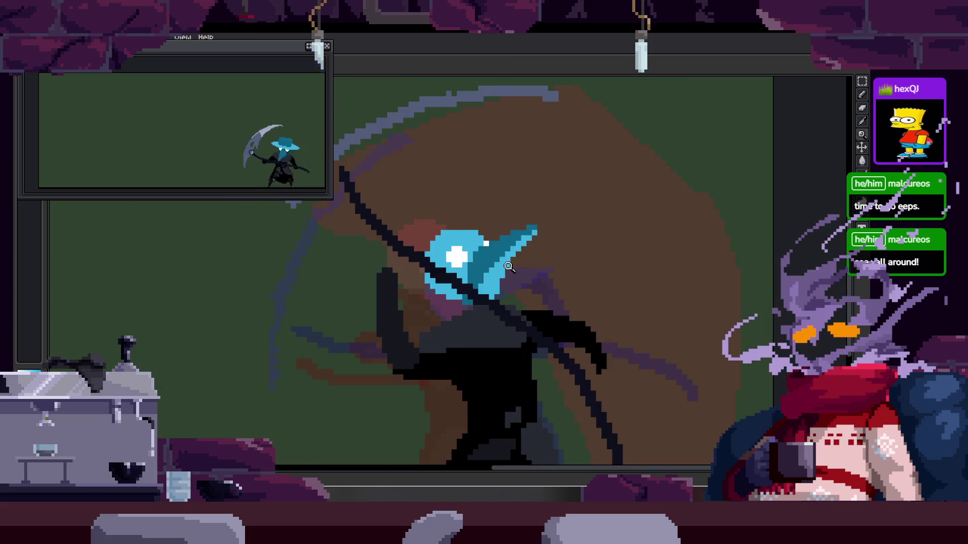
scroll(503, 258, up, 3)
key(Return)
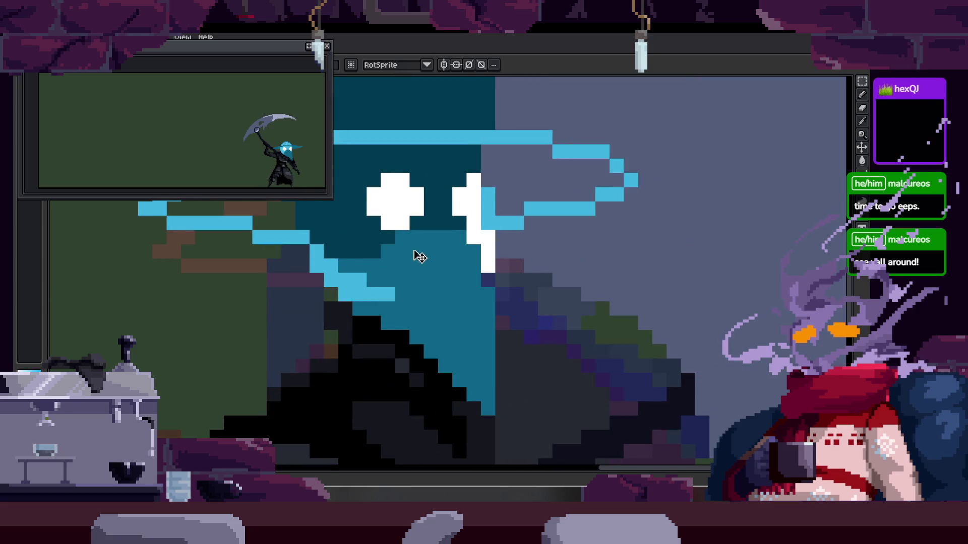
scroll(419, 255, up, 2)
key(Tab)
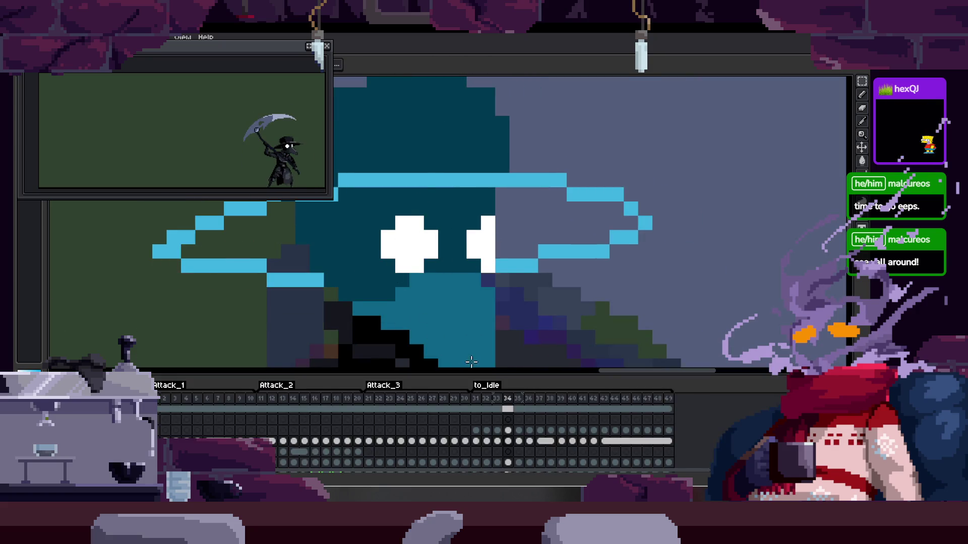
Link the head cels at frame 33 in the to_Idle section
right_click(504, 441)
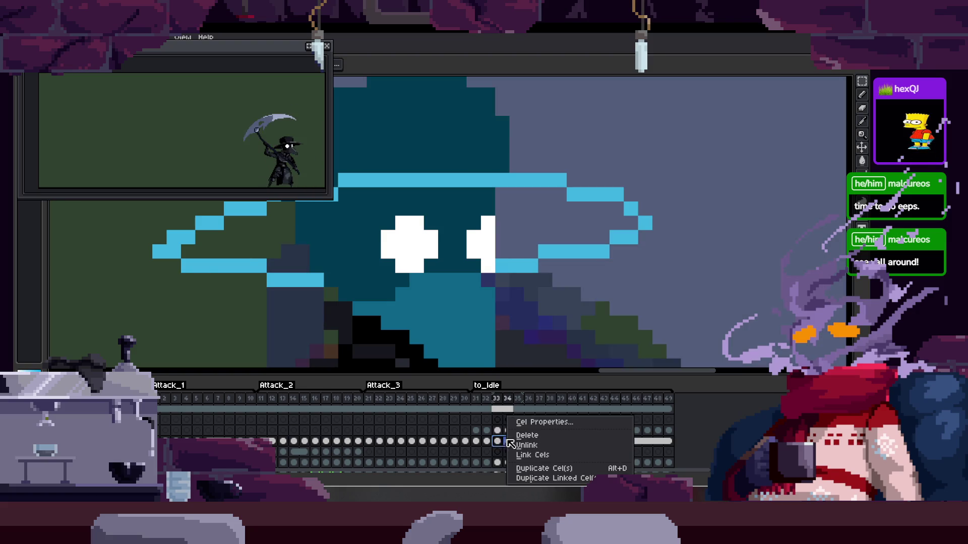
click(550, 455)
key(Left)
key(Left)
scroll(521, 174, down, 5)
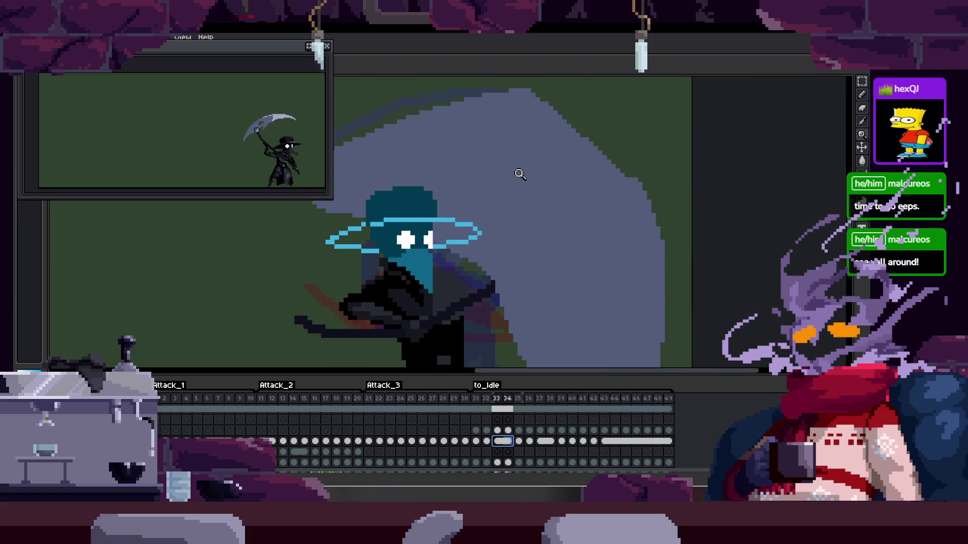
Play back the animation, toggling the timeline to check the linked hat
key(Return)
key(Tab)
scroll(521, 174, up, 5)
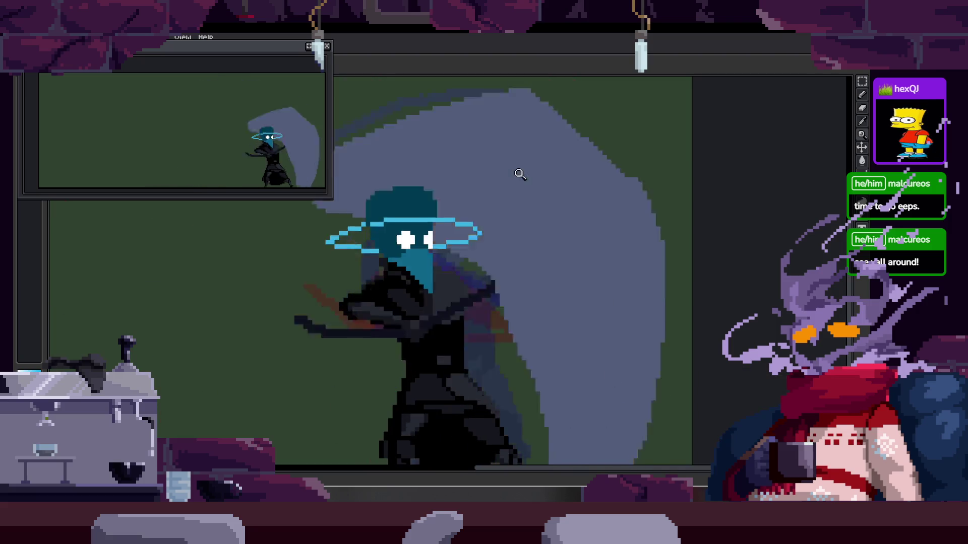
key(Tab)
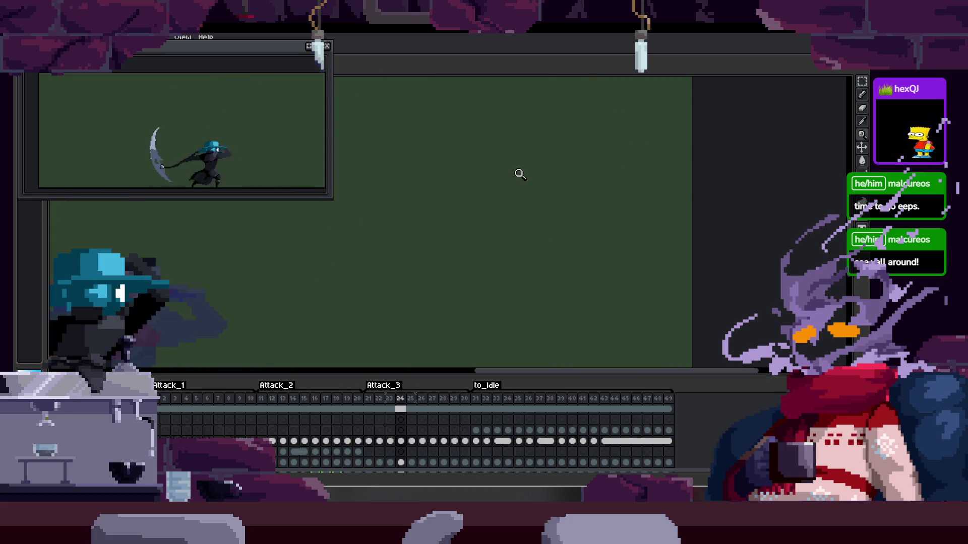
key(Tab)
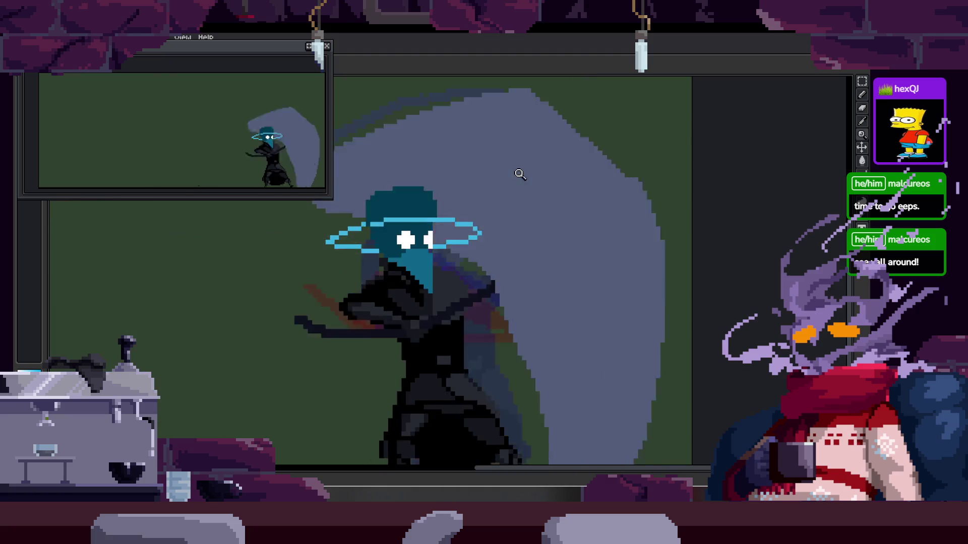
scroll(414, 264, down, 2)
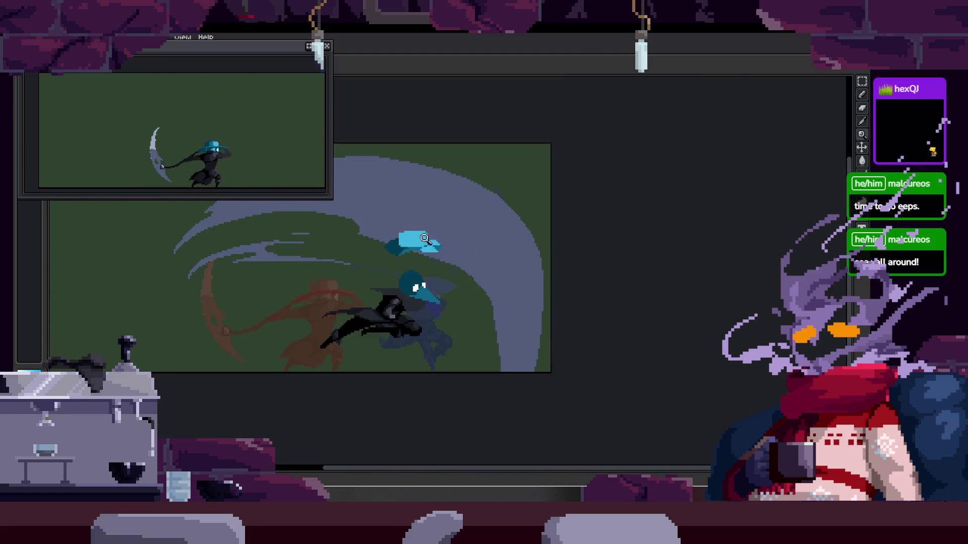
Zoom in on the lunging frame and paint light-blue blocks filling the hat brim solid
scroll(415, 283, up, 1)
scroll(411, 272, up, 1)
scroll(408, 262, up, 1)
scroll(408, 262, up, 1)
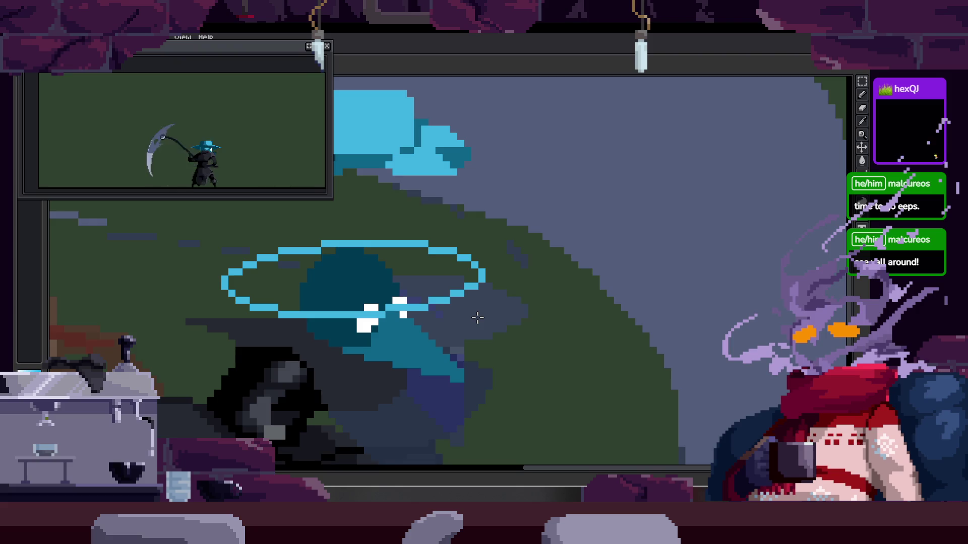
scroll(379, 239, up, 2)
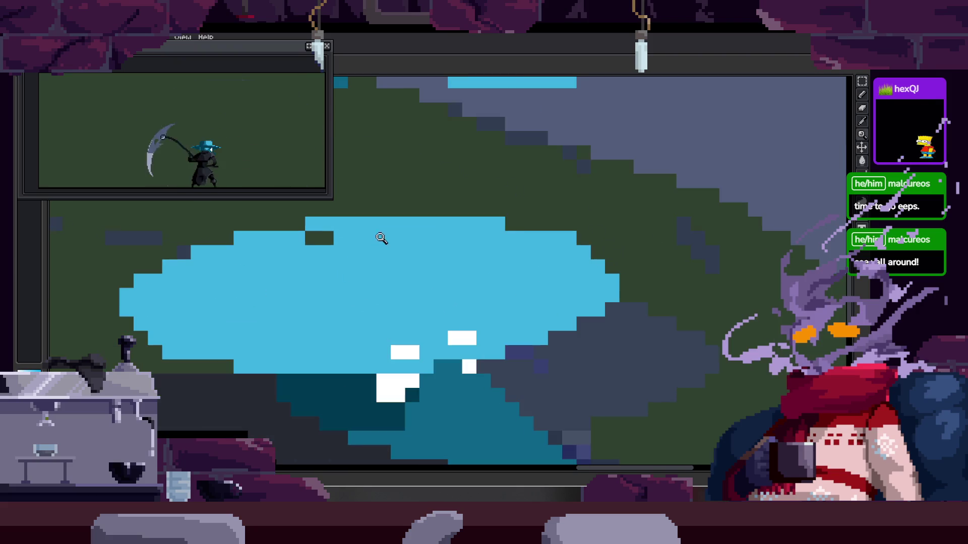
scroll(402, 281, down, 2)
scroll(402, 273, down, 3)
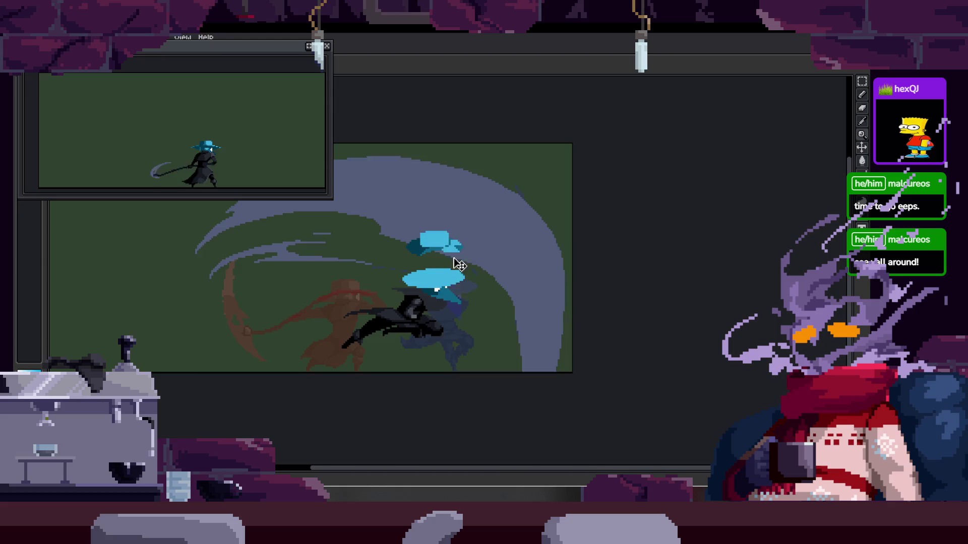
scroll(464, 271, up, 3)
scroll(460, 259, up, 2)
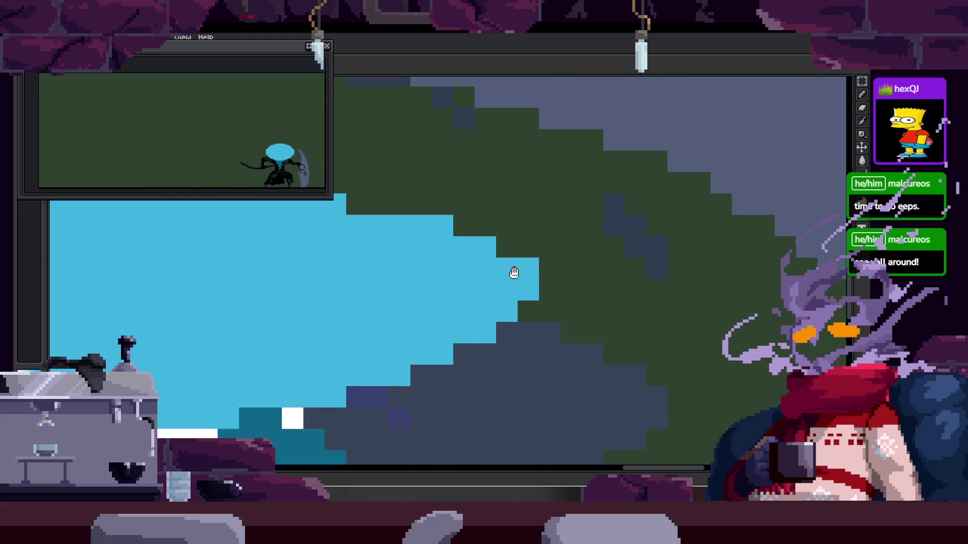
scroll(522, 280, down, 2)
scroll(461, 253, up, 1)
scroll(312, 287, up, 1)
drag(329, 309, 278, 254)
scroll(320, 283, down, 2)
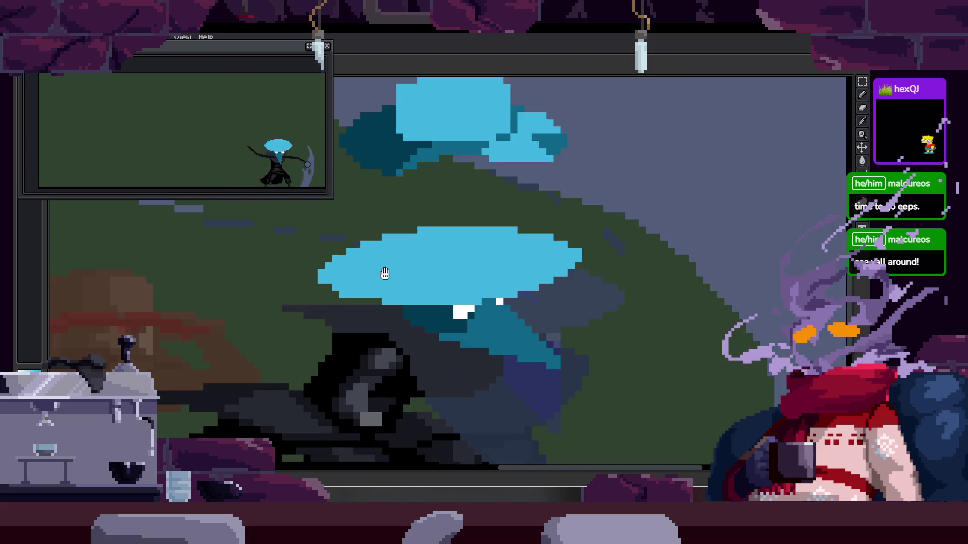
scroll(363, 266, up, 2)
scroll(521, 264, down, 3)
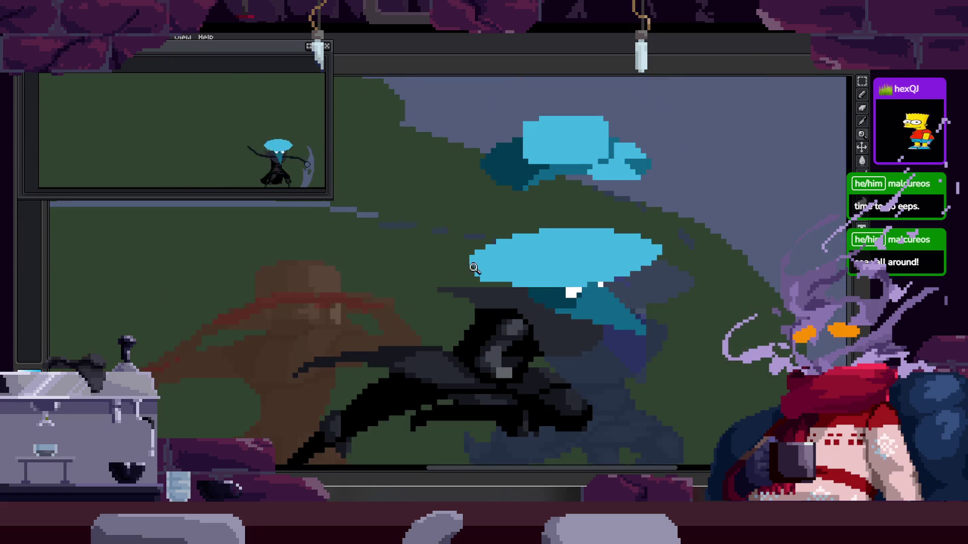
scroll(511, 273, up, 2)
drag(574, 312, 582, 314)
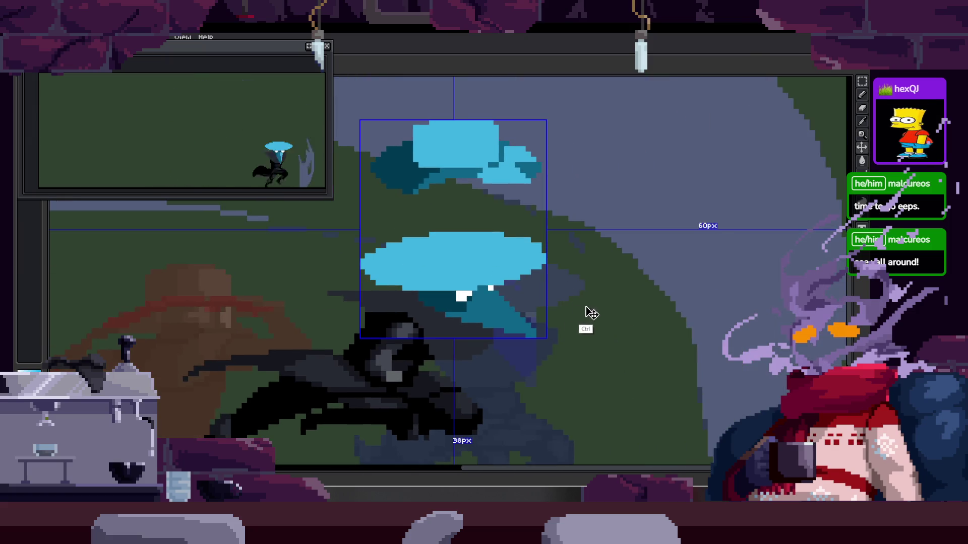
scroll(519, 257, up, 3)
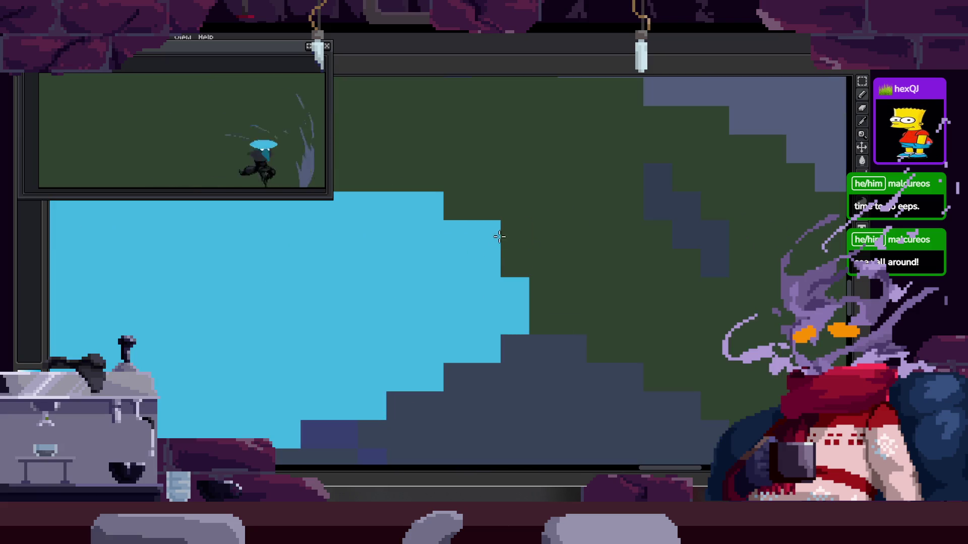
scroll(539, 297, down, 3)
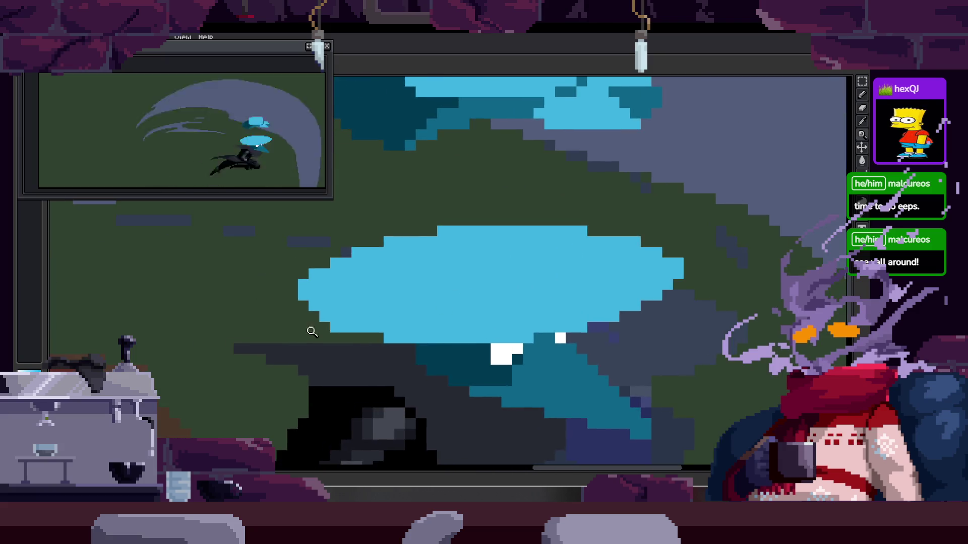
scroll(347, 334, up, 3)
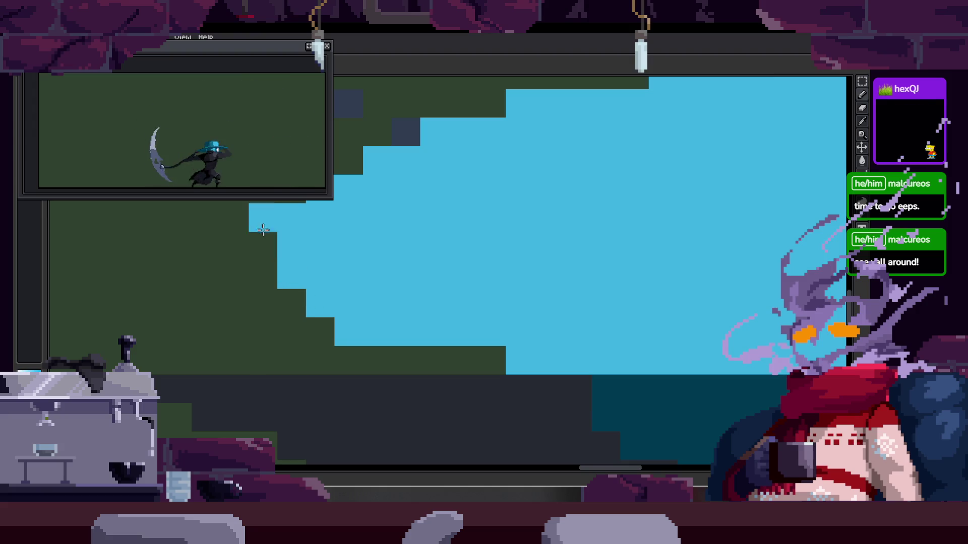
scroll(340, 259, down, 3)
scroll(504, 300, right, 2)
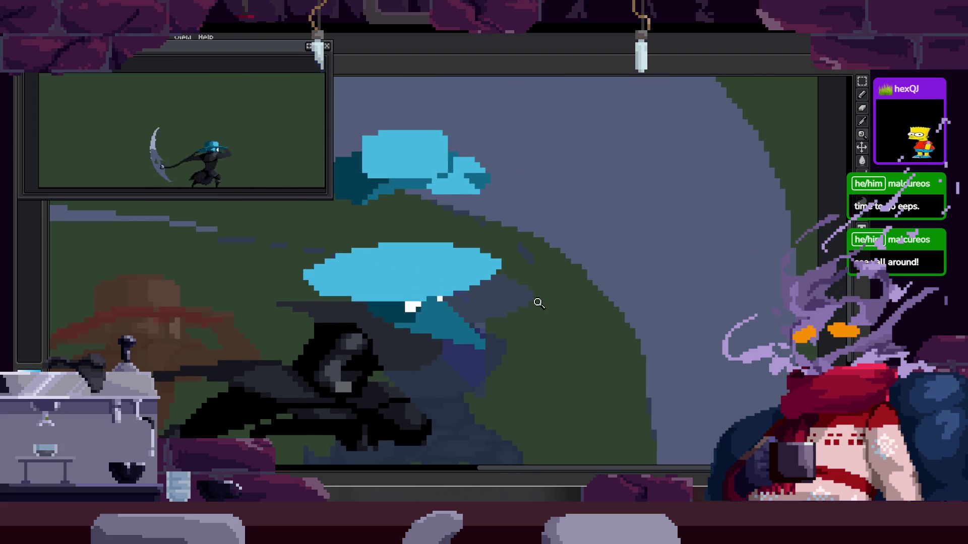
scroll(529, 302, down, 3)
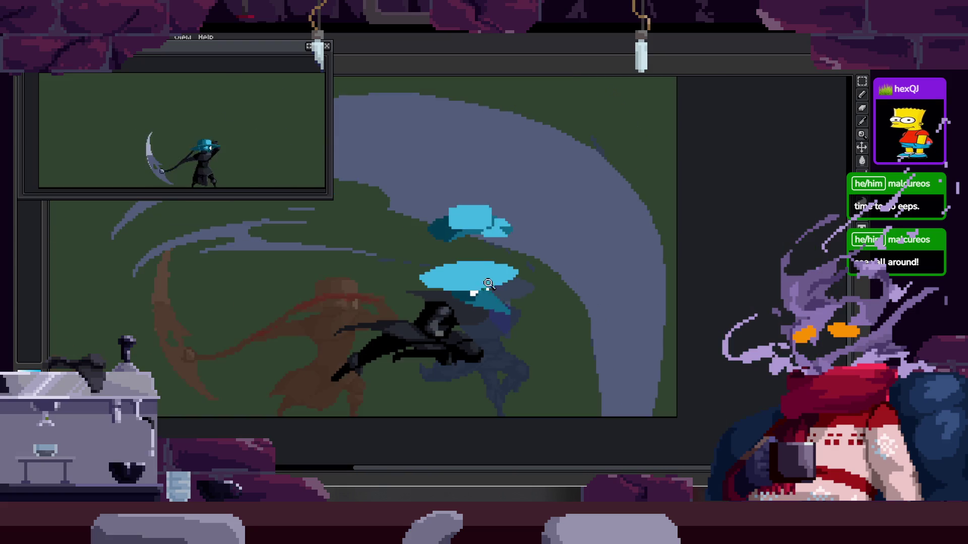
key(ctrl)
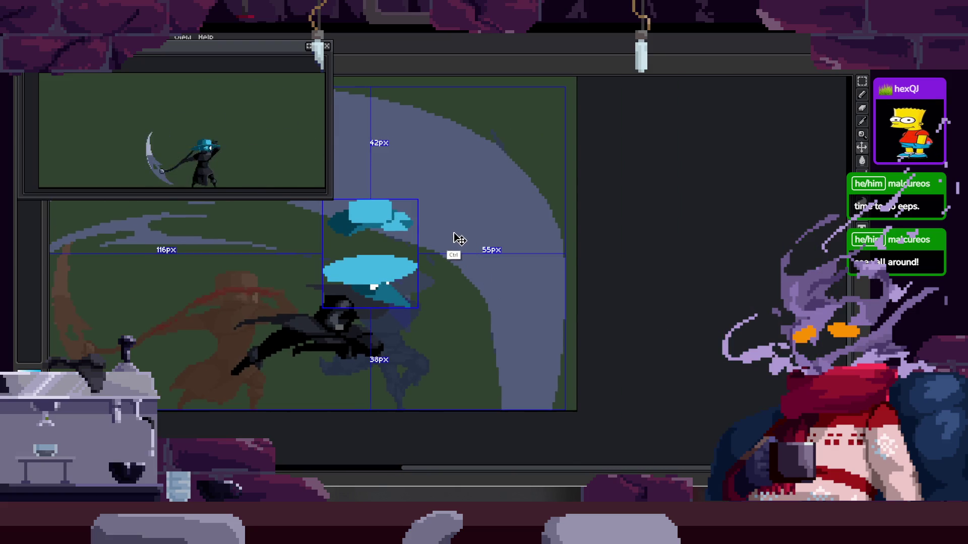
scroll(454, 232, up, 4)
scroll(343, 260, up, 1)
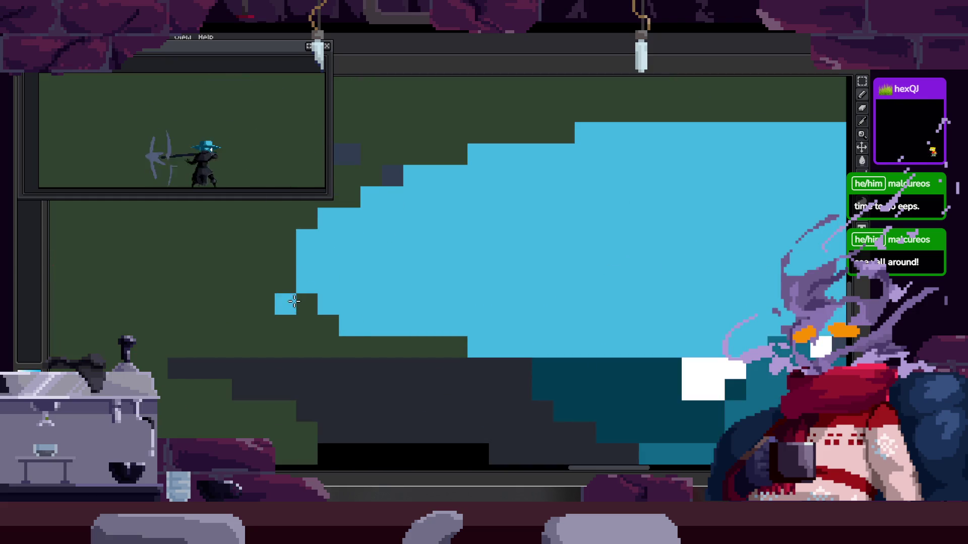
scroll(310, 307, down, 3)
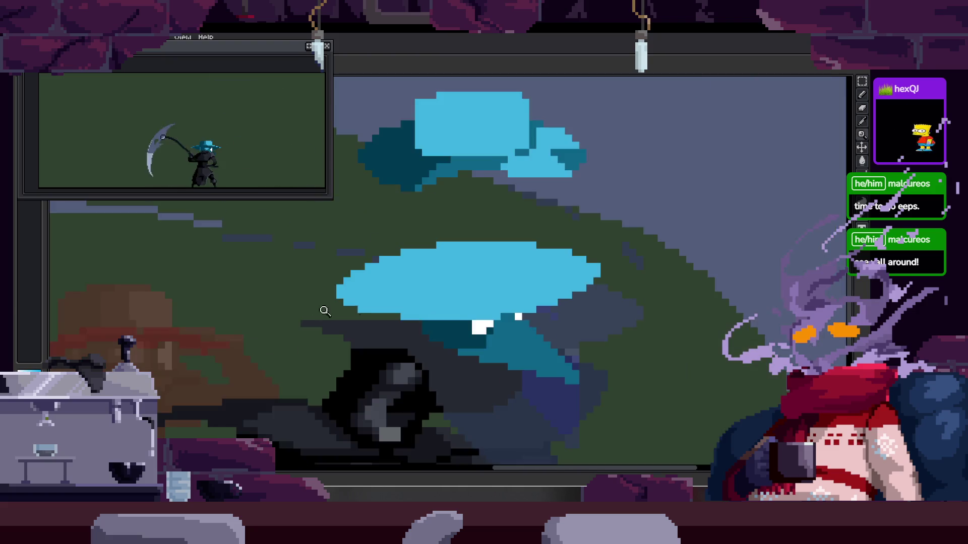
scroll(433, 282, down, 3)
key(Return)
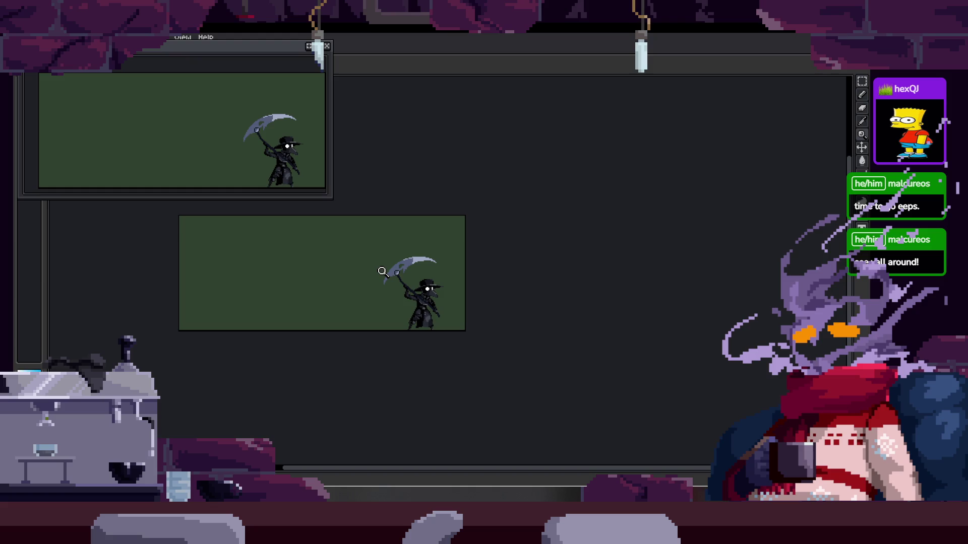
click(381, 271)
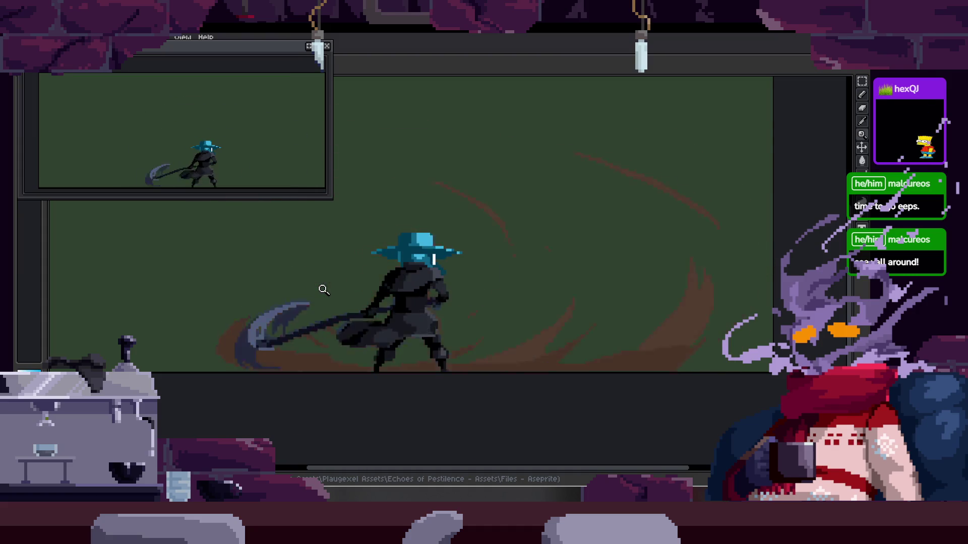
scroll(518, 259, down, 1)
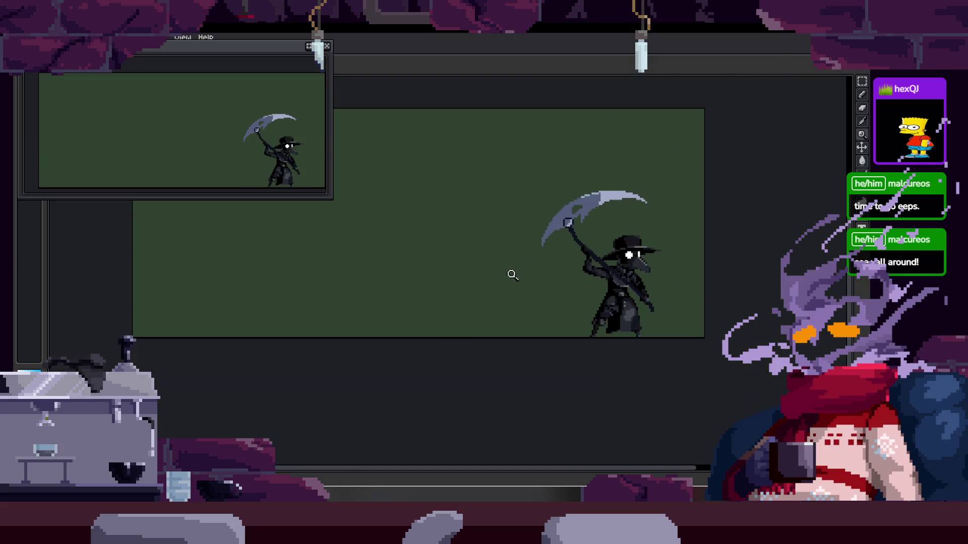
drag(561, 260, 536, 219)
Save the plague-doctor animation file with Ctrl+S
key(Tab)
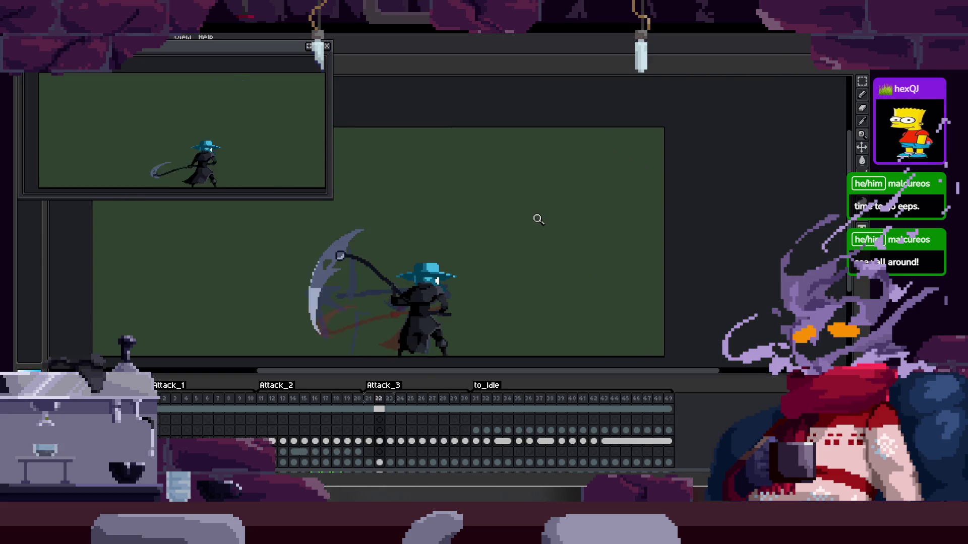
key(ctrl+s)
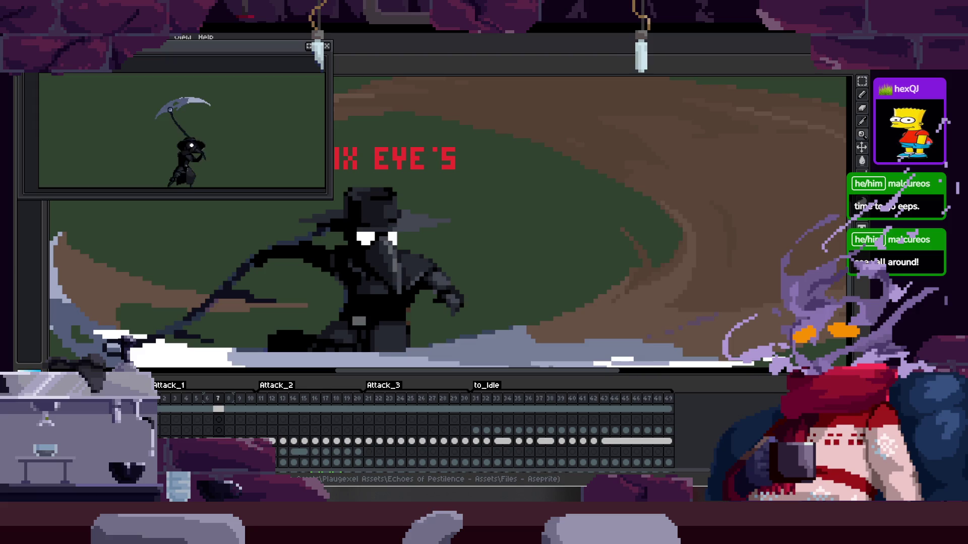
key(Tab)
scroll(504, 264, down, 2)
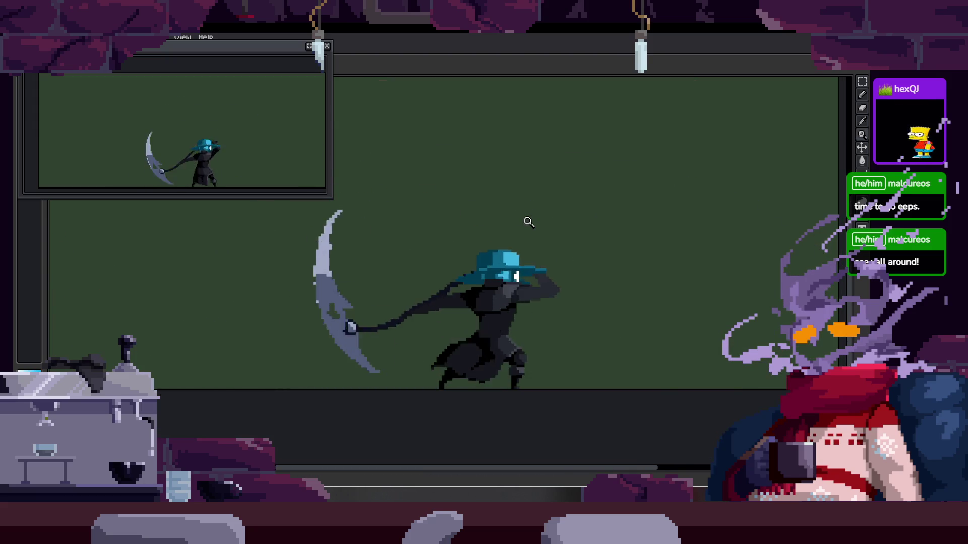
Toggle the timeline off again and move the Preview window a little lower
key(Tab)
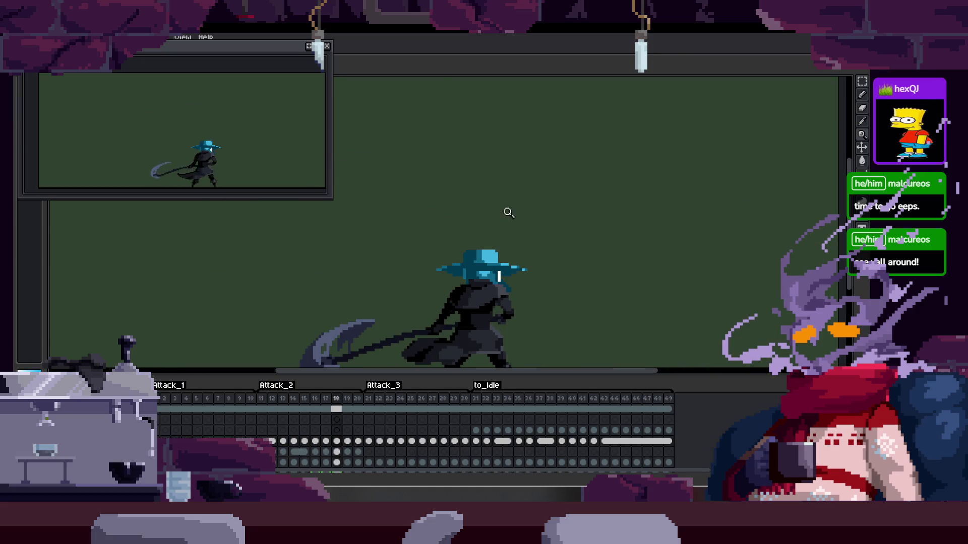
scroll(509, 212, up, 5)
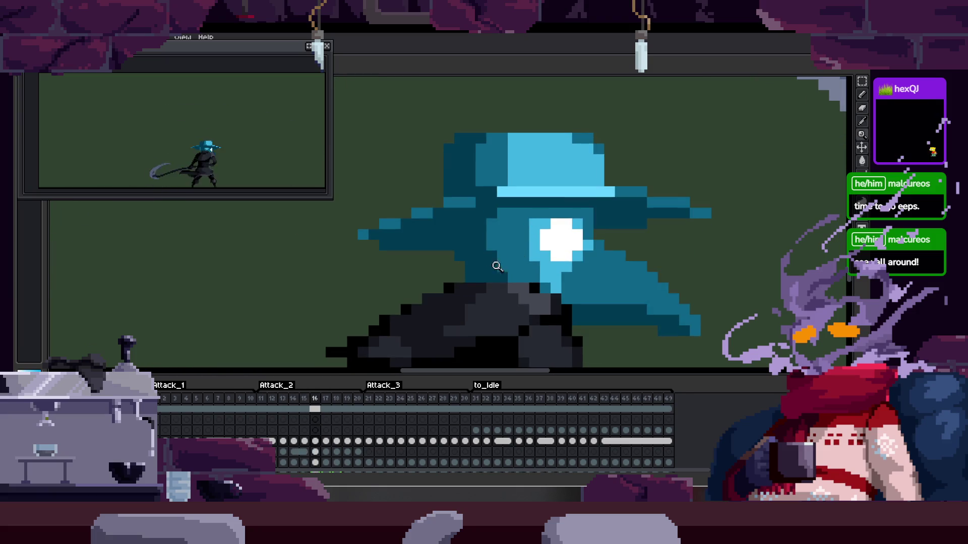
key(Tab)
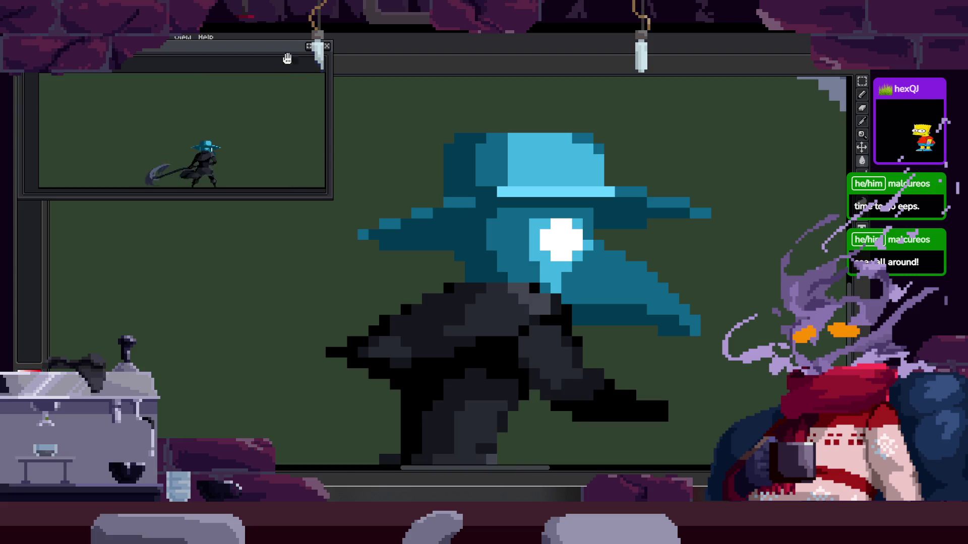
drag(202, 46, 220, 118)
key(z)
scroll(477, 287, down, 2)
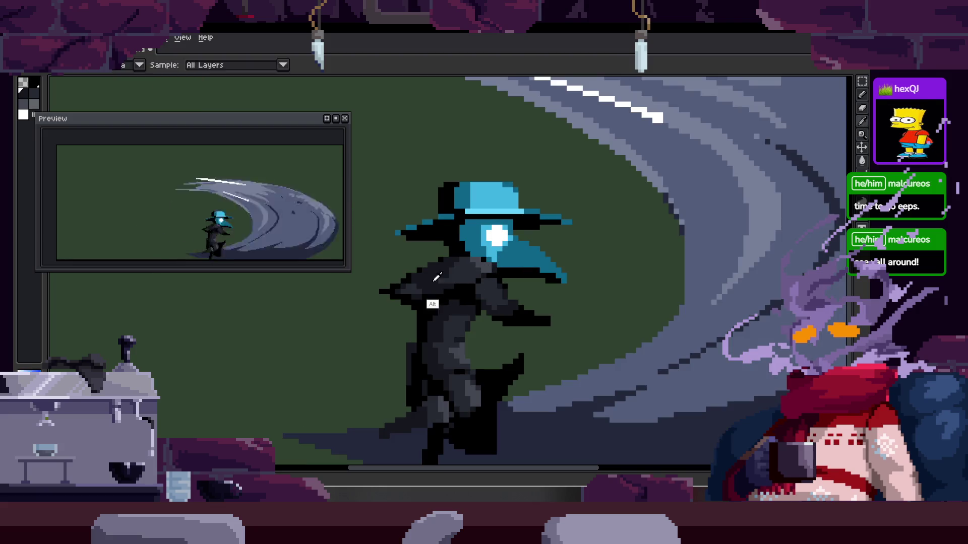
Sample a grey from the plague doctor's head, glancing at the animation timeline
scroll(437, 277, up, 2)
scroll(559, 282, down, 2)
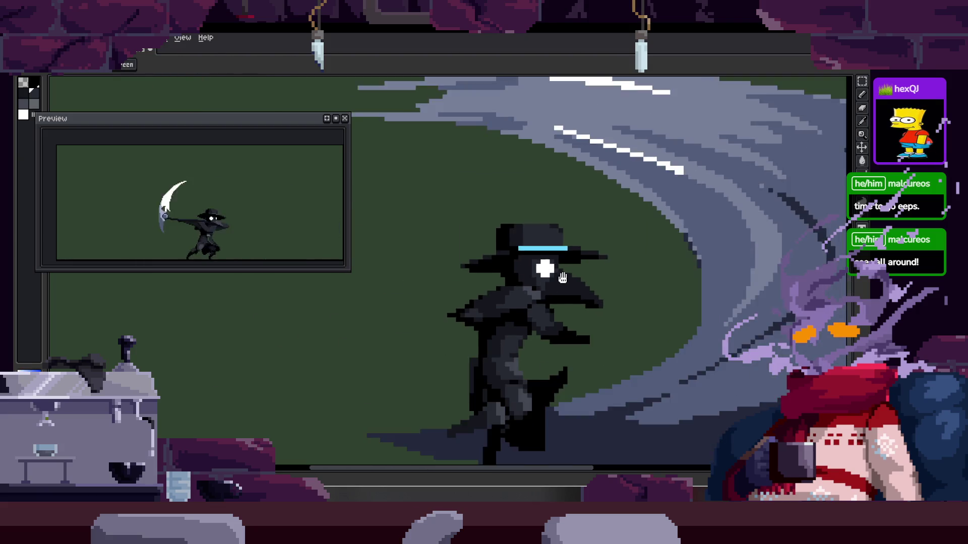
scroll(558, 282, up, 2)
key(alt)
key(z)
scroll(504, 247, down, 2)
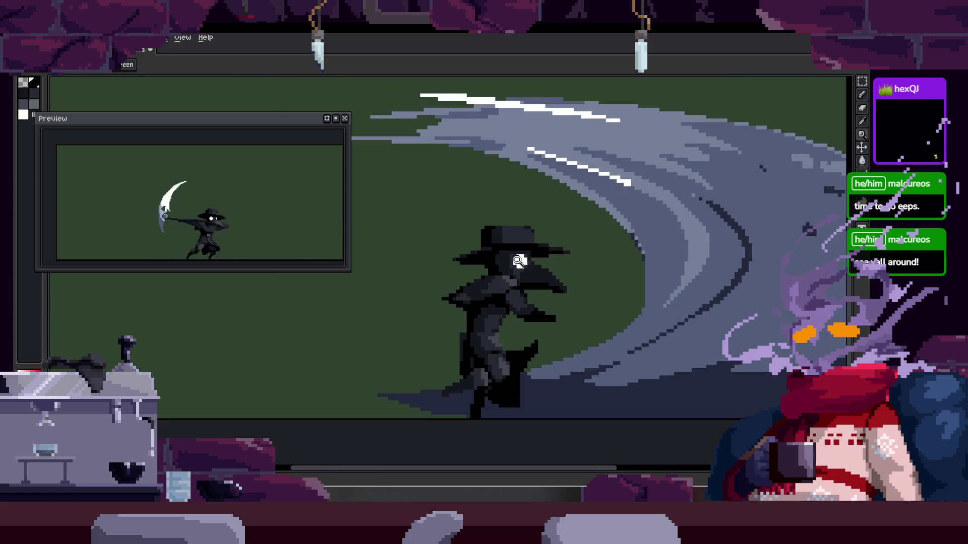
scroll(521, 277, up, 3)
key(alt)
scroll(550, 165, down, 2)
scroll(566, 197, down, 3)
key(Tab)
scroll(579, 244, up, 1)
key(Tab)
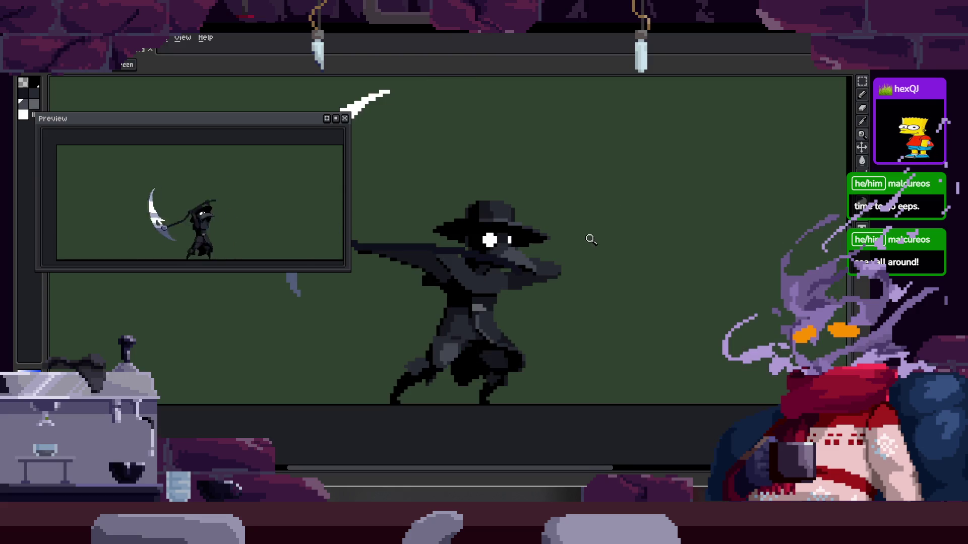
scroll(532, 259, up, 2)
Paint lighter grey pixels on the beak mask just below the white eye
key(b)
scroll(519, 242, up, 1)
scroll(507, 220, up, 1)
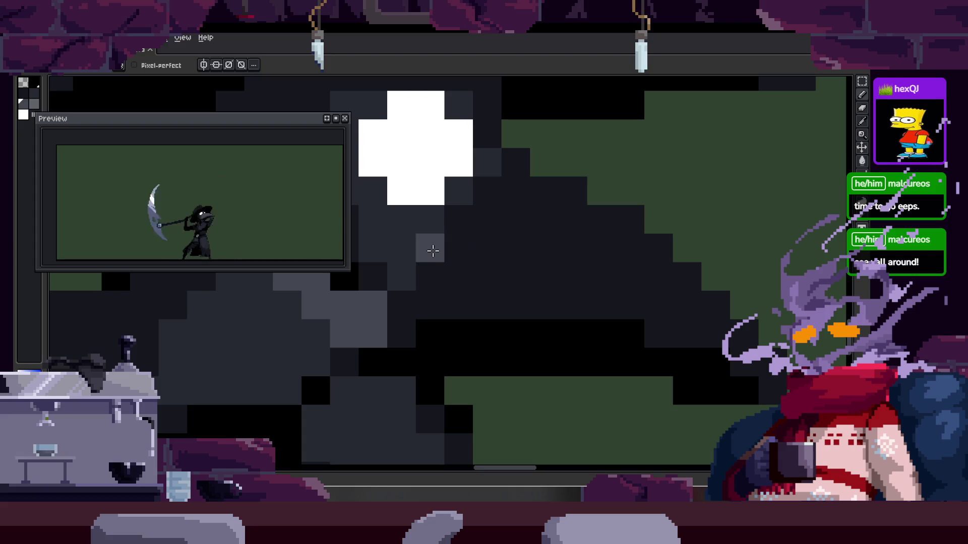
drag(433, 251, 450, 267)
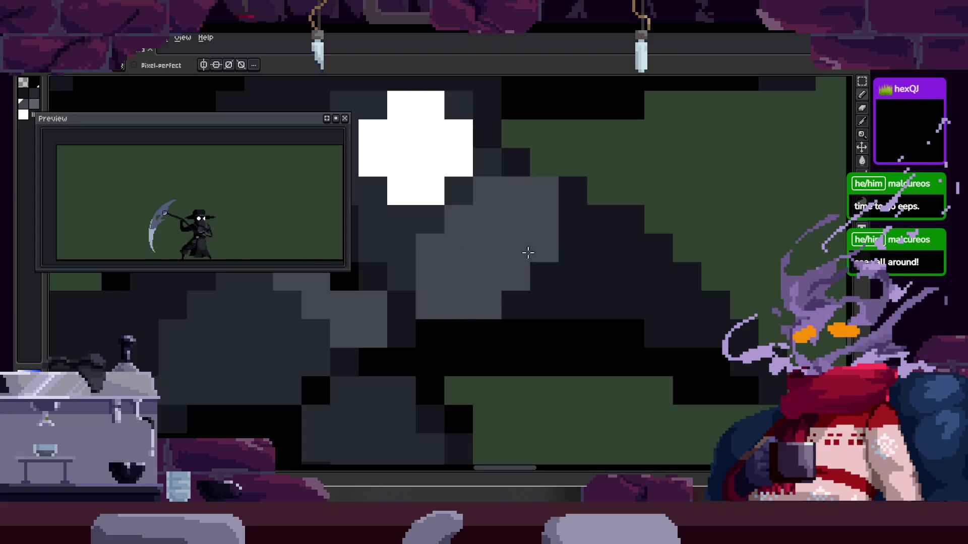
drag(575, 202, 483, 226)
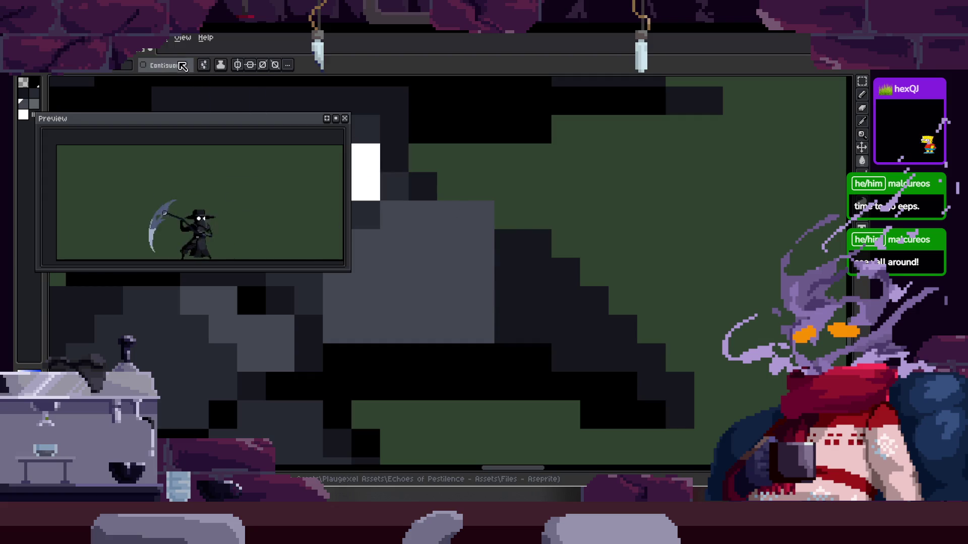
scroll(548, 280, down, 1)
scroll(544, 238, down, 2)
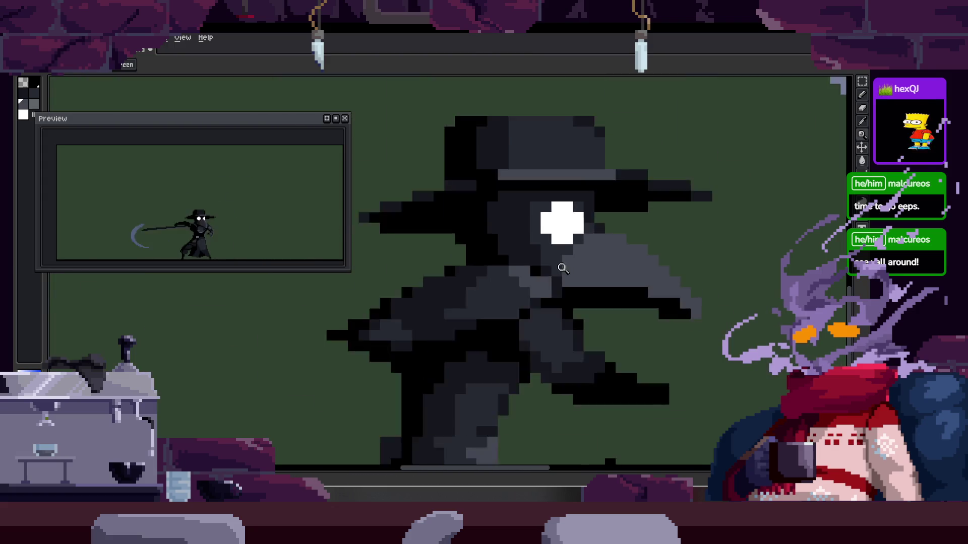
Frame the whole head and make the Preview window wider and shorter
drag(565, 263, 601, 276)
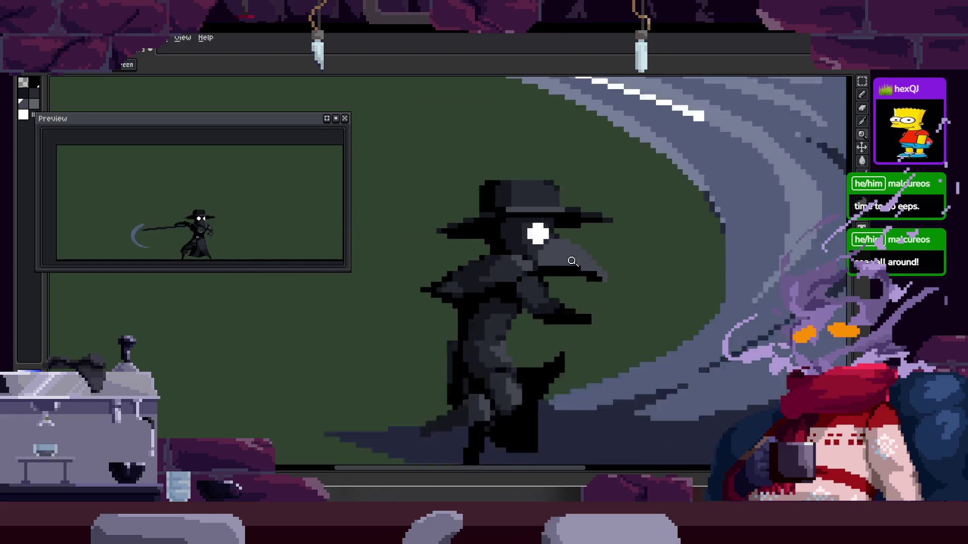
scroll(676, 201, up, 1)
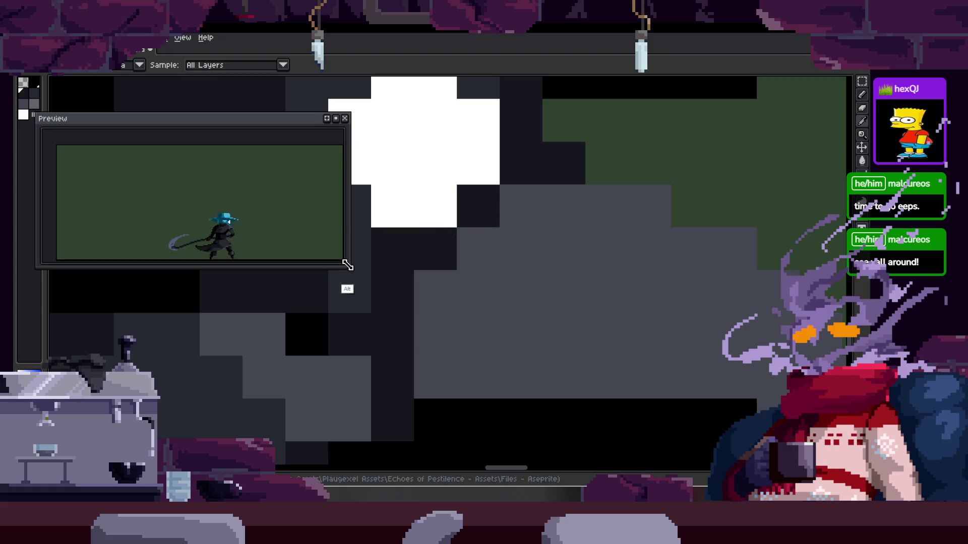
drag(347, 269, 353, 262)
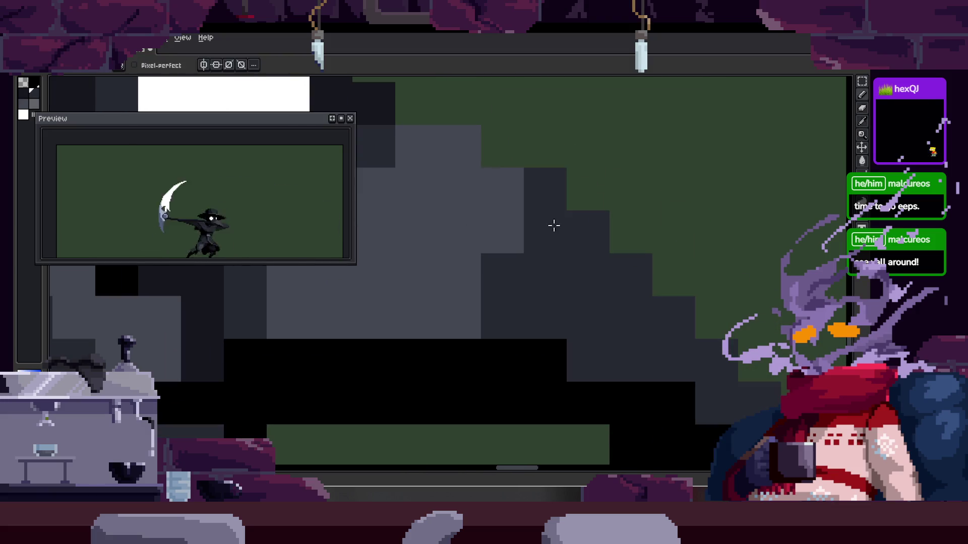
scroll(600, 216, down, 2)
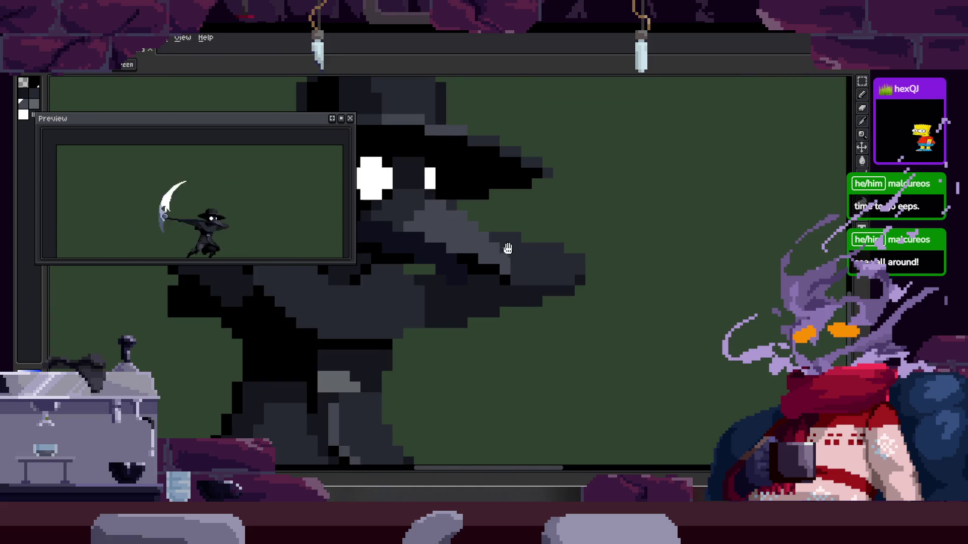
scroll(517, 255, down, 2)
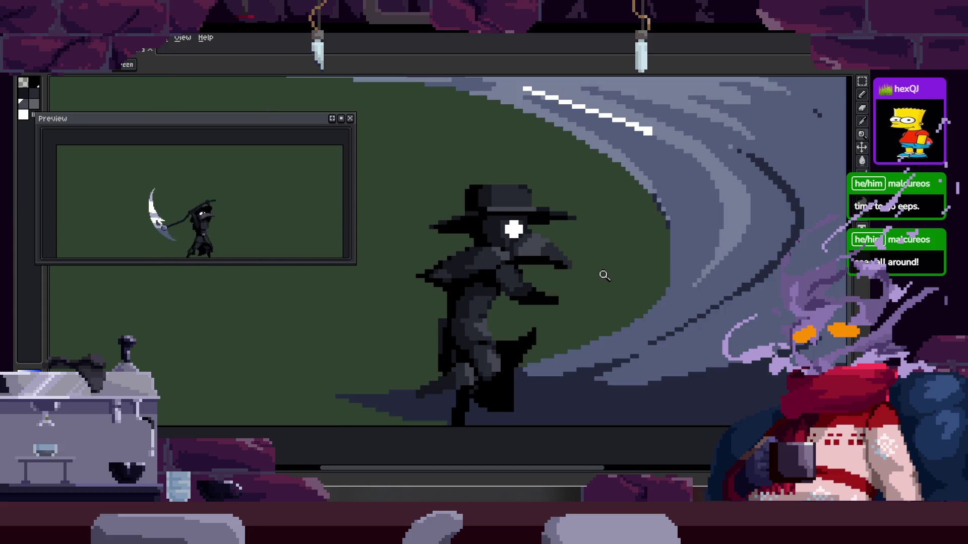
scroll(568, 261, up, 4)
key(alt)
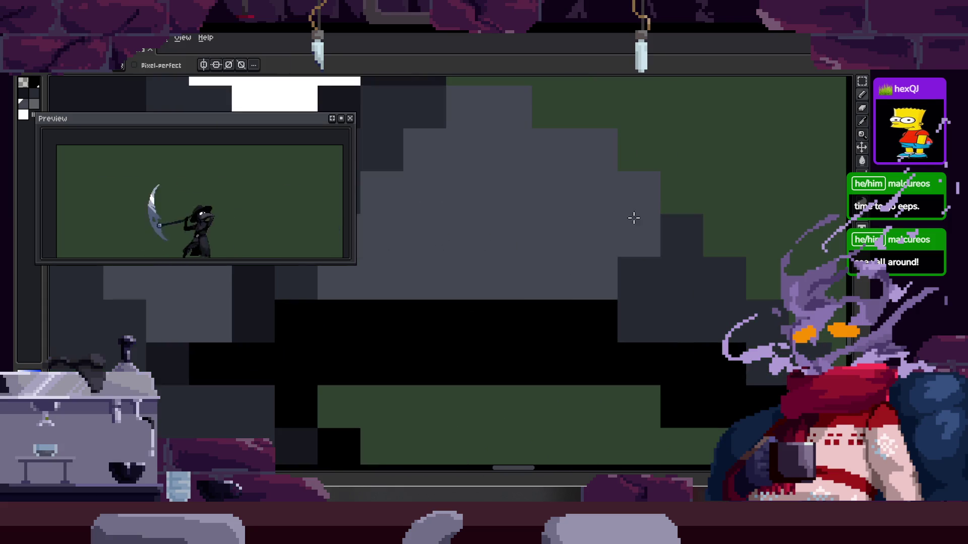
Paint light grey over the dark pixel block on the beak mask
scroll(613, 242, right, 2)
drag(584, 246, 627, 313)
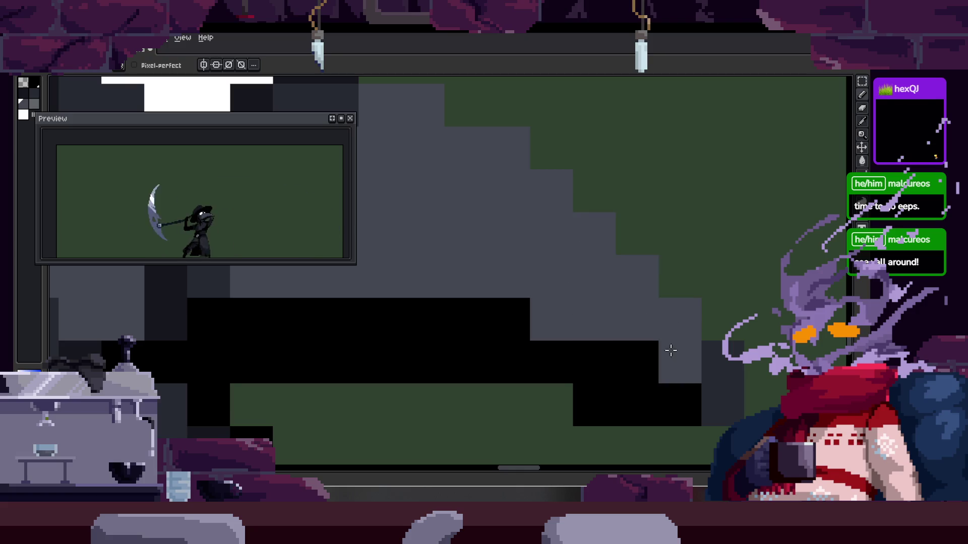
scroll(671, 351, down, 1)
scroll(675, 348, right, 1)
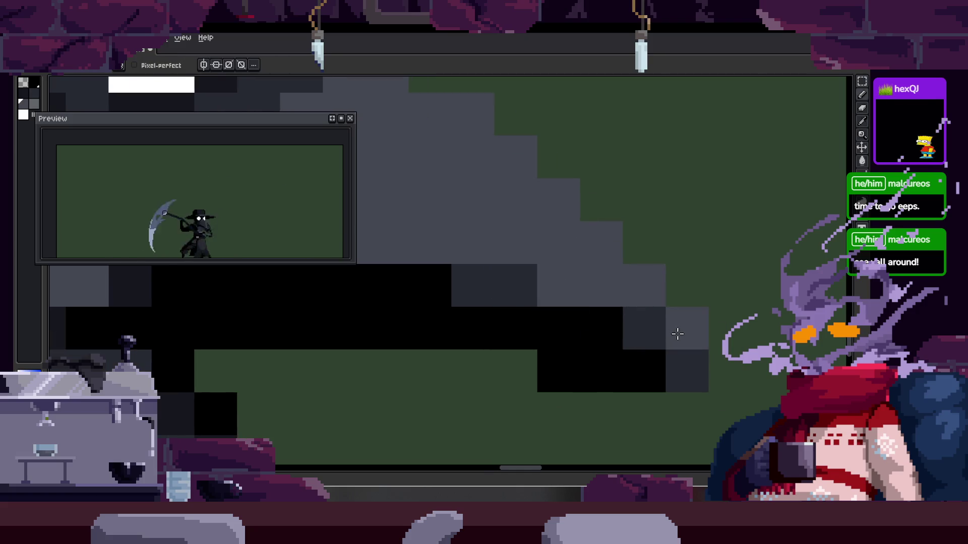
scroll(677, 334, up, 3)
scroll(594, 264, down, 3)
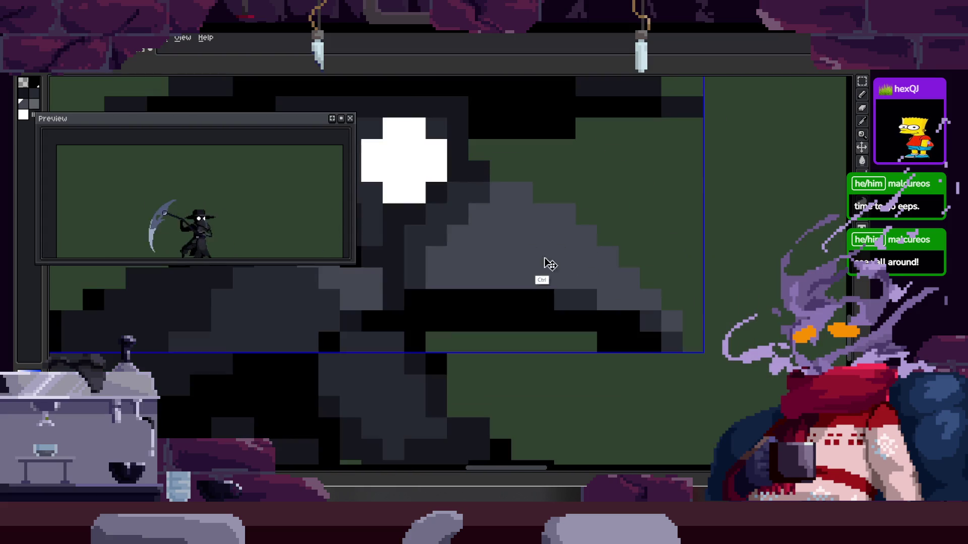
scroll(544, 263, up, 2)
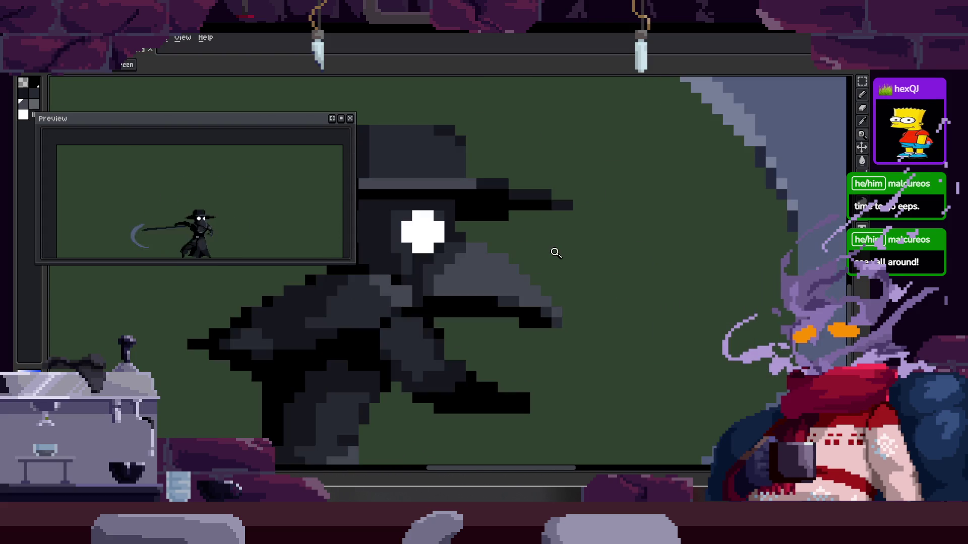
scroll(485, 249, up, 2)
scroll(415, 248, left, 2)
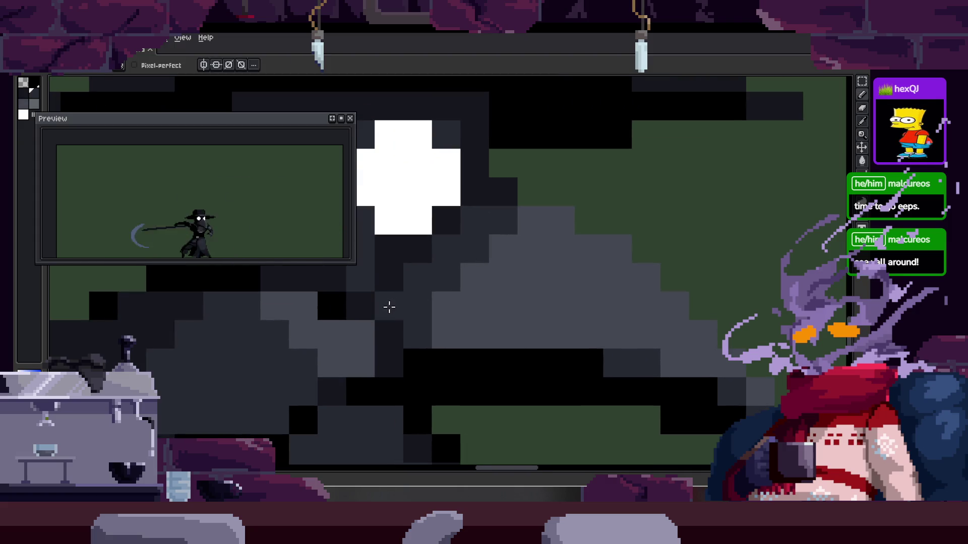
scroll(434, 299, down, 2)
scroll(486, 298, up, 2)
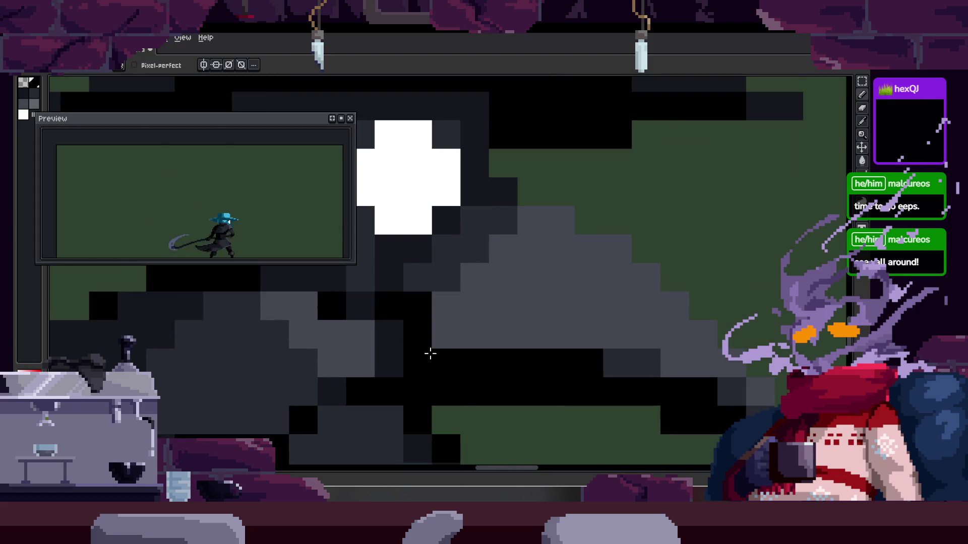
scroll(430, 355, down, 1)
scroll(445, 340, right, 1)
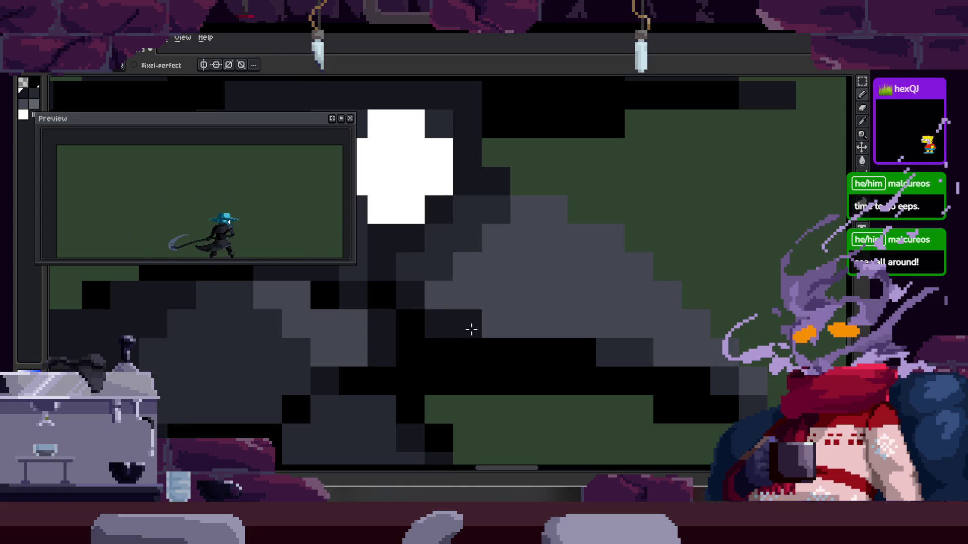
scroll(506, 331, down, 1)
scroll(505, 331, right, 2)
Zoom out, step to another animation frame, and pan the close-up onto the head
key(alt)
key(z)
scroll(504, 300, down, 3)
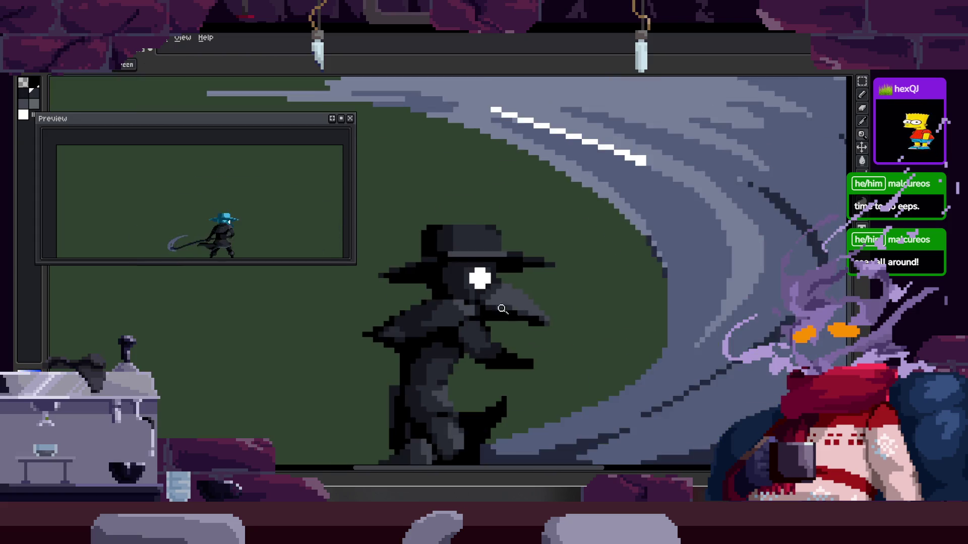
scroll(540, 298, down, 1)
scroll(554, 287, down, 2)
key(Right)
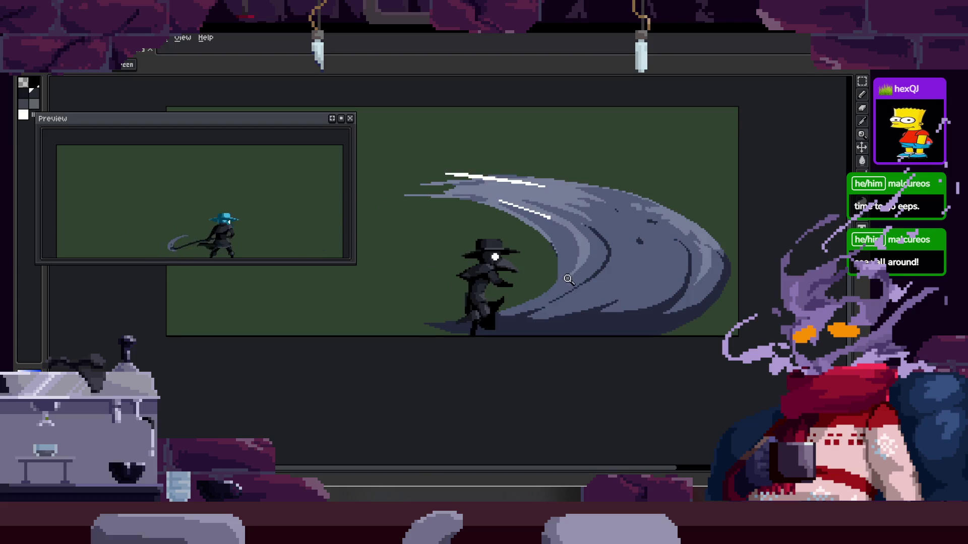
scroll(568, 214, up, 3)
scroll(503, 227, up, 2)
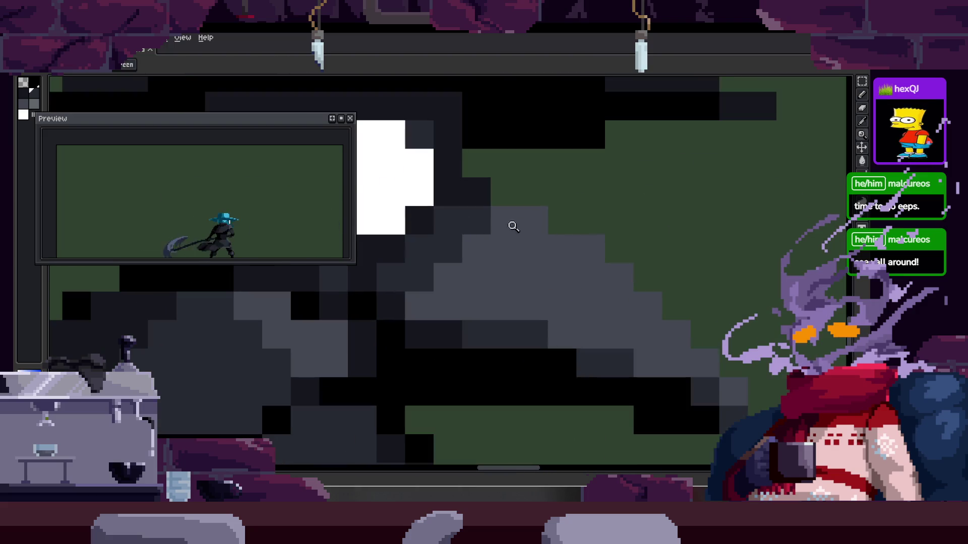
drag(472, 226, 537, 251)
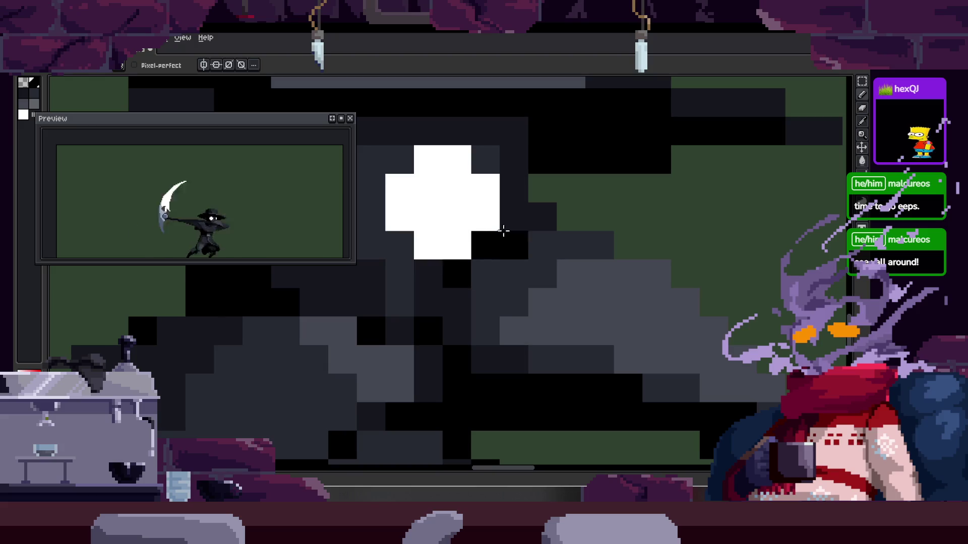
Sample a dark colour and darken one pixel inside the white eye
drag(498, 234, 485, 301)
drag(481, 247, 515, 268)
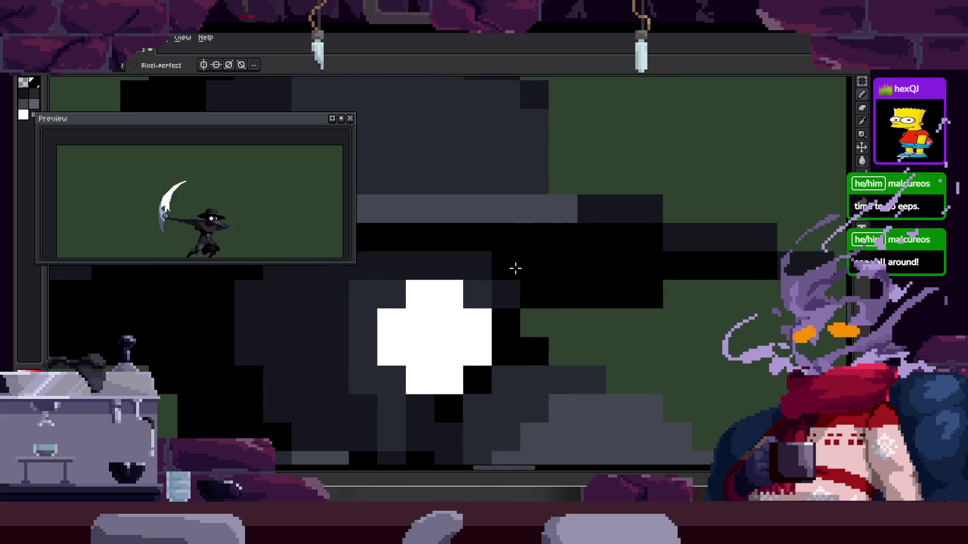
scroll(529, 285, down, 3)
scroll(484, 263, up, 5)
key(z)
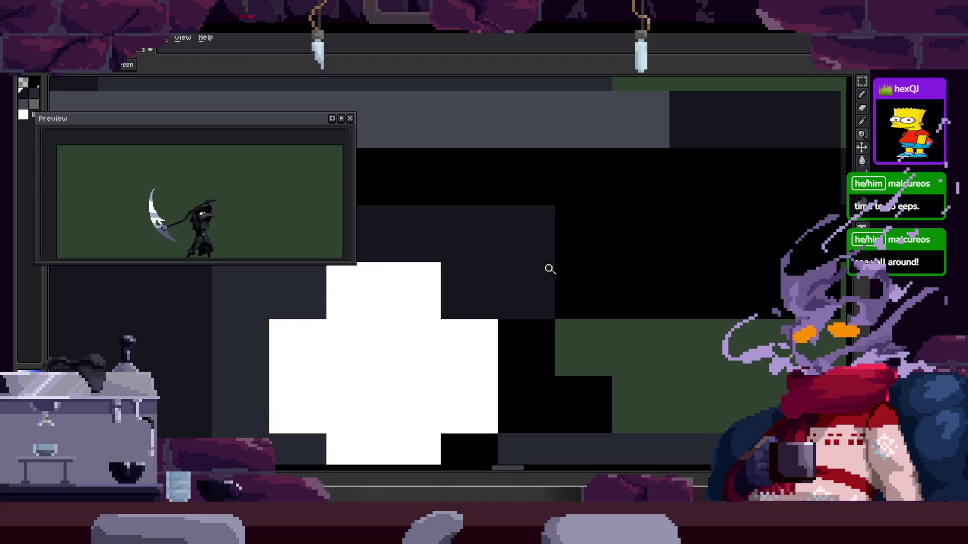
scroll(507, 272, down, 3)
scroll(504, 273, up, 3)
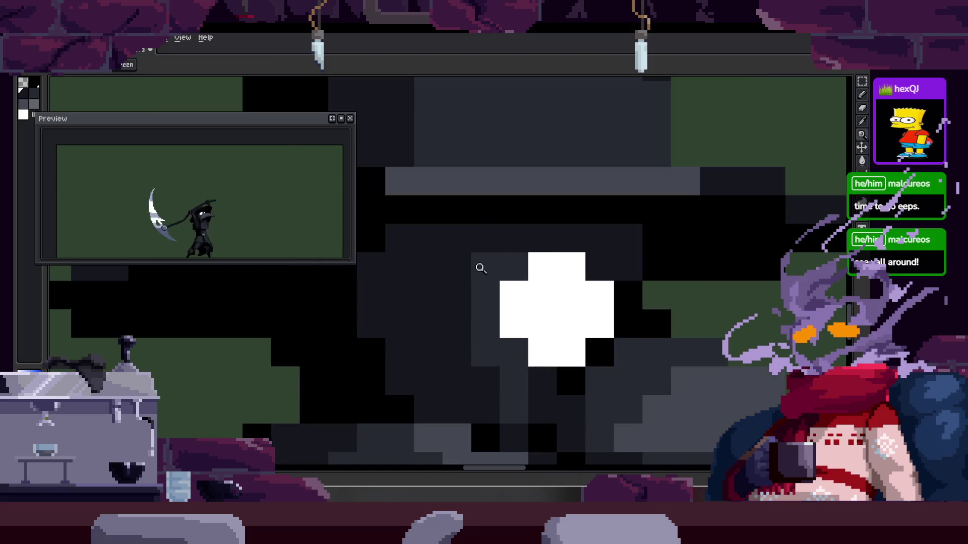
scroll(494, 314, down, 1)
scroll(485, 333, down, 4)
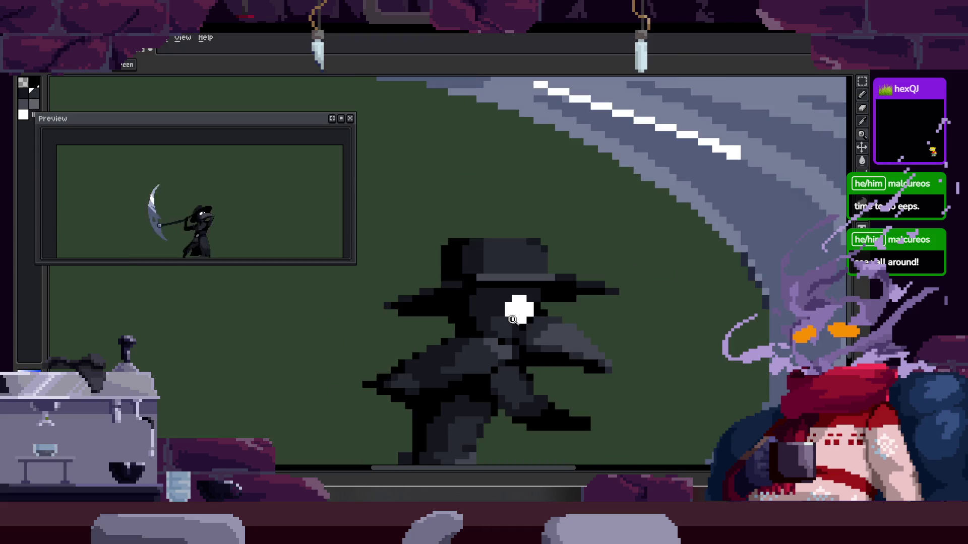
scroll(527, 298, up, 2)
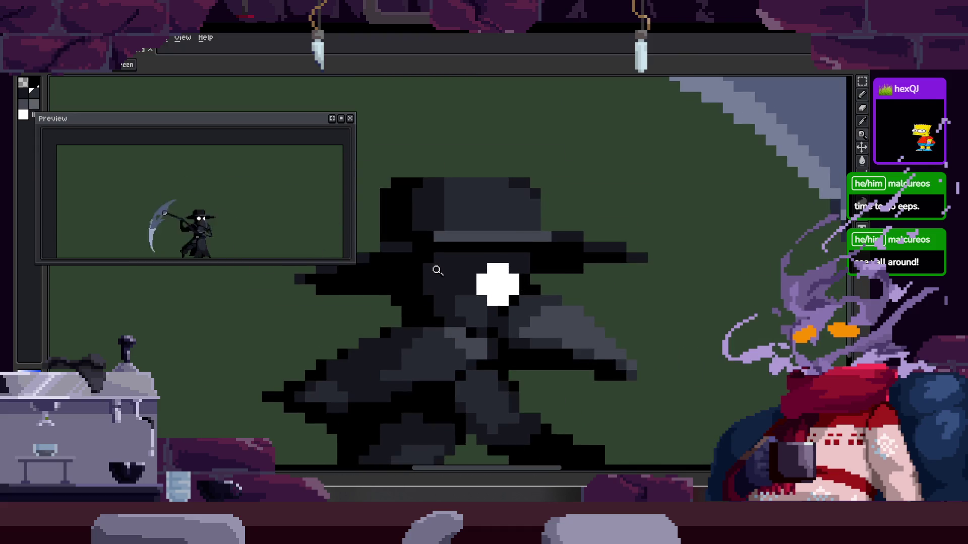
scroll(436, 274, up, 2)
scroll(482, 311, down, 4)
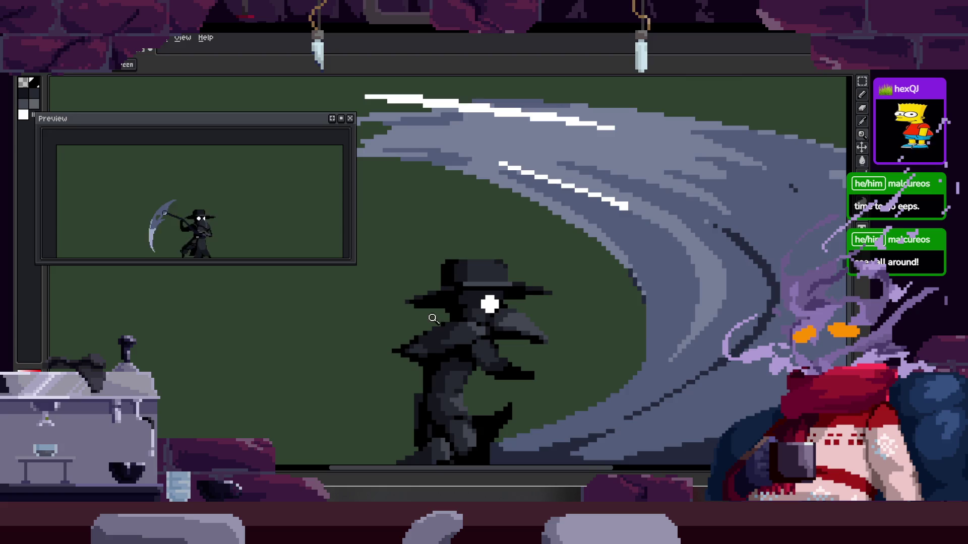
scroll(522, 310, up, 3)
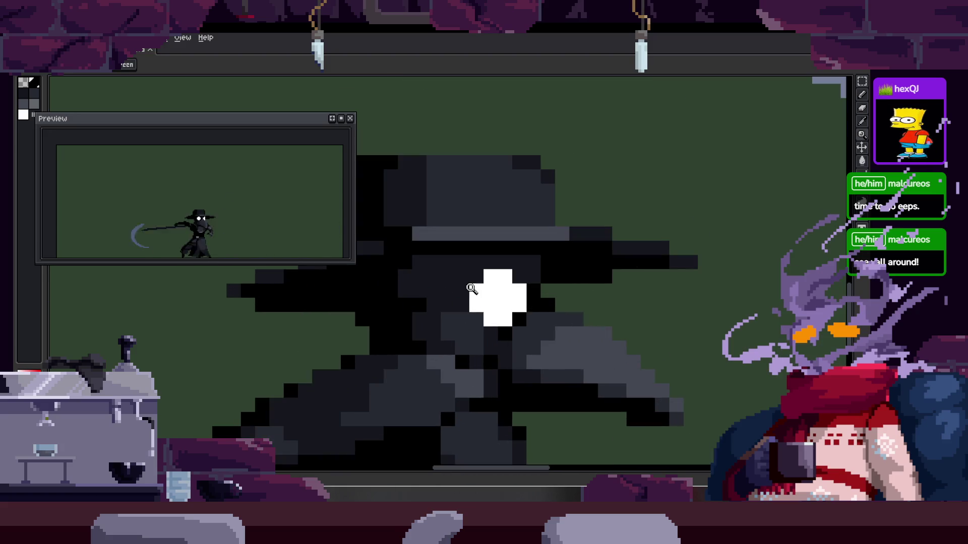
scroll(476, 289, up, 1)
key(alt)
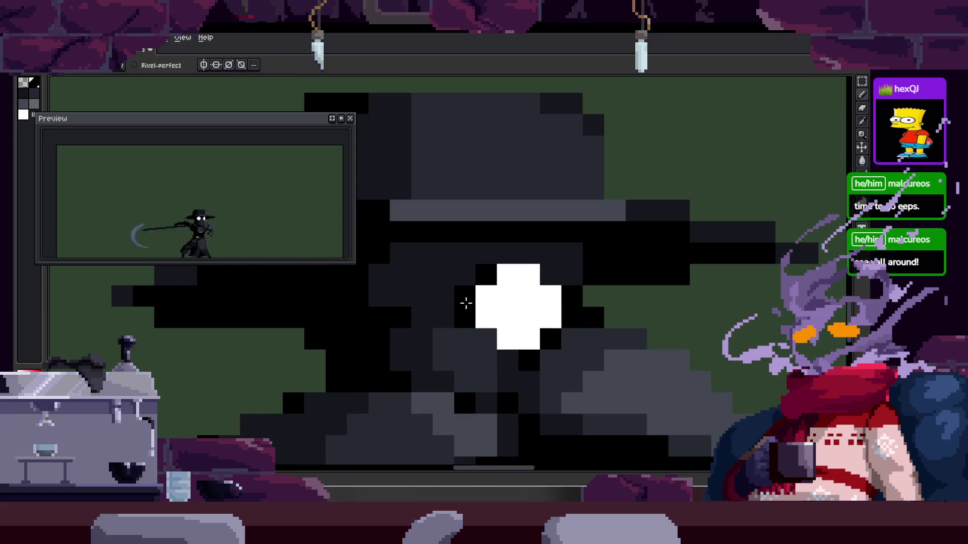
click(499, 298)
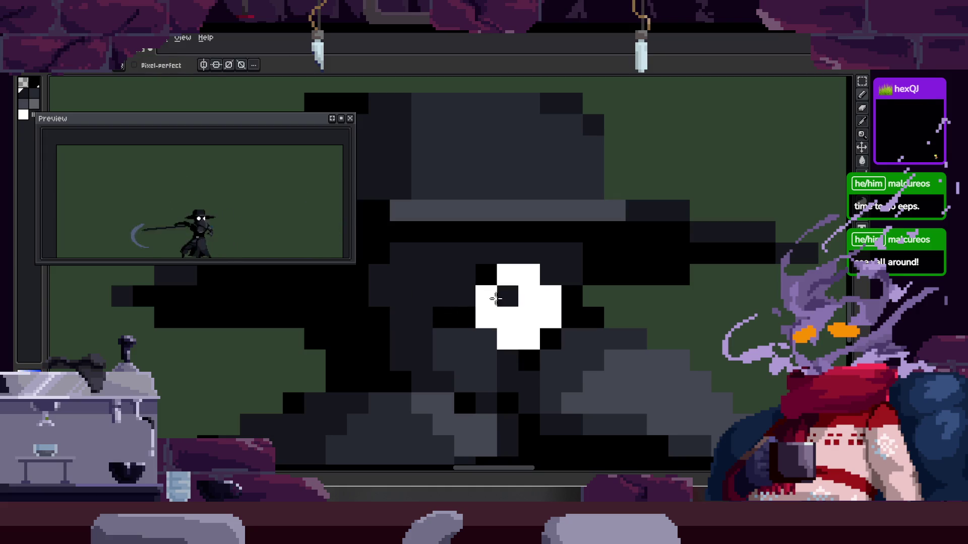
Sample another colour near the eye and save the sprite file
scroll(400, 337, down, 5)
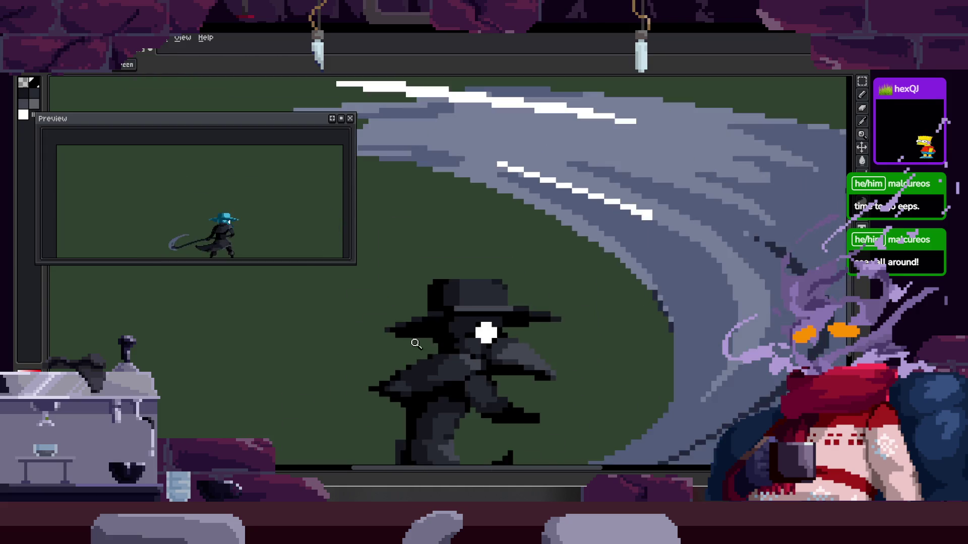
scroll(389, 296, up, 4)
scroll(376, 285, up, 1)
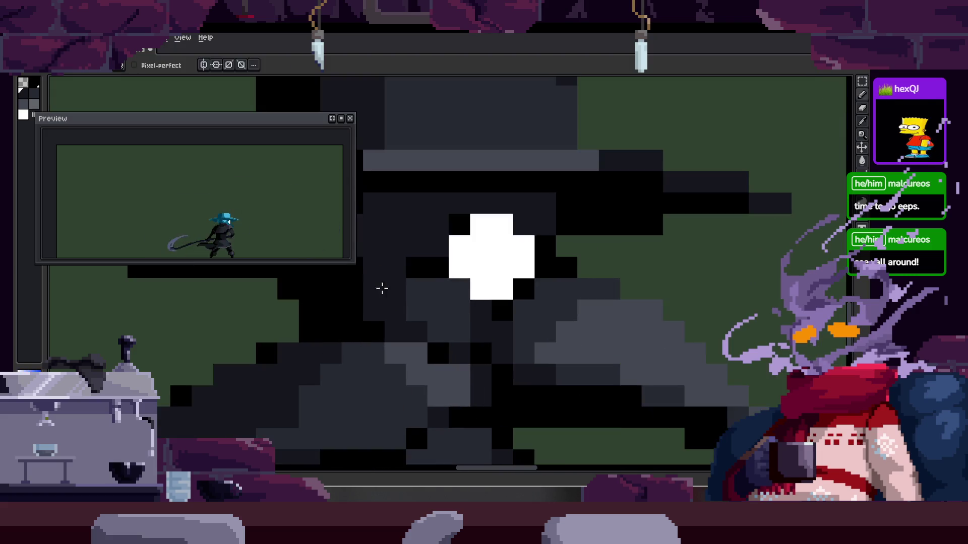
scroll(436, 287, up, 1)
scroll(463, 370, up, 1)
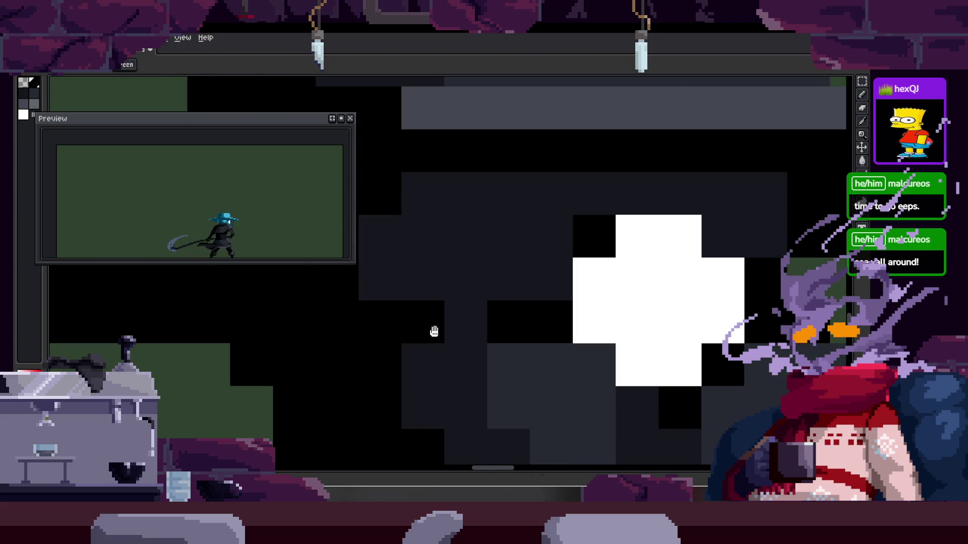
drag(425, 328, 377, 288)
key(alt)
scroll(403, 287, down, 3)
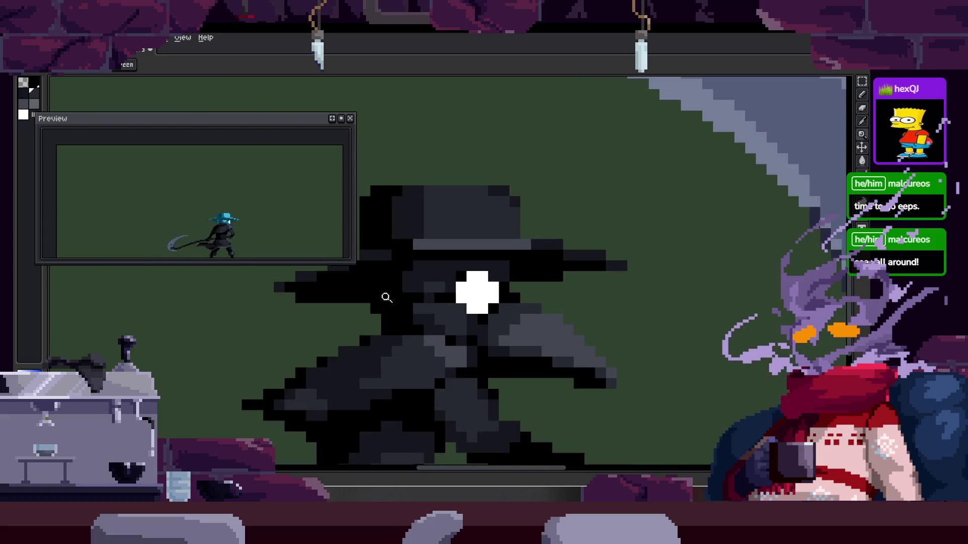
scroll(444, 267, down, 3)
scroll(514, 272, down, 1)
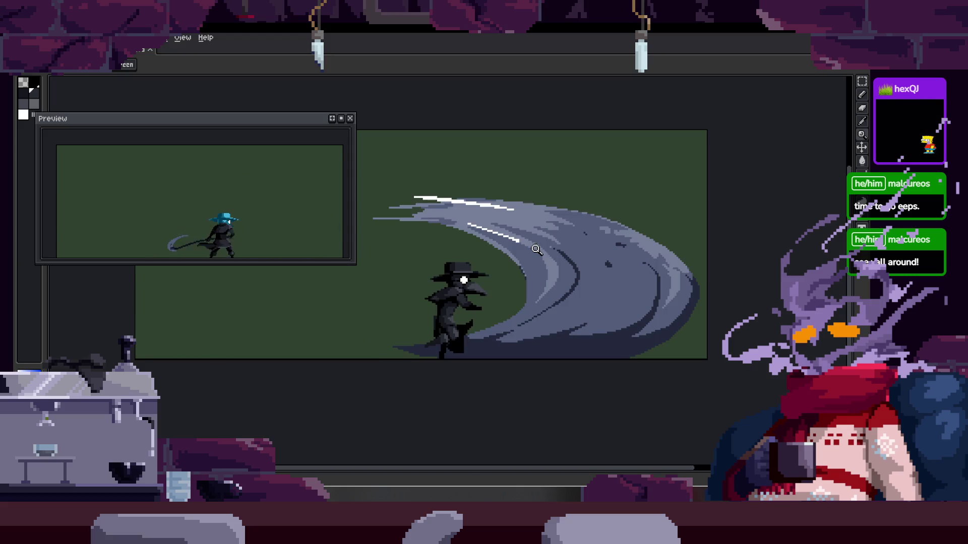
scroll(536, 250, up, 2)
scroll(510, 212, up, 2)
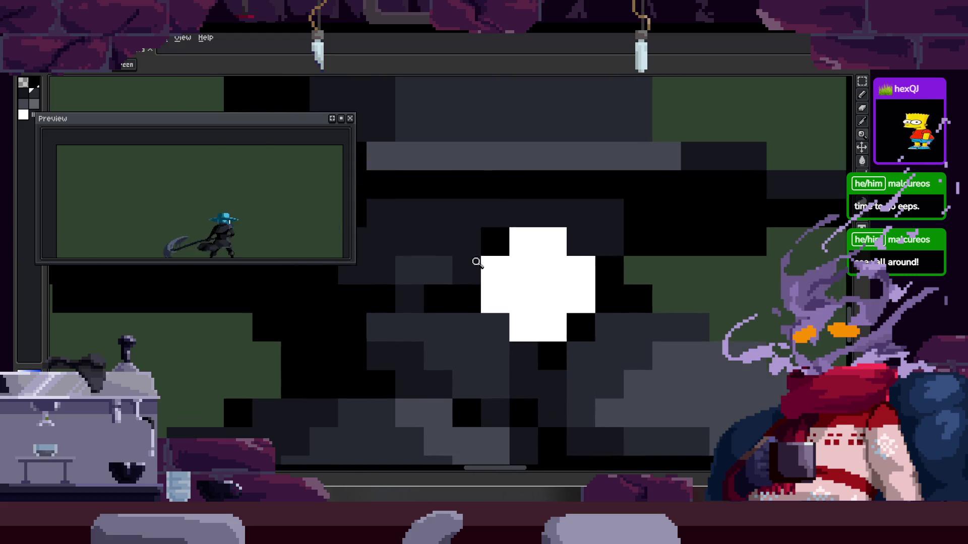
key(ctrl+s)
Pick light blue and bucket-fill the area beside the eye
scroll(519, 242, down, 1)
scroll(520, 249, down, 1)
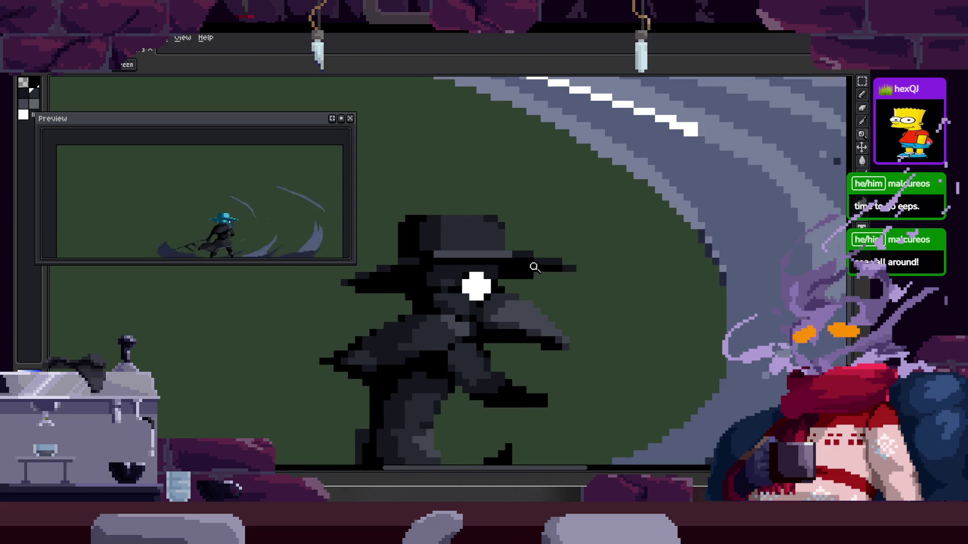
key(i)
key(g)
scroll(536, 253, up, 2)
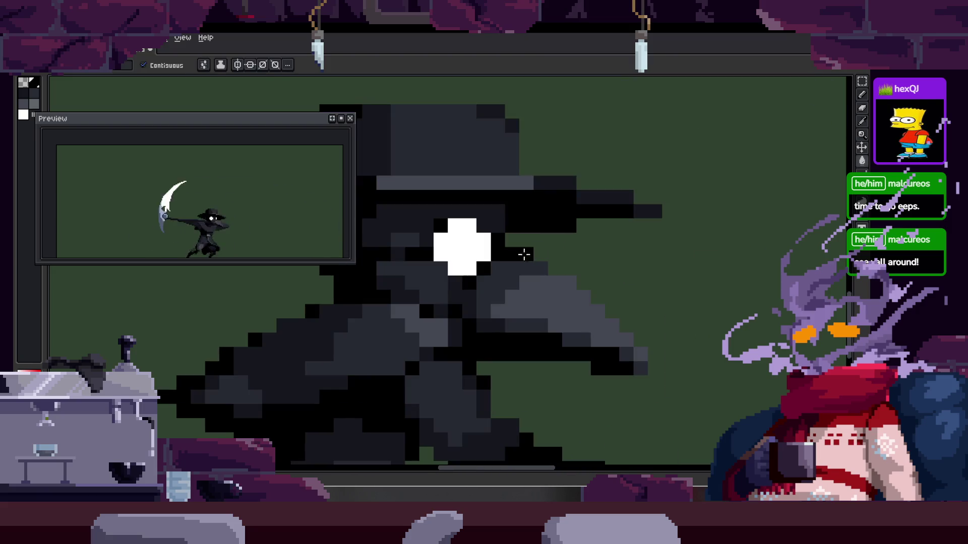
key(alt)
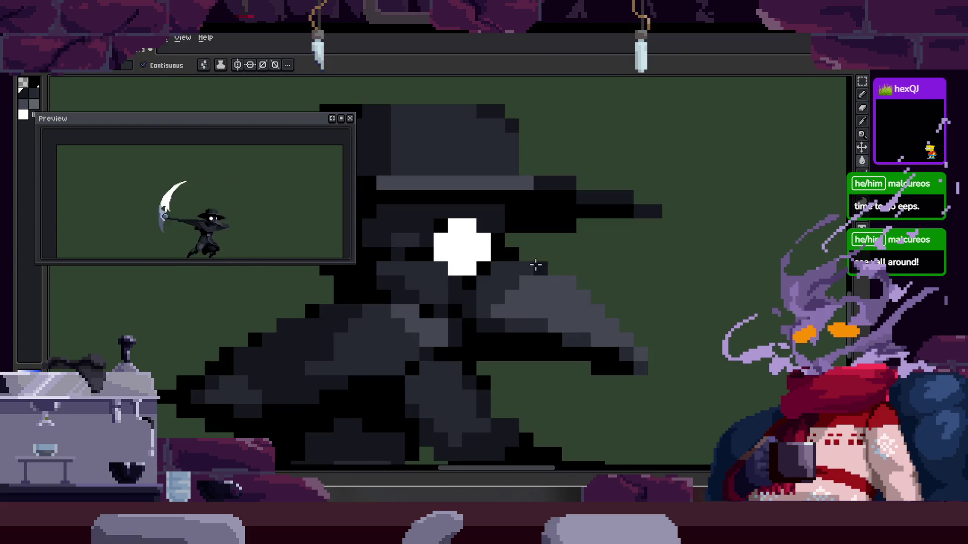
click(545, 253)
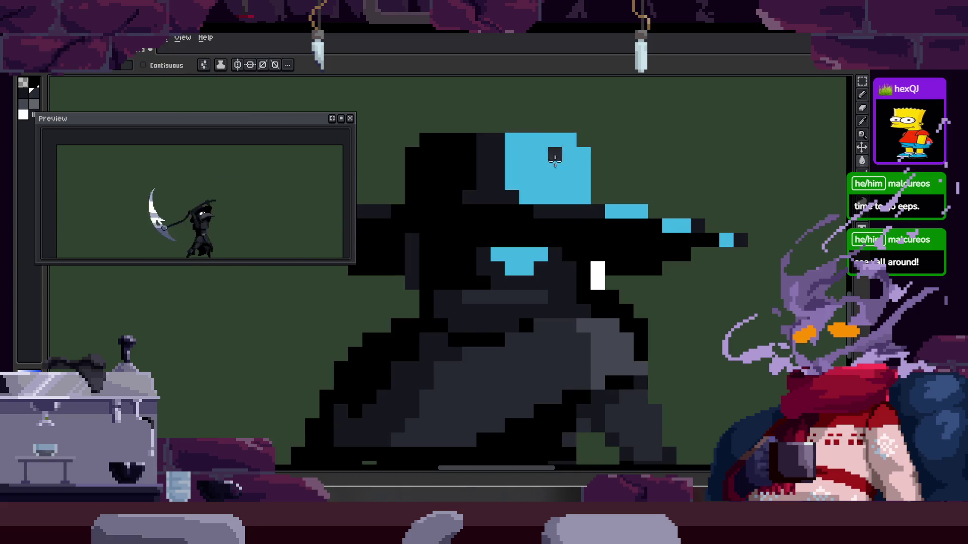
Zoom in on the plague doctor's face and sample a colour for pencil touch-ups on the hat and eye slit
scroll(493, 295, left, 2)
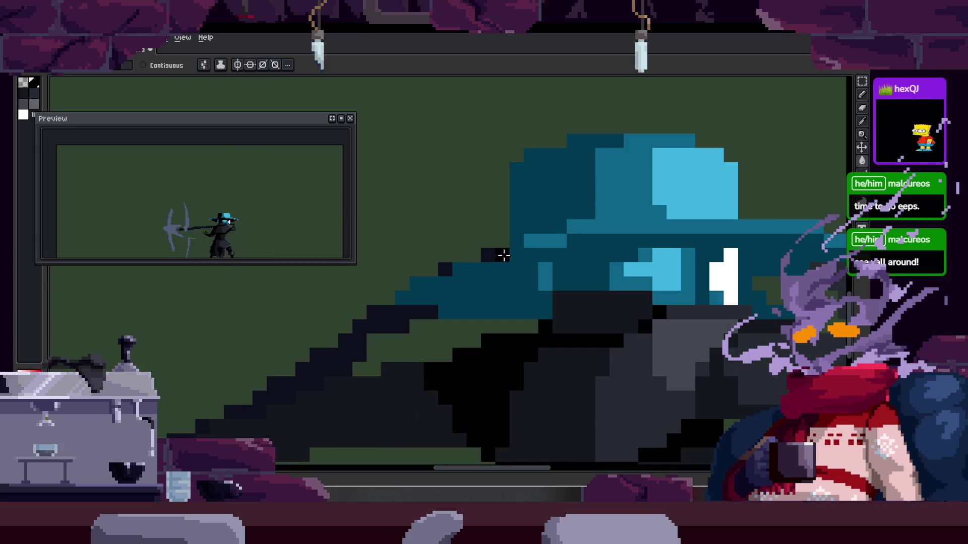
key(z)
scroll(600, 208, down, 2)
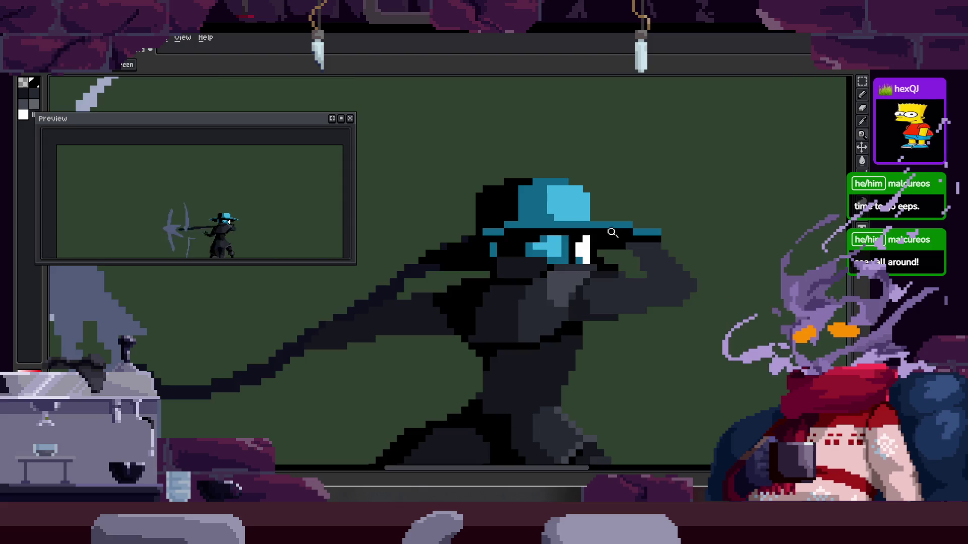
click(571, 181)
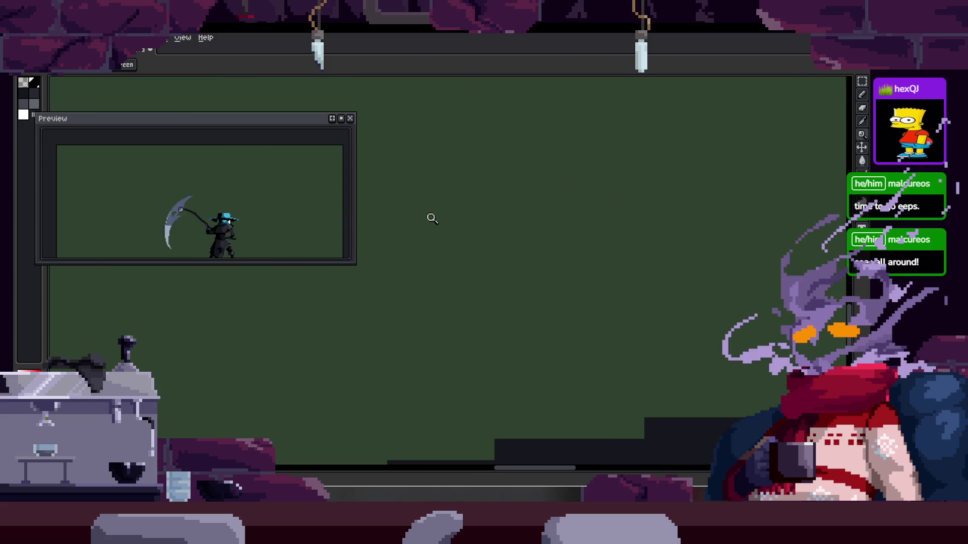
scroll(432, 218, down, 1)
scroll(476, 246, down, 1)
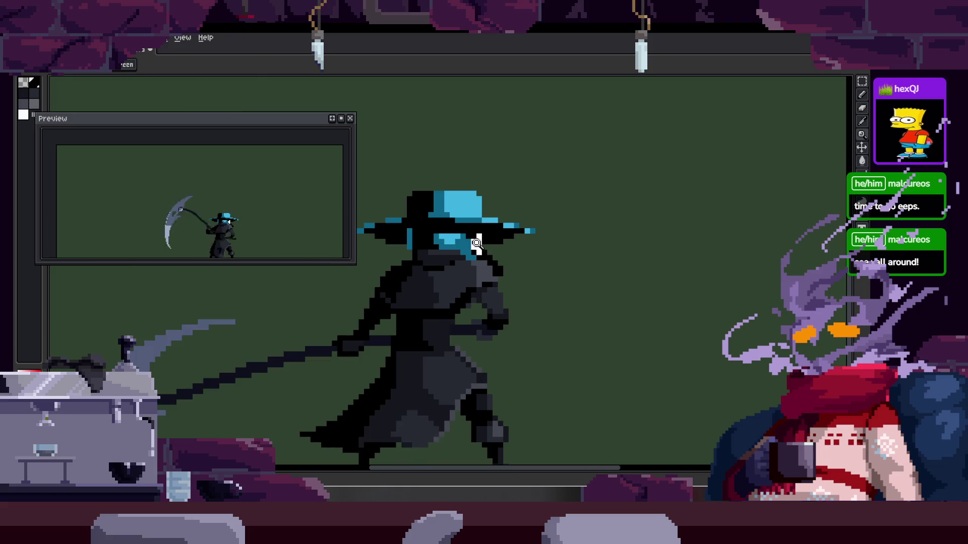
click(462, 224)
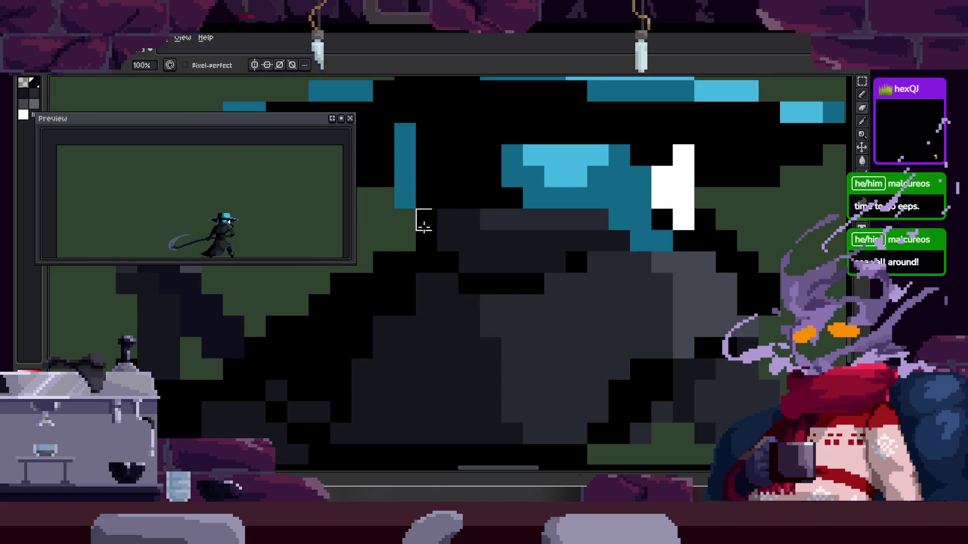
key(alt)
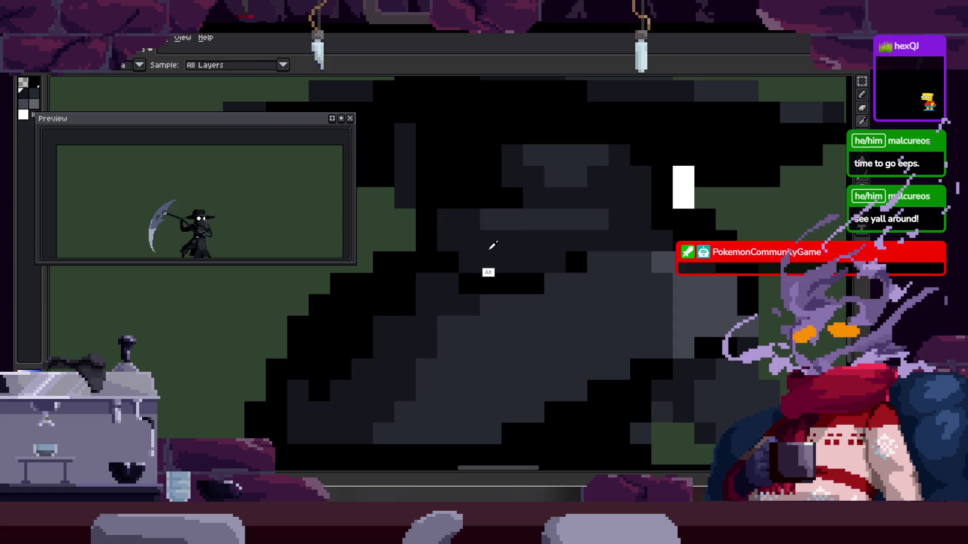
scroll(499, 232, down, 2)
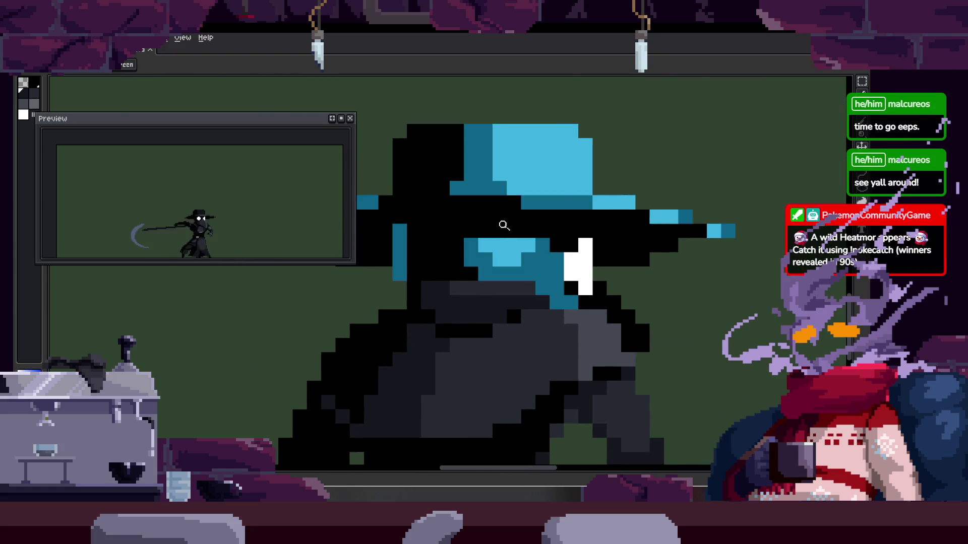
key(b)
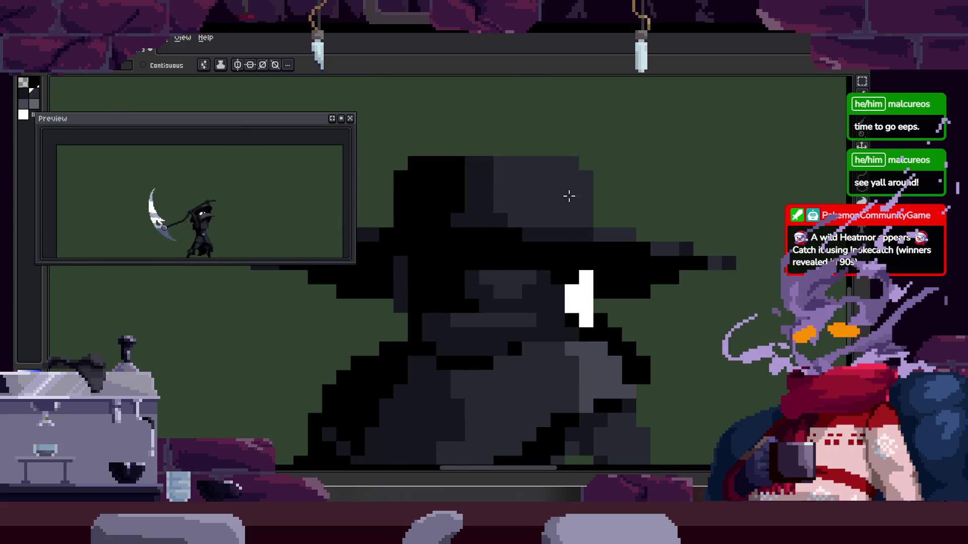
Pick another frame from the timeline and zoom in on the character's head
key(z)
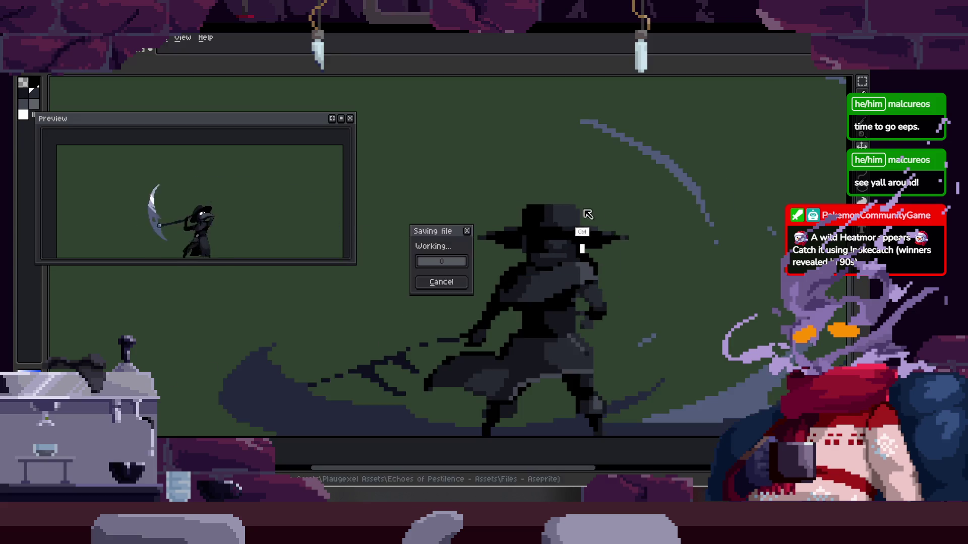
scroll(583, 214, down, 3)
key(Tab)
click(542, 168)
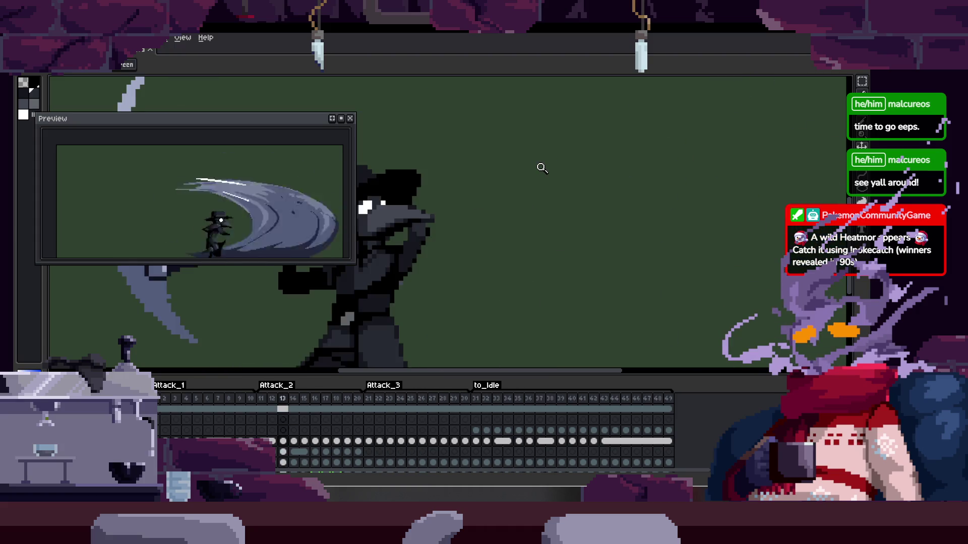
scroll(582, 234, down, 2)
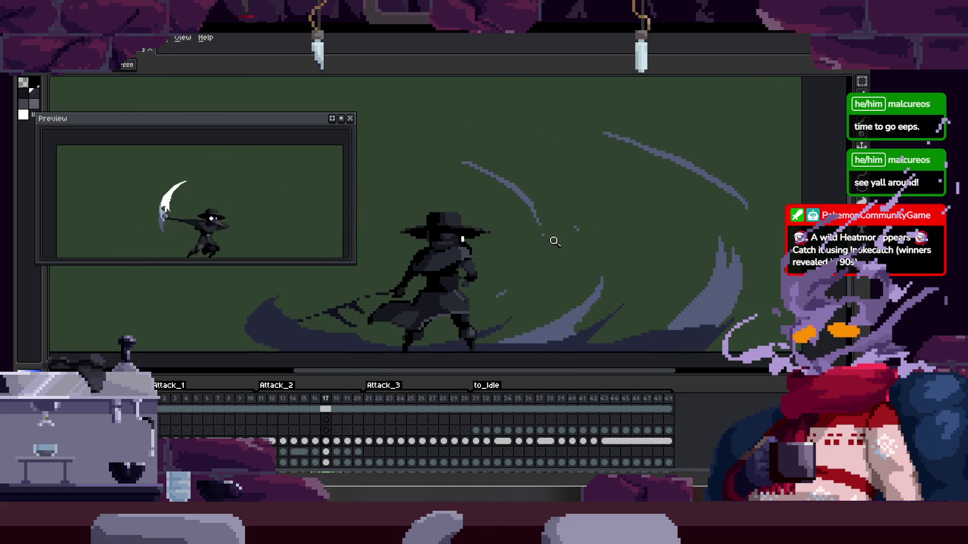
scroll(550, 237, down, 2)
scroll(610, 212, up, 4)
key(Tab)
key(m)
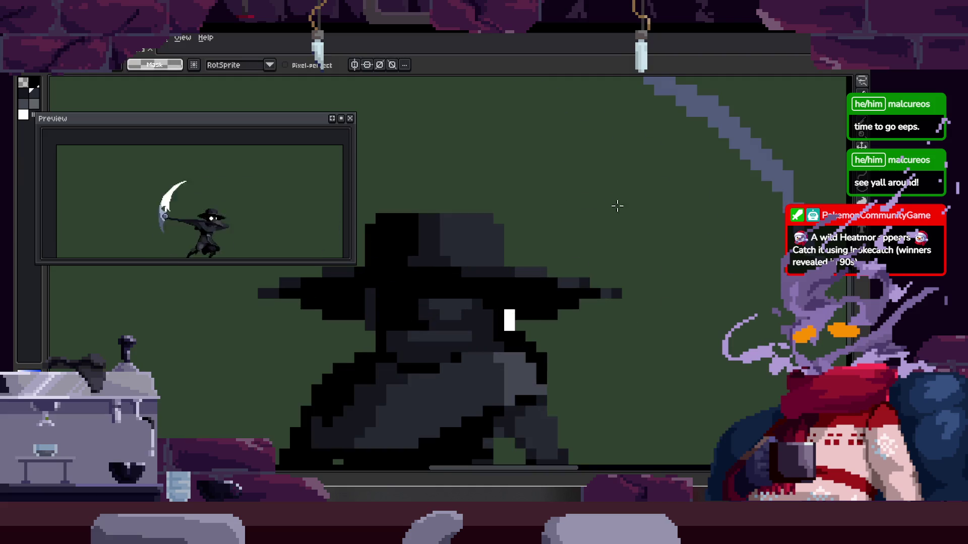
key(z)
scroll(531, 319, up, 4)
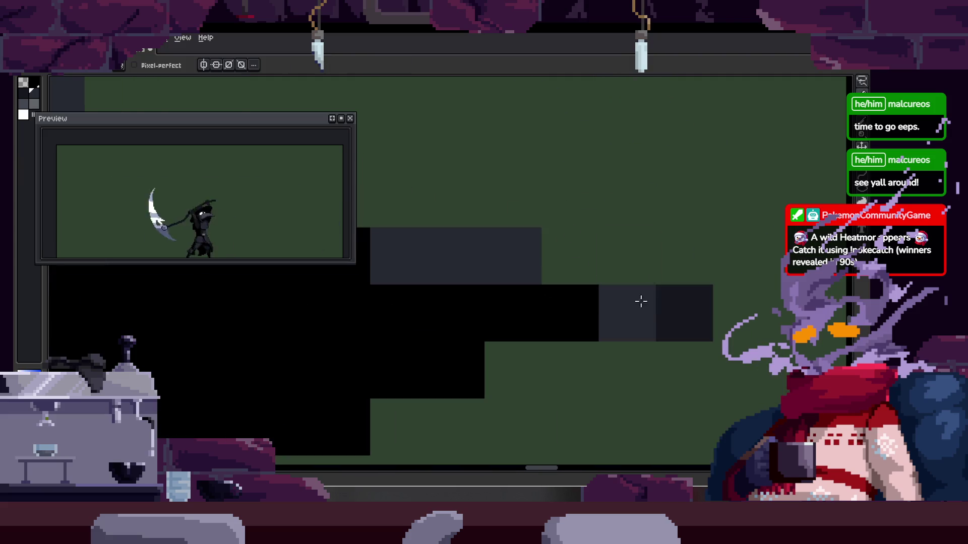
key(z)
scroll(633, 261, down, 4)
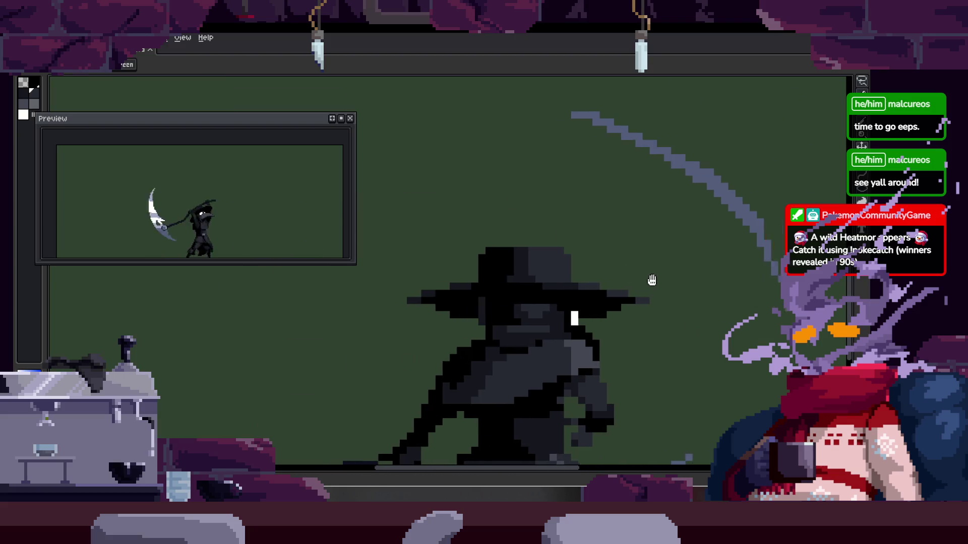
scroll(564, 274, up, 3)
key(b)
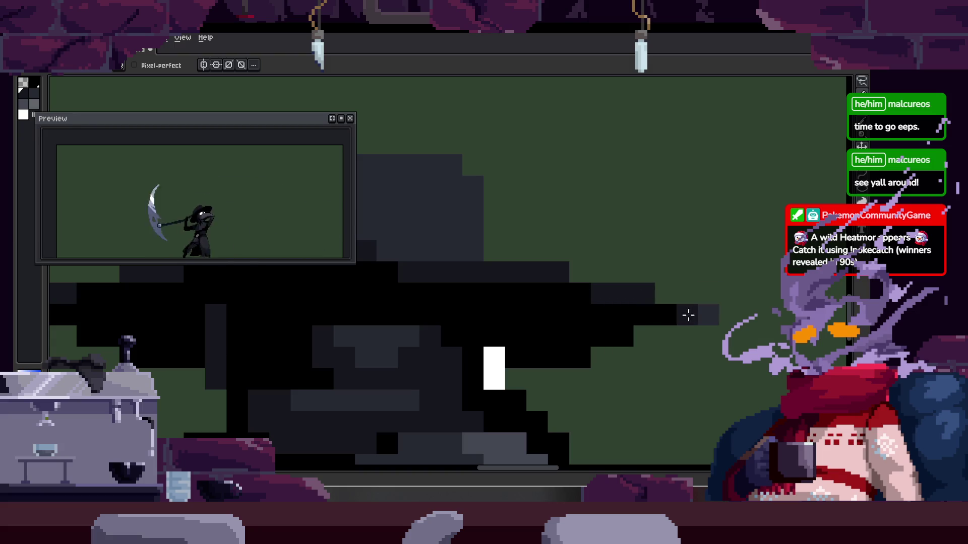
Sample the hat's grey and paint lighter grey highlights along the hat brim
alt+click(557, 287)
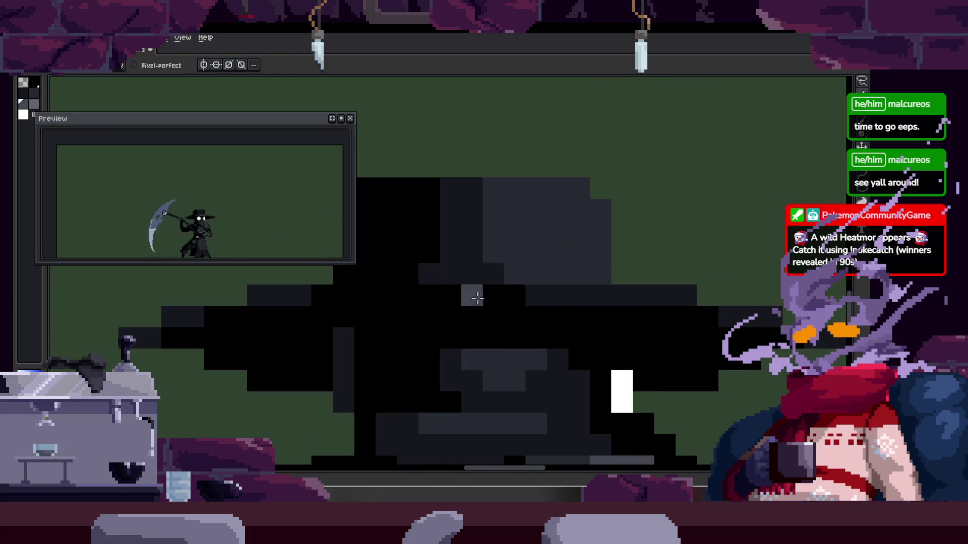
key(z)
scroll(638, 303, down, 3)
scroll(562, 252, up, 3)
scroll(605, 276, up, 1)
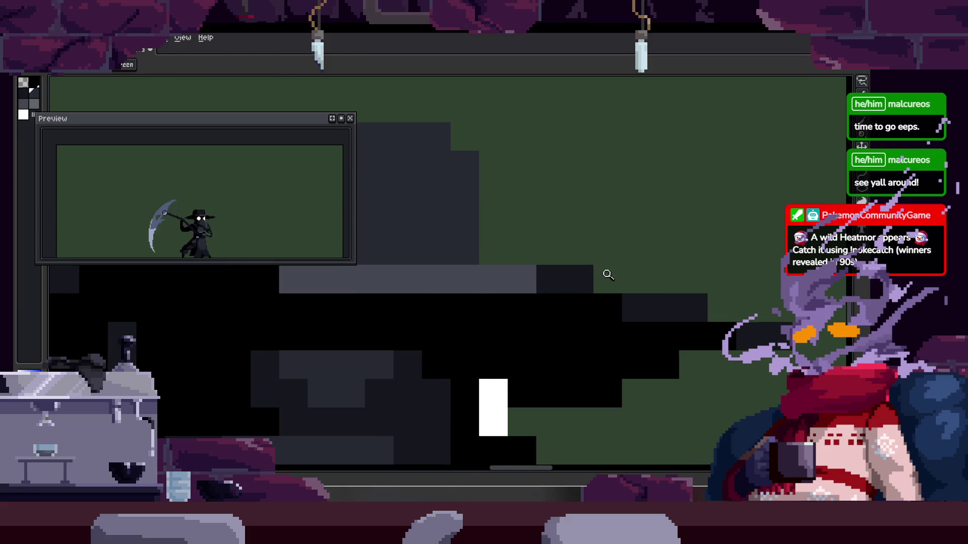
scroll(579, 272, down, 3)
scroll(558, 275, up, 3)
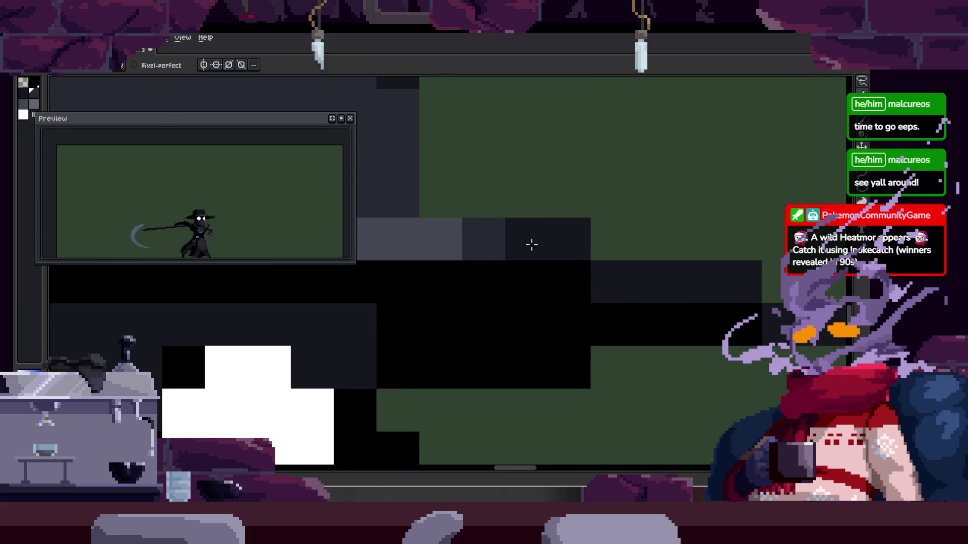
key(z)
scroll(546, 264, up, 1)
scroll(625, 267, right, 3)
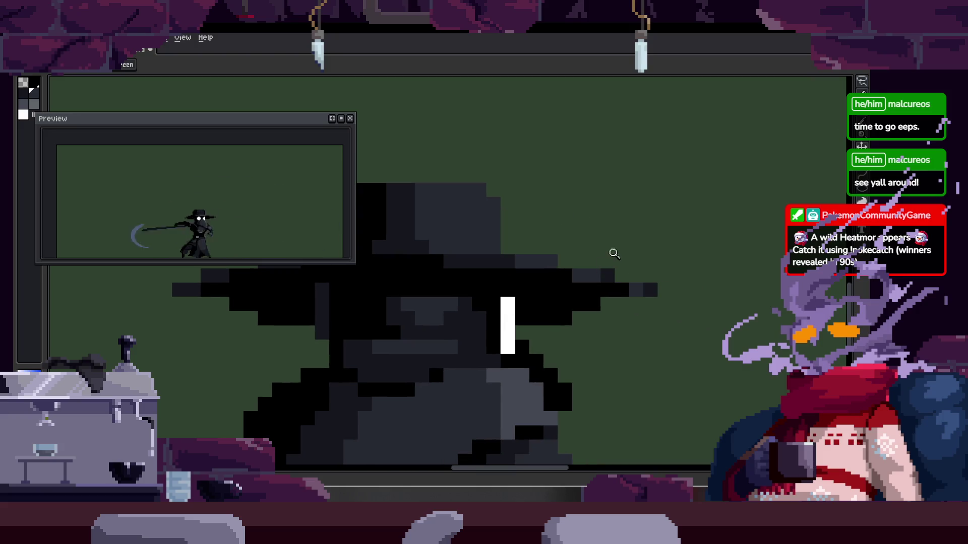
click(475, 249)
drag(474, 249, 595, 254)
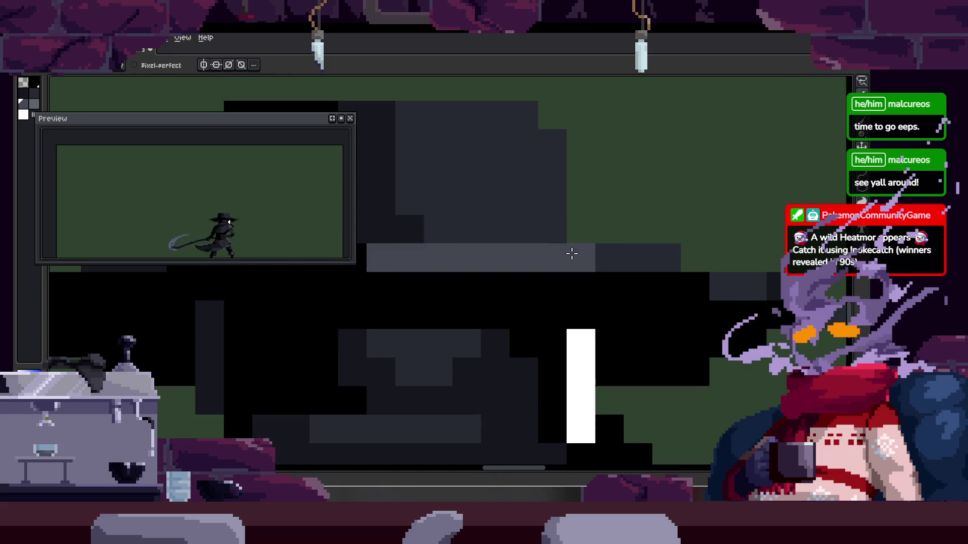
scroll(514, 245, left, 1)
scroll(545, 247, right, 2)
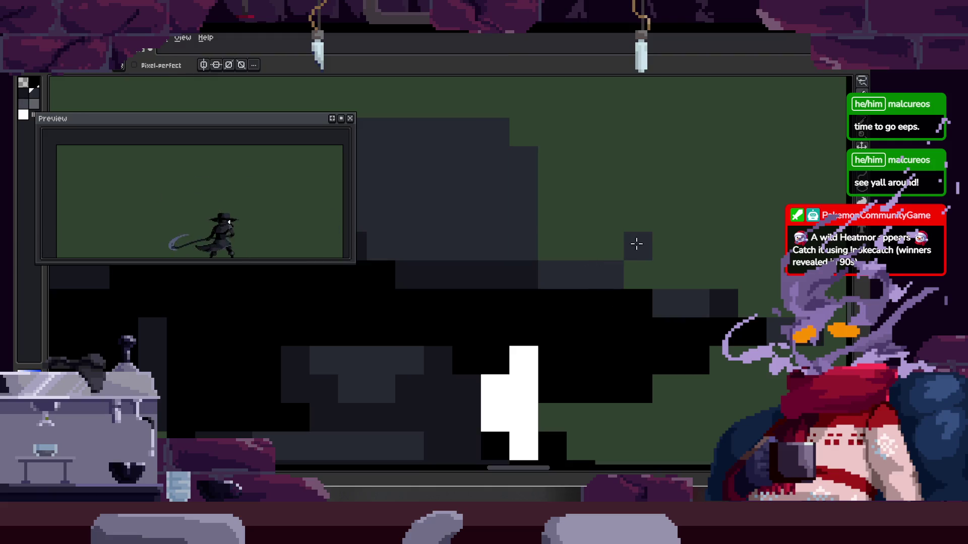
scroll(654, 250, right, 2)
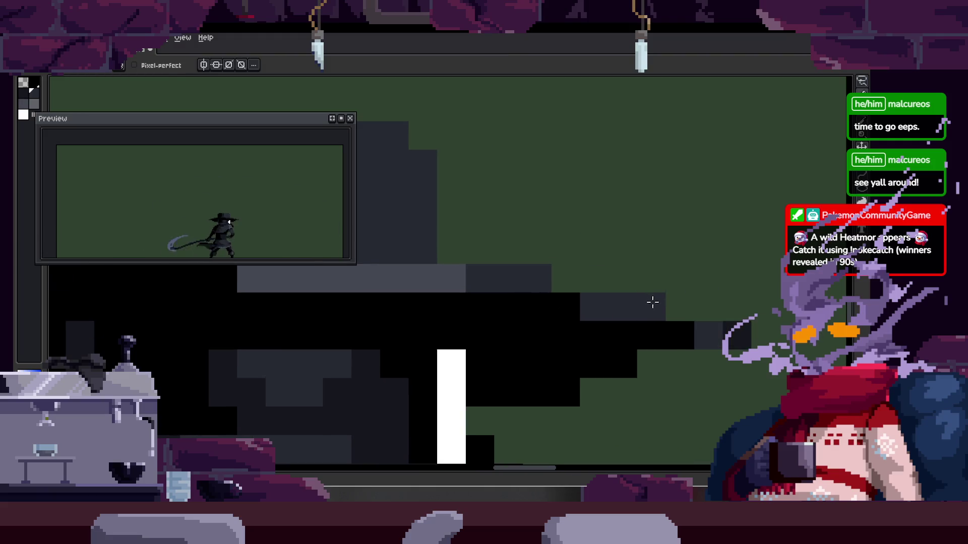
Bring the face and eye slit into view for pencil touch-ups
key(z)
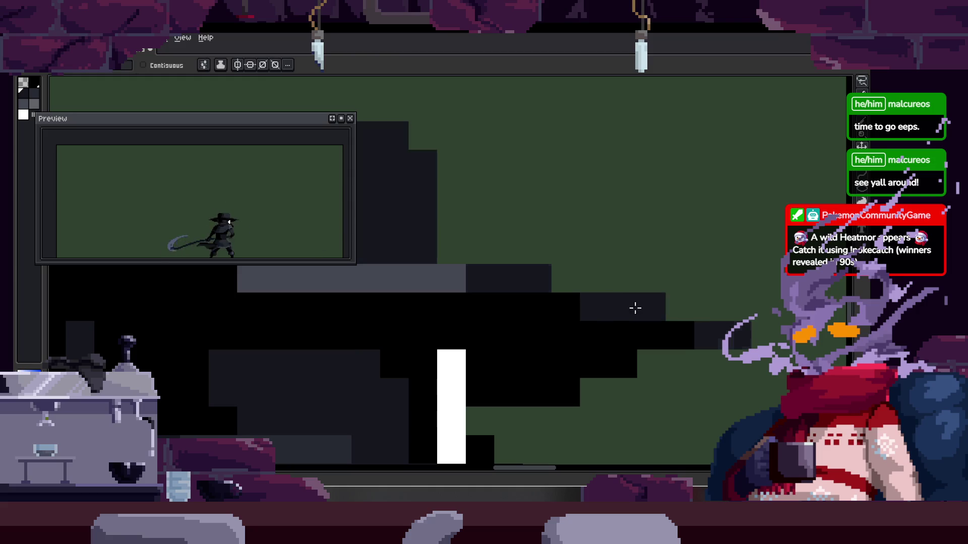
drag(676, 304, 602, 241)
key(b)
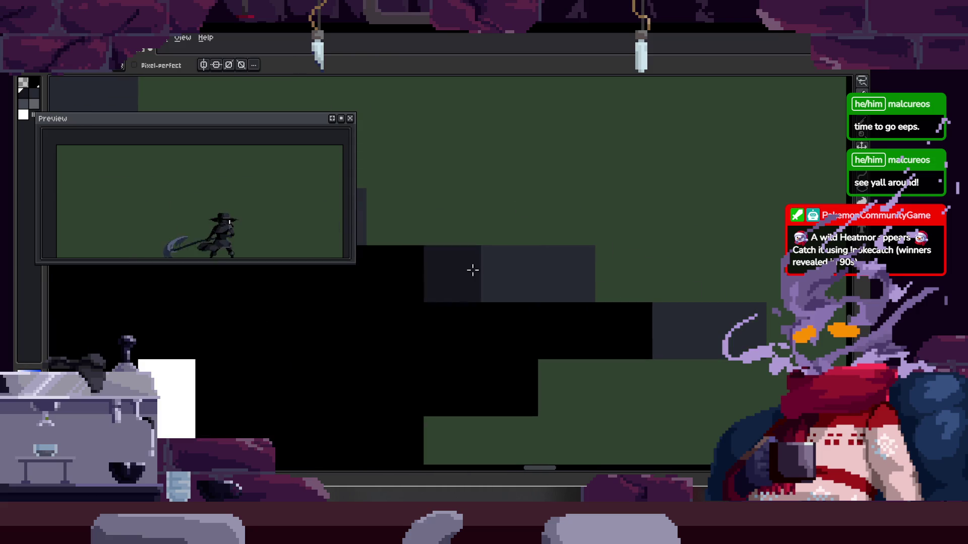
scroll(464, 180, up, 2)
scroll(615, 222, down, 2)
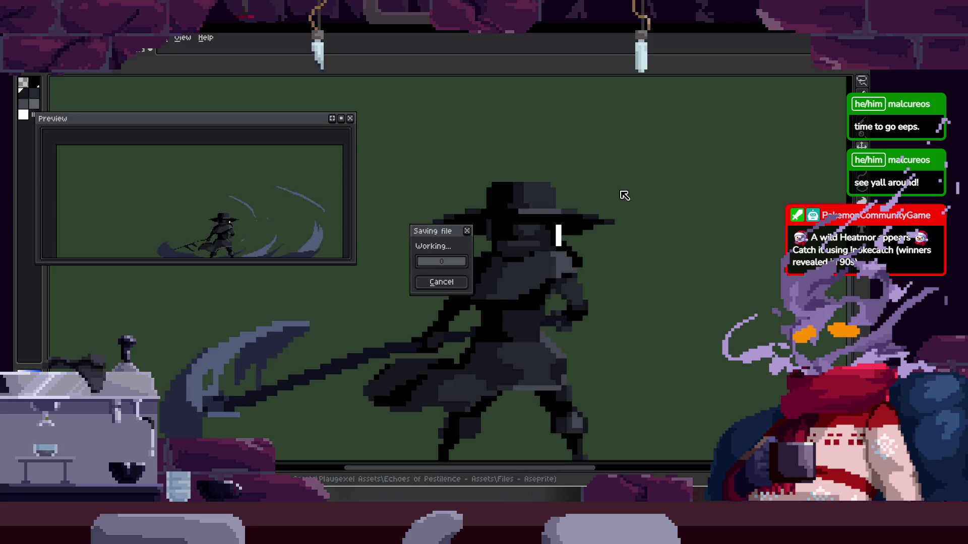
Zoom in close on the plague doctor's hat and face, ready to draw pixels
key(z)
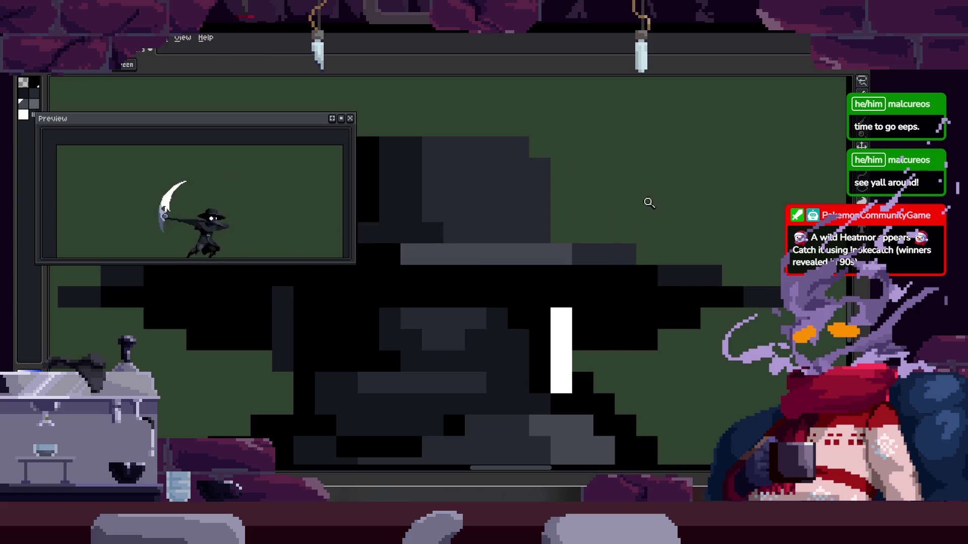
scroll(605, 212, down, 5)
key(z)
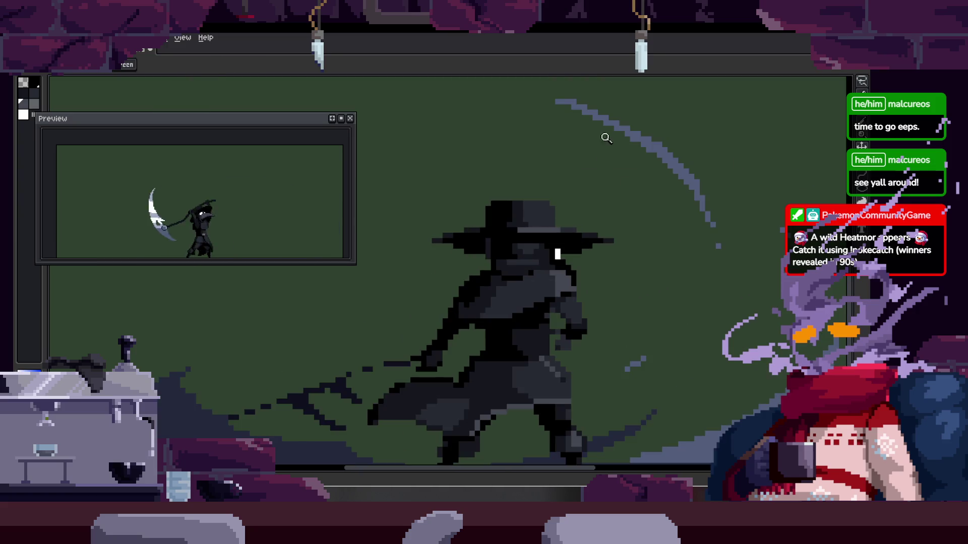
click(579, 201)
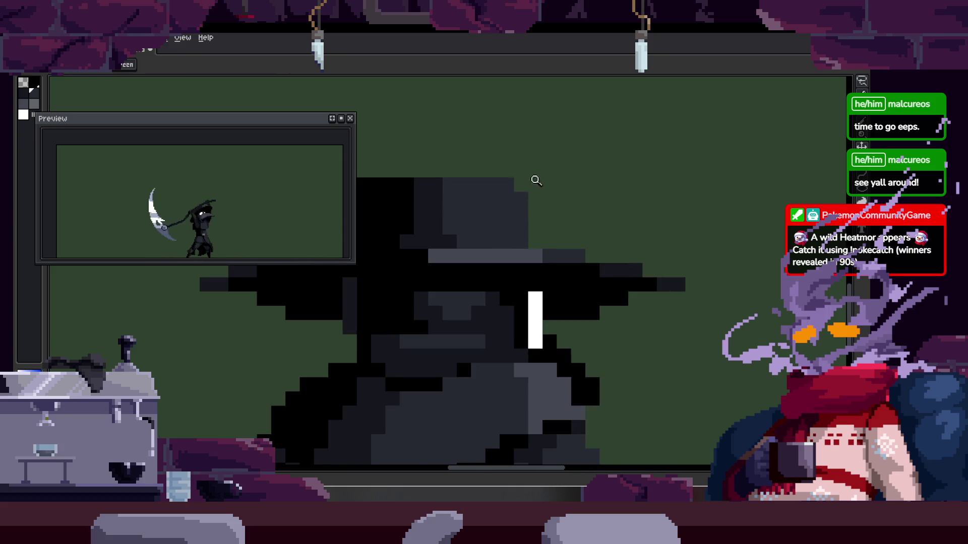
click(532, 201)
key(b)
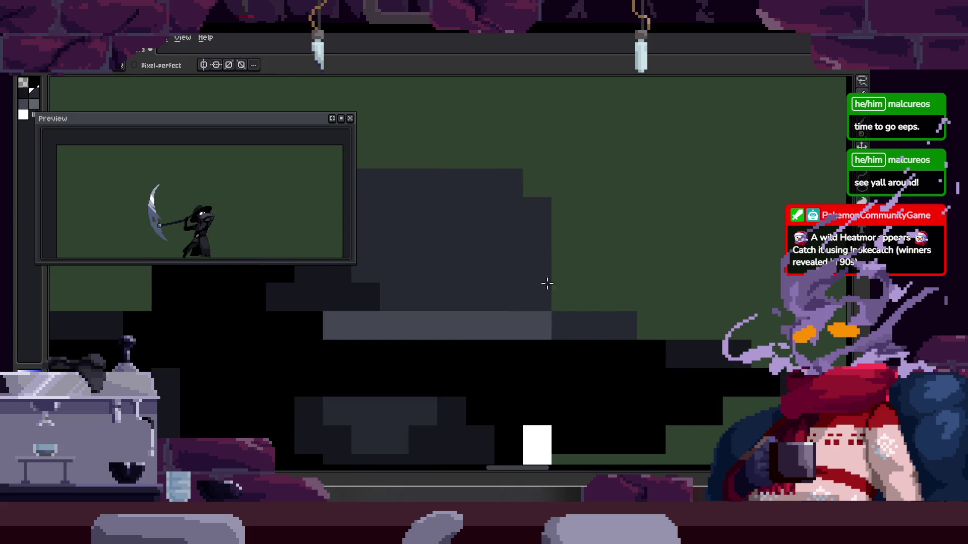
Sample a drawing colour from the sprite and pan across the hat brim and eye area
scroll(603, 225, down, 3)
key(z)
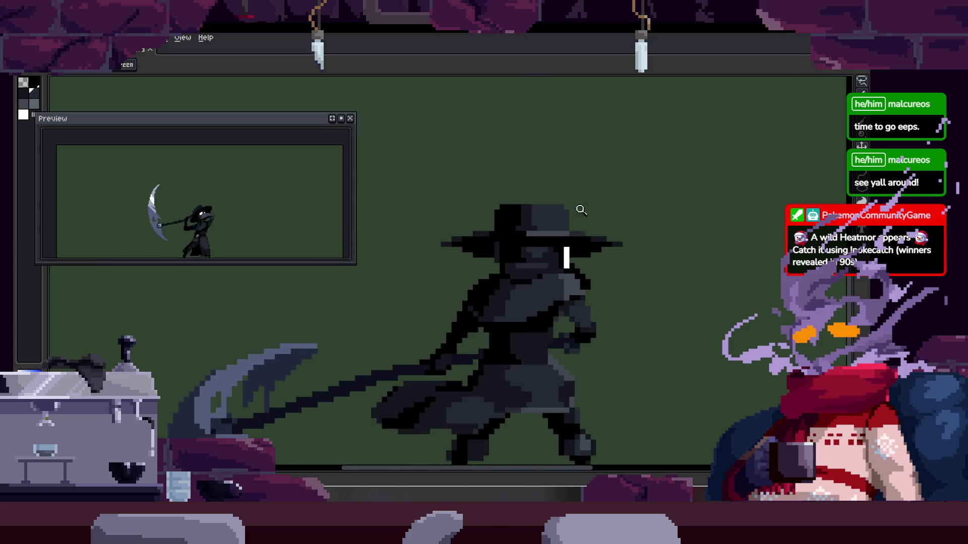
scroll(587, 210, up, 3)
key(alt)
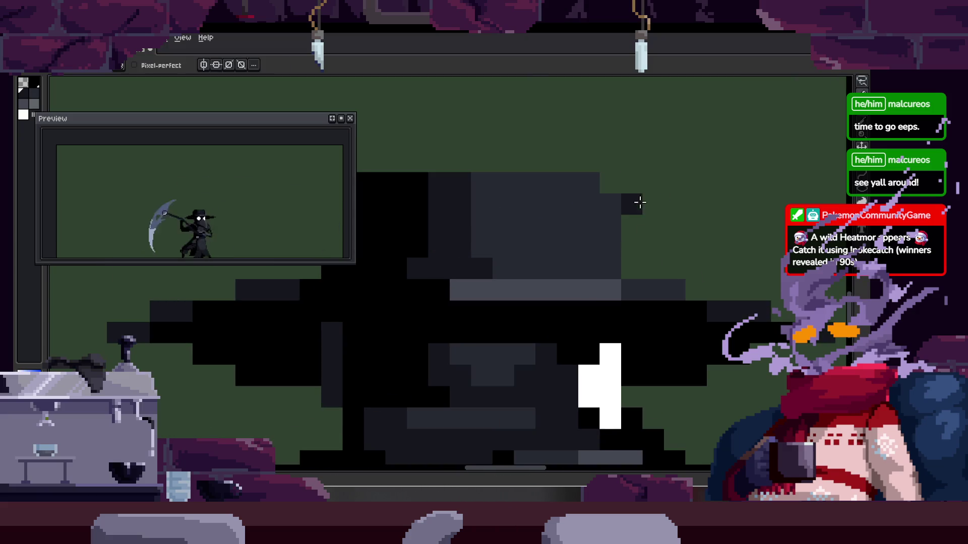
key(alt)
alt+click(593, 288)
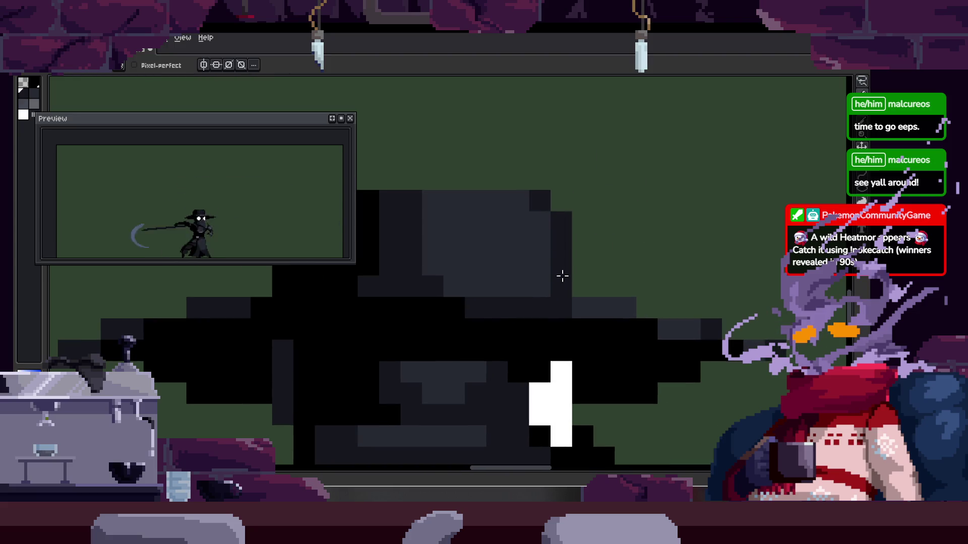
drag(523, 291, 454, 225)
scroll(517, 266, right, 1)
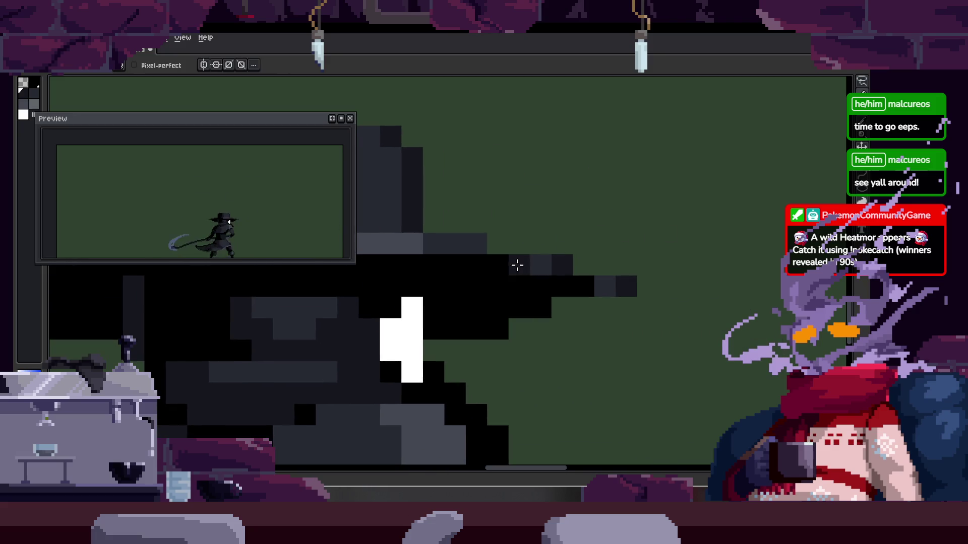
scroll(609, 282, up, 1)
scroll(610, 283, left, 1)
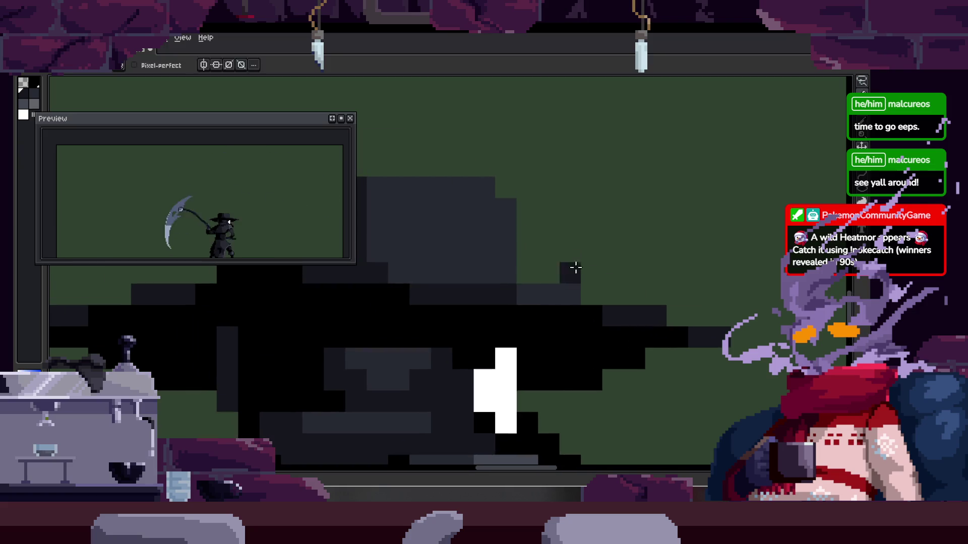
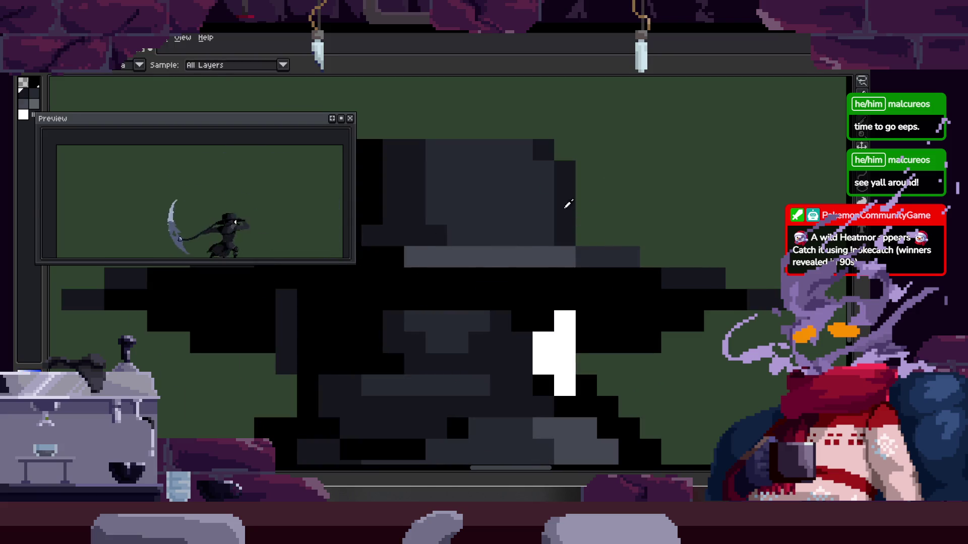
Sample a colour from the hat and repaint its dark outline pixels grey
scroll(567, 209, down, 2)
scroll(629, 191, down, 2)
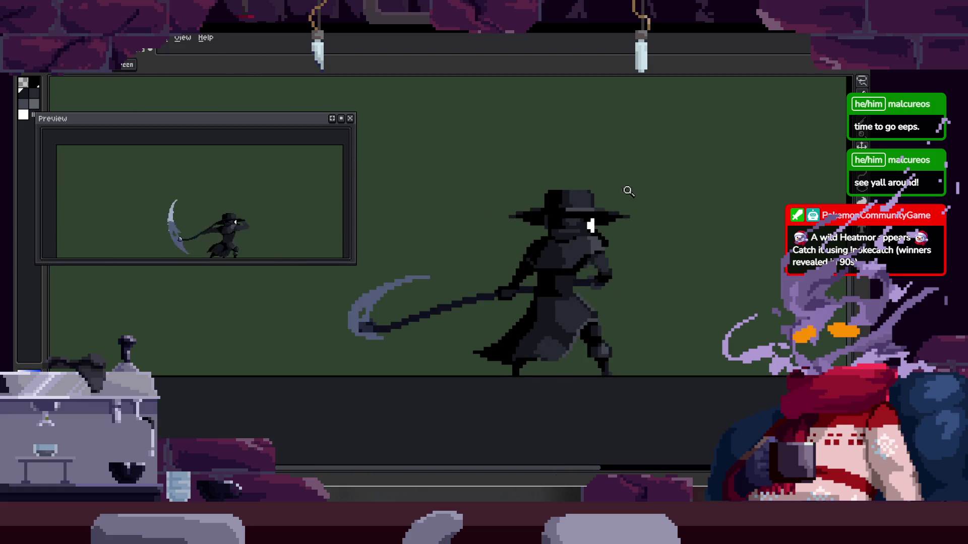
scroll(560, 209, up, 4)
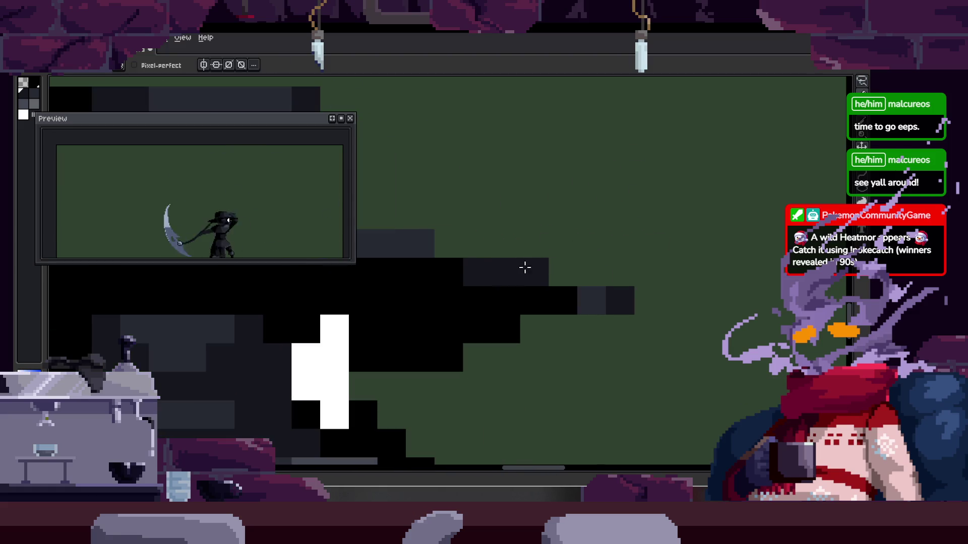
scroll(584, 212, down, 2)
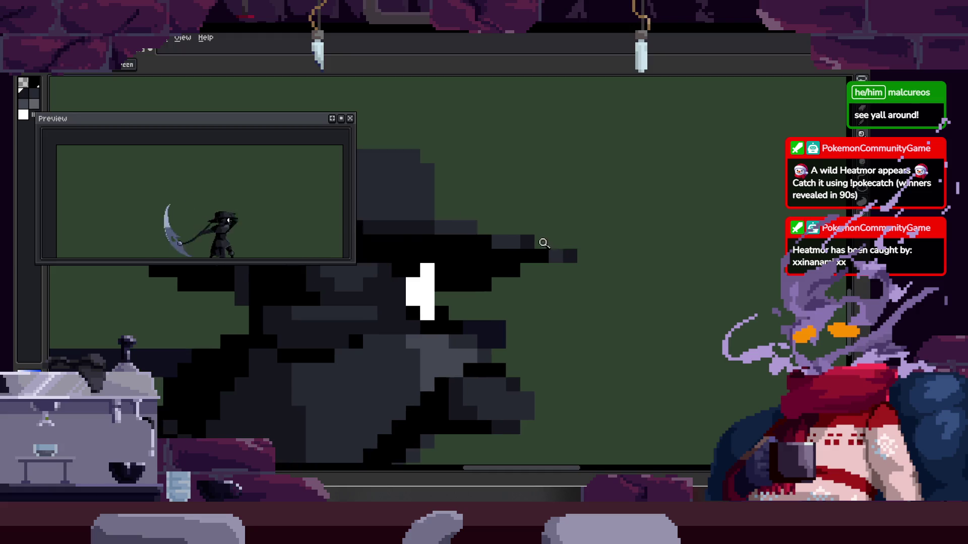
scroll(550, 239, up, 2)
drag(512, 243, 516, 260)
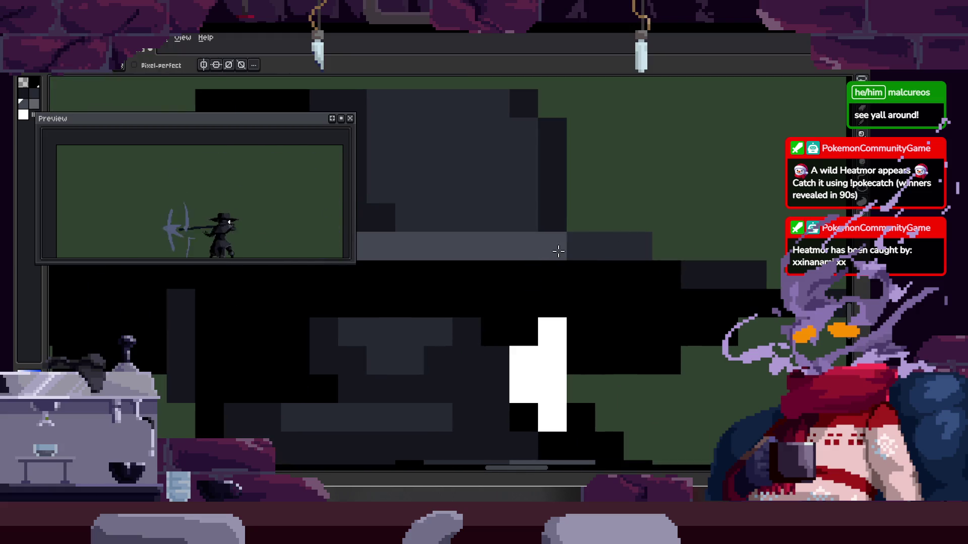
scroll(491, 247, down, 2)
scroll(599, 228, up, 2)
key(alt)
drag(578, 237, 580, 193)
scroll(590, 244, down, 2)
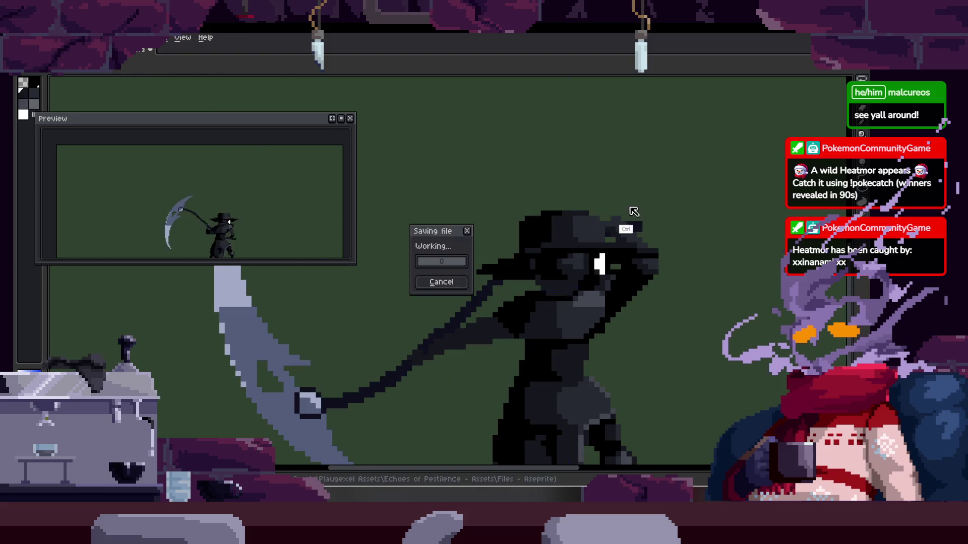
scroll(618, 253, up, 2)
On a later frame, paint lighter grey pixels on the hat band, then undo the stroke
key(Right)
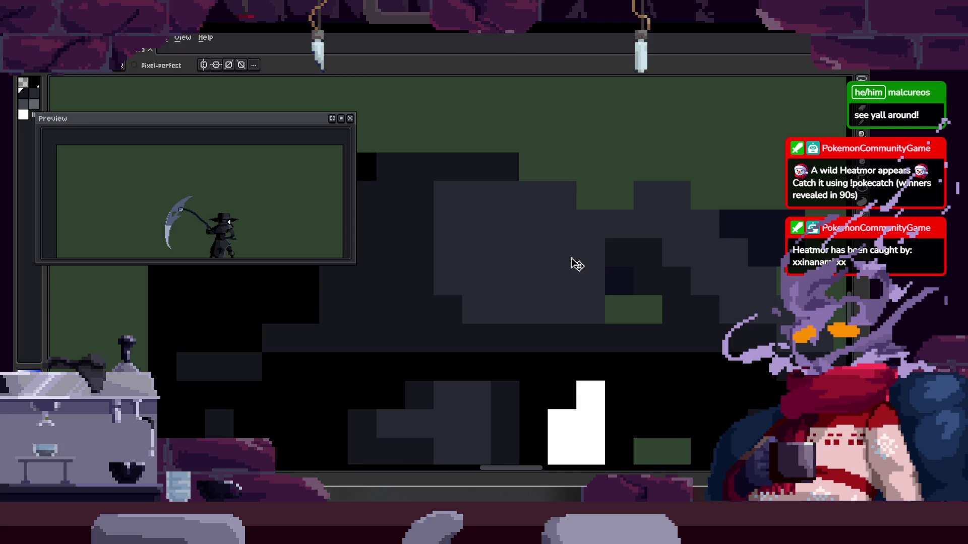
key(Right)
key(Right)
key(Right)
key(Right)
drag(504, 167, 545, 167)
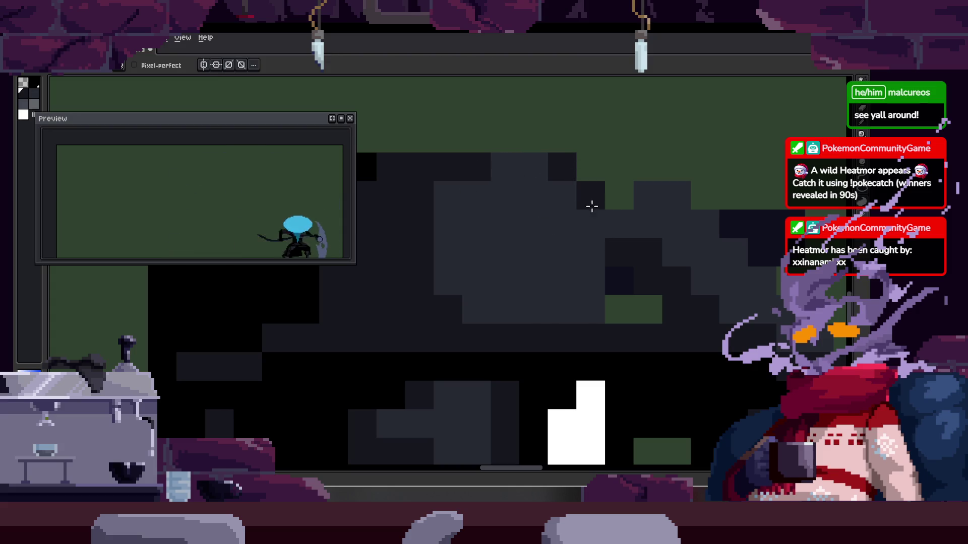
scroll(566, 193, down, 3)
scroll(557, 216, down, 2)
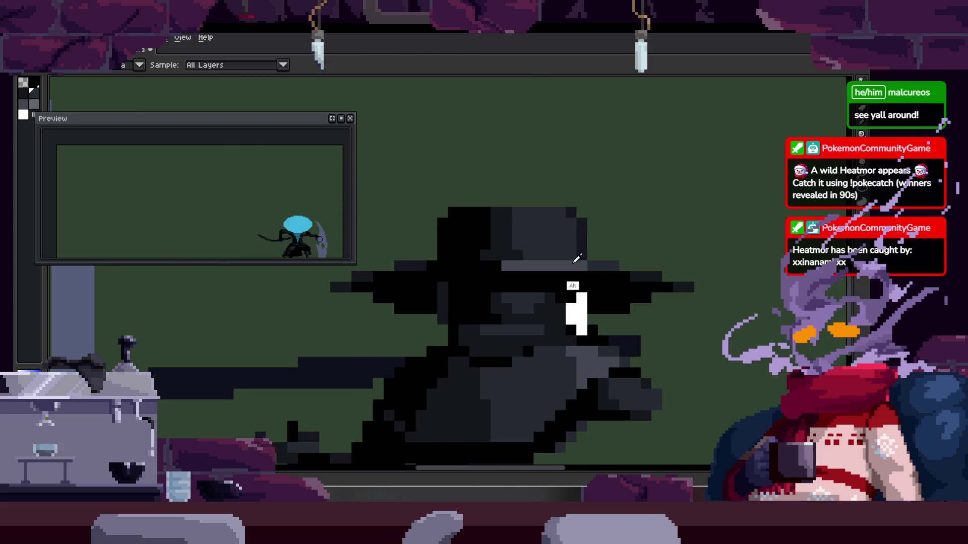
scroll(440, 259, up, 2)
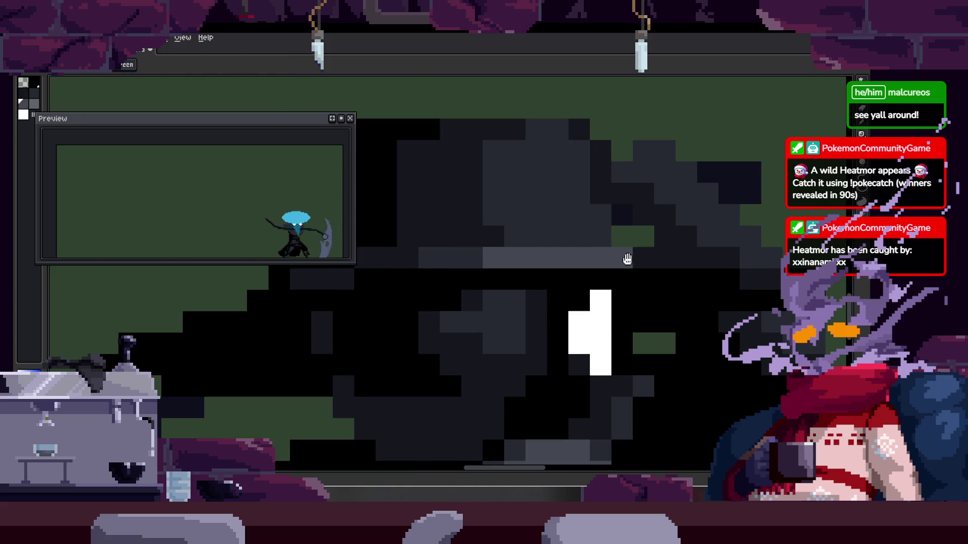
drag(621, 258, 537, 268)
key(ctrl+z)
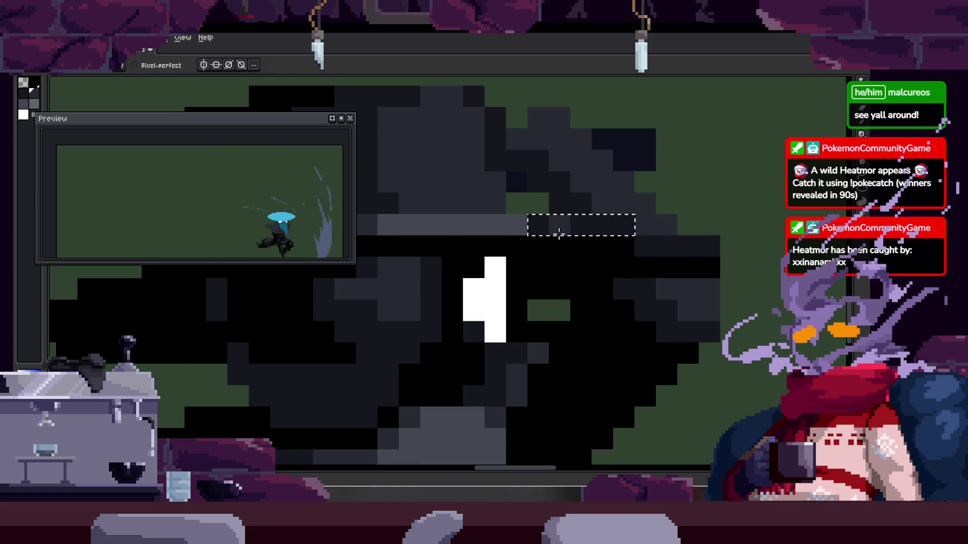
Pan the view up over the character's head
scroll(642, 245, down, 2)
scroll(642, 246, down, 2)
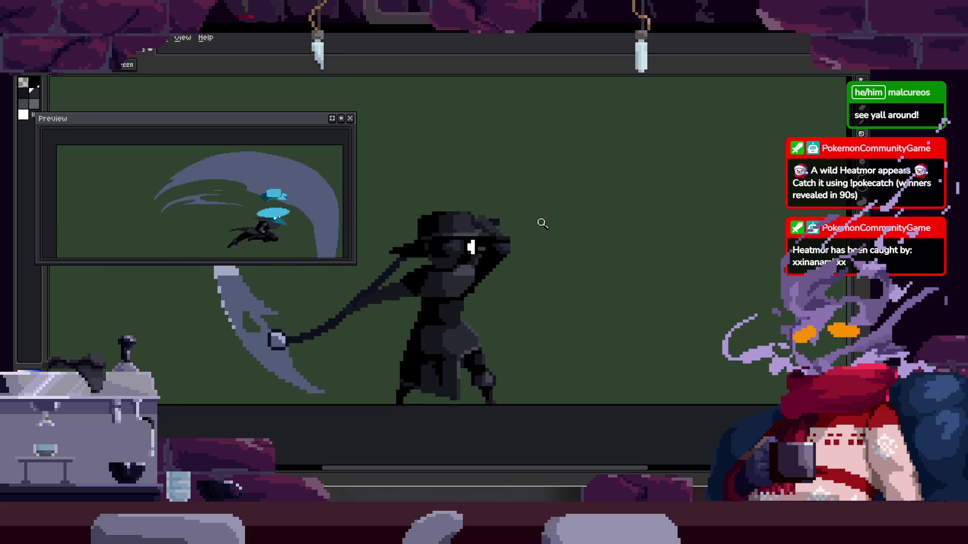
scroll(580, 180, up, 4)
drag(567, 272, 590, 186)
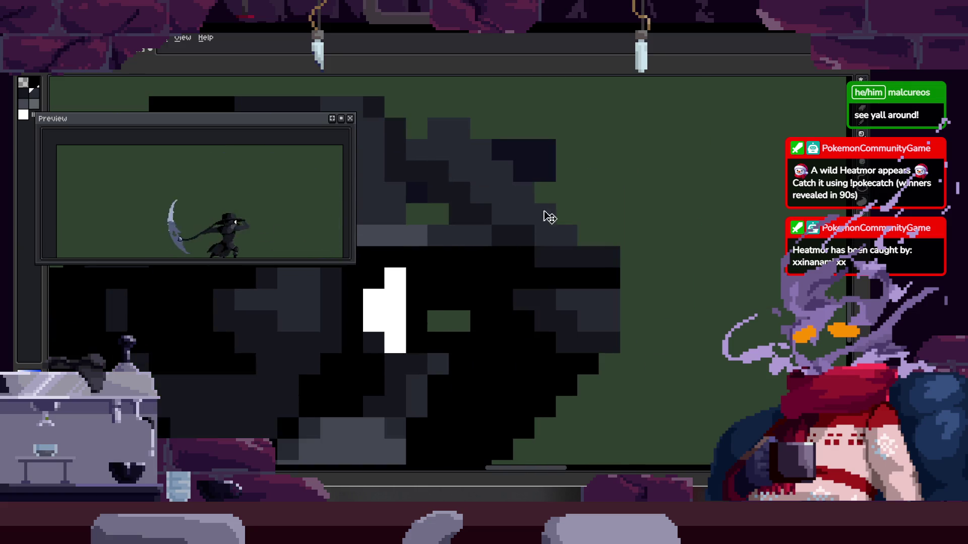
scroll(526, 261, up, 1)
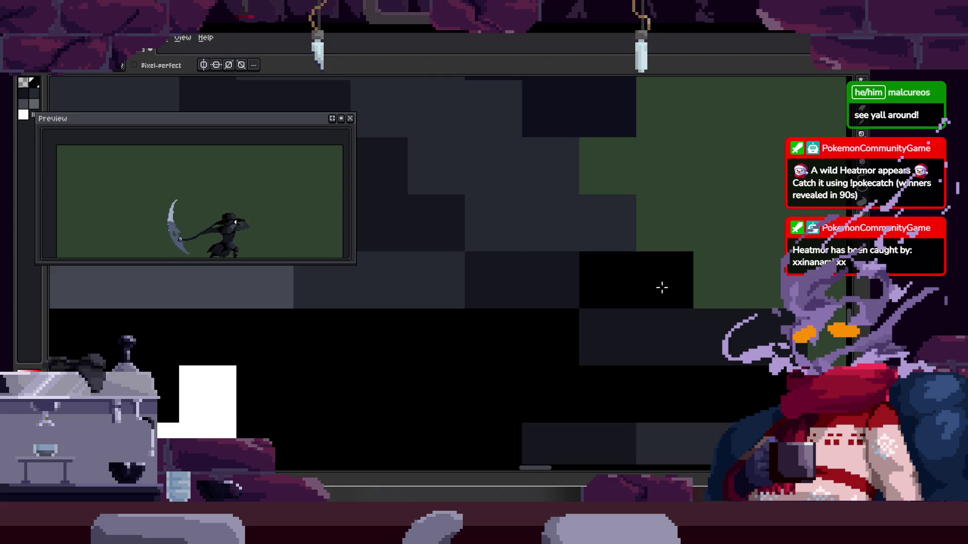
scroll(478, 235, up, 1)
Zoom the view in and out on the hat and briefly toggle the timeline
key(z)
scroll(453, 229, down, 1)
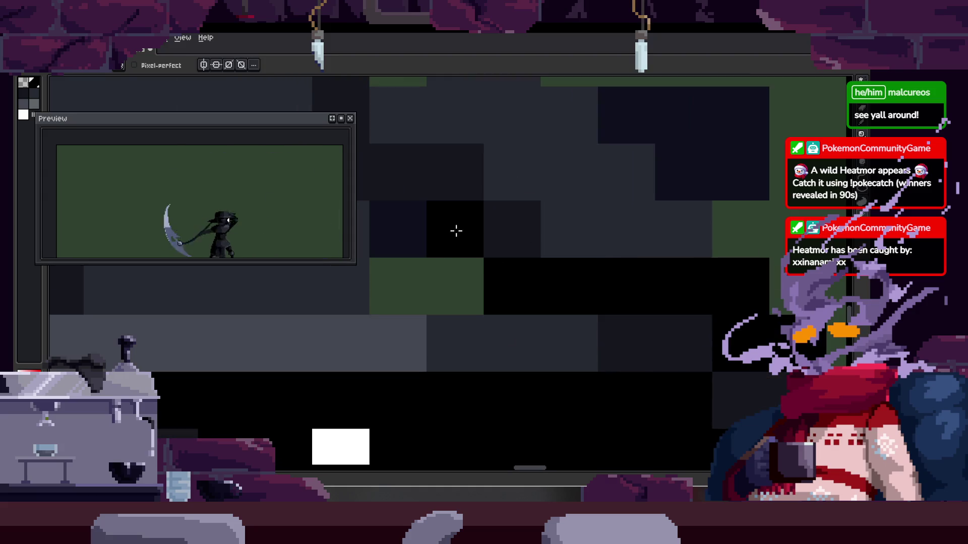
scroll(492, 241, down, 2)
scroll(575, 240, up, 2)
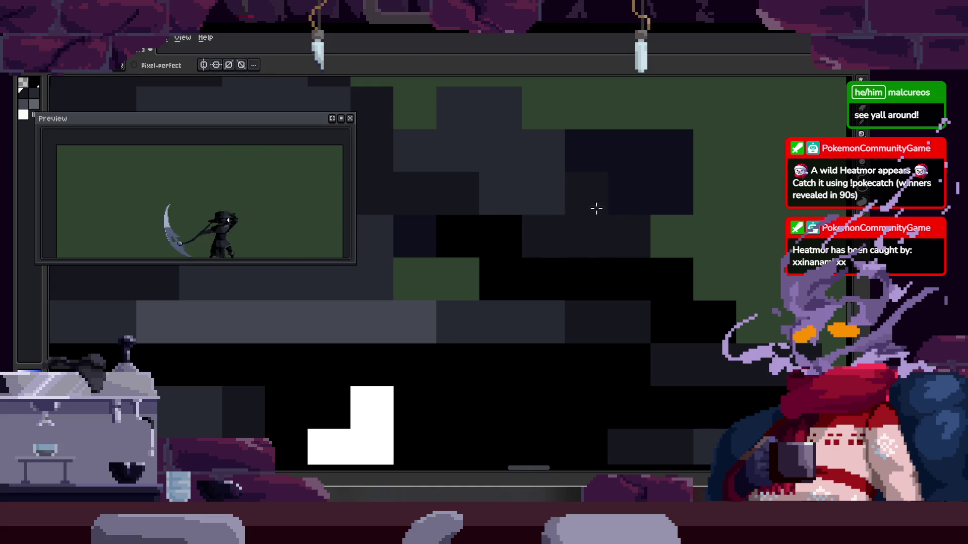
scroll(590, 240, down, 3)
scroll(599, 242, down, 1)
scroll(610, 242, down, 2)
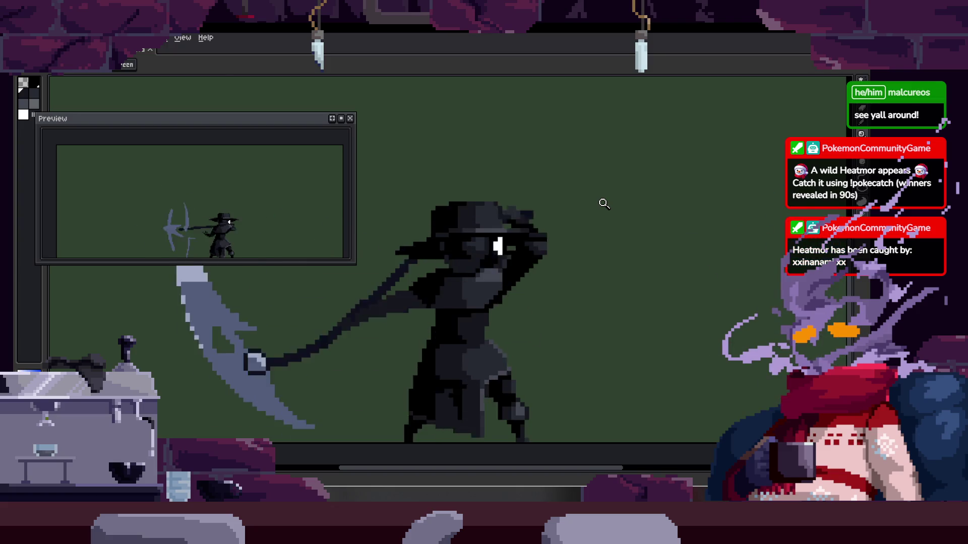
key(Tab)
key(Tab)
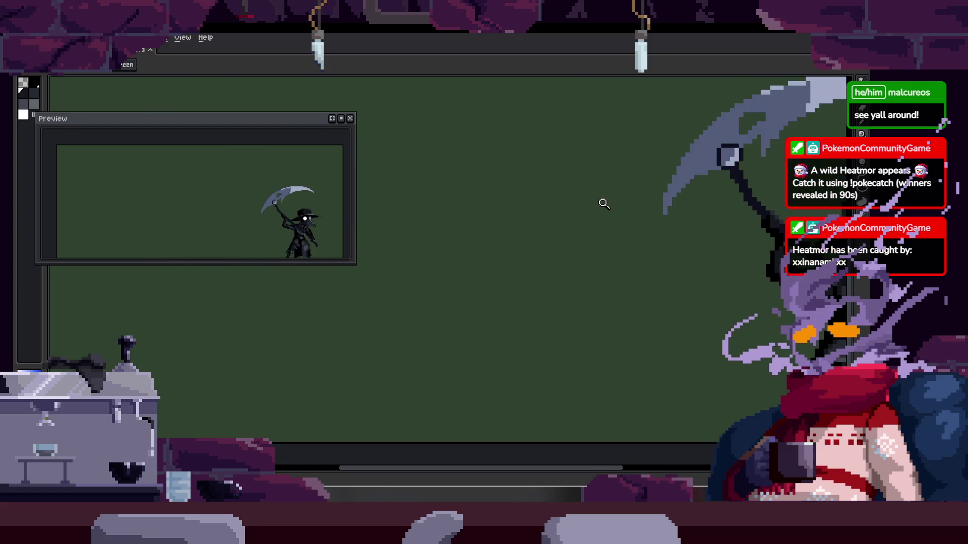
scroll(567, 192, down, 1)
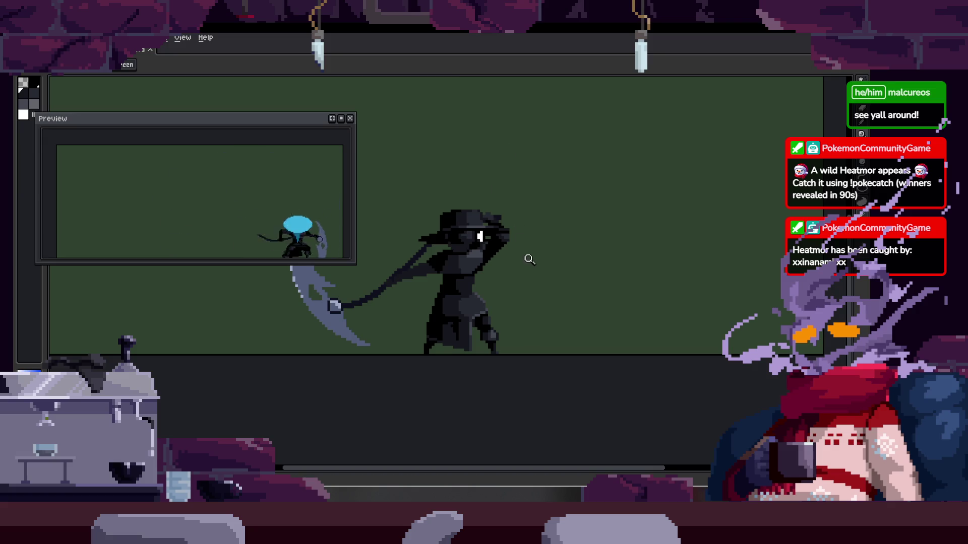
Play the animation on the main canvas to review the frames
scroll(514, 209, up, 3)
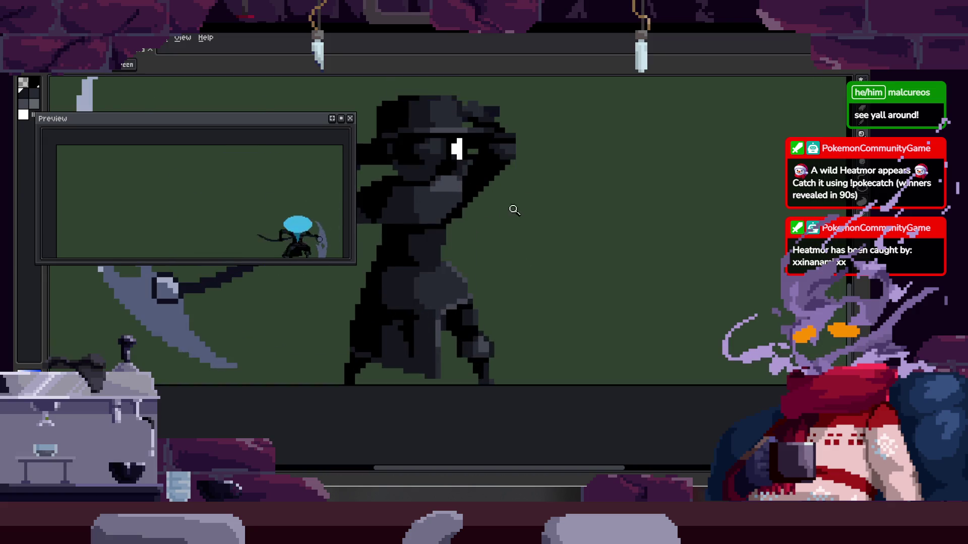
scroll(514, 209, down, 2)
key(Return)
scroll(558, 180, down, 1)
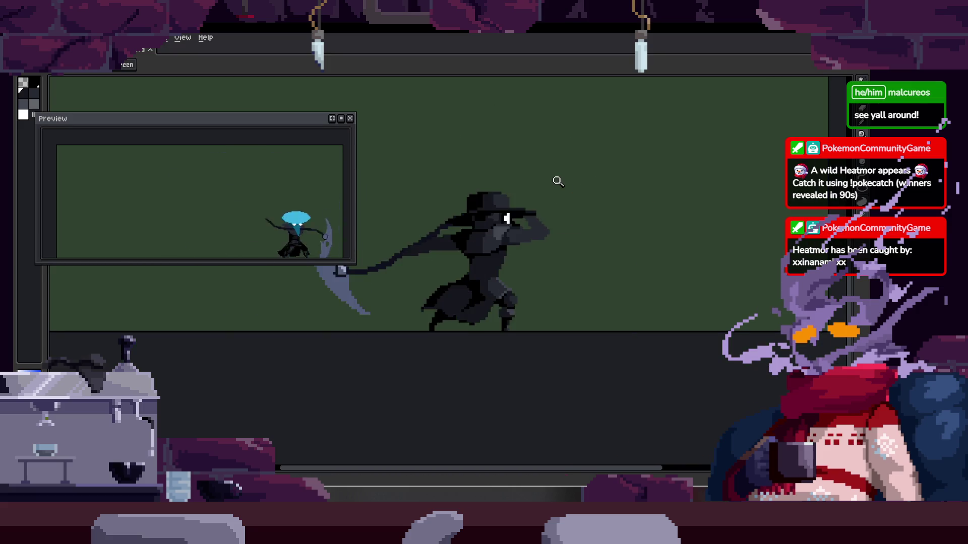
scroll(506, 212, up, 2)
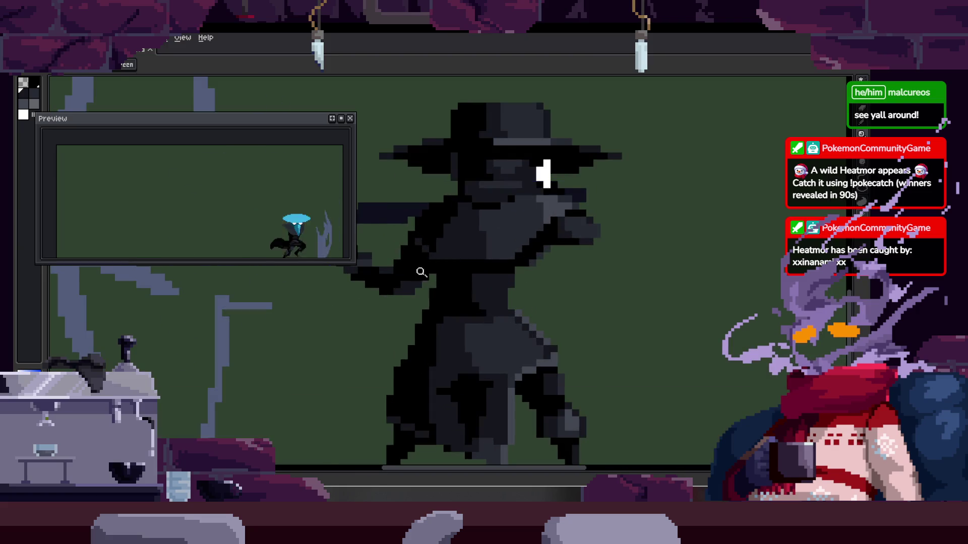
scroll(435, 237, up, 2)
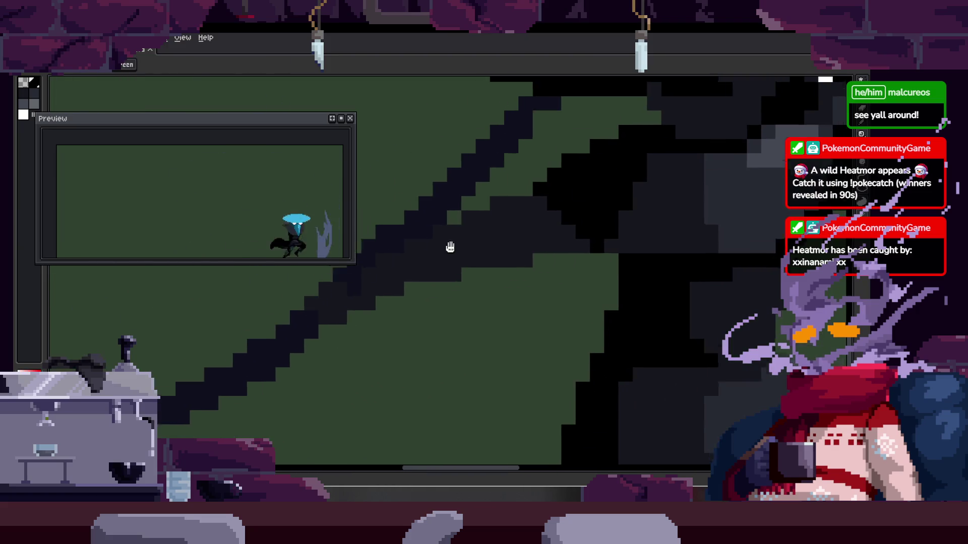
scroll(457, 236, down, 5)
scroll(381, 288, up, 6)
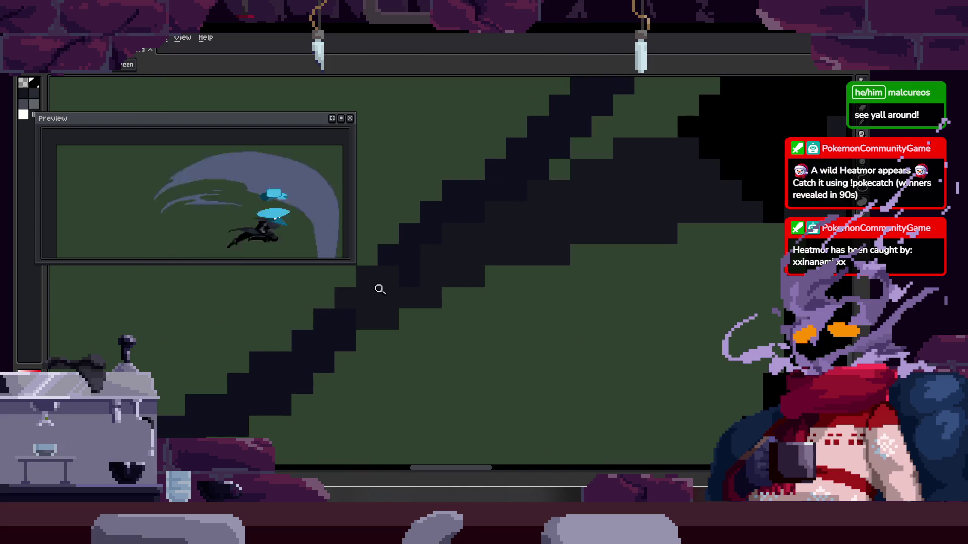
scroll(545, 237, down, 4)
Select the extra upper cyan shape on the dash frame and delete it
key(m)
scroll(555, 211, down, 3)
scroll(639, 143, up, 3)
drag(639, 142, 628, 152)
key(Delete)
key(h)
scroll(589, 221, down, 4)
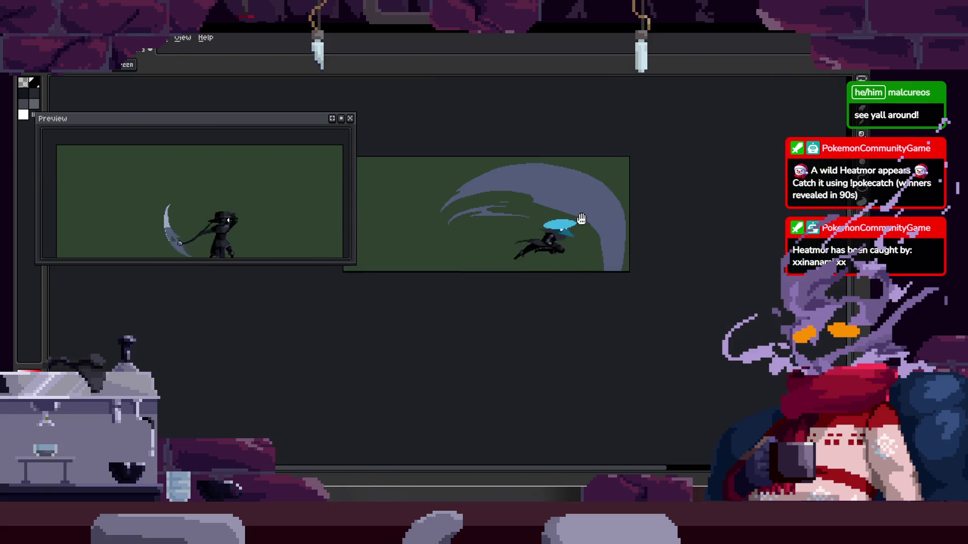
Draw a dark line and rectangle outline on the hat and fill it dark
scroll(588, 220, up, 4)
key(b)
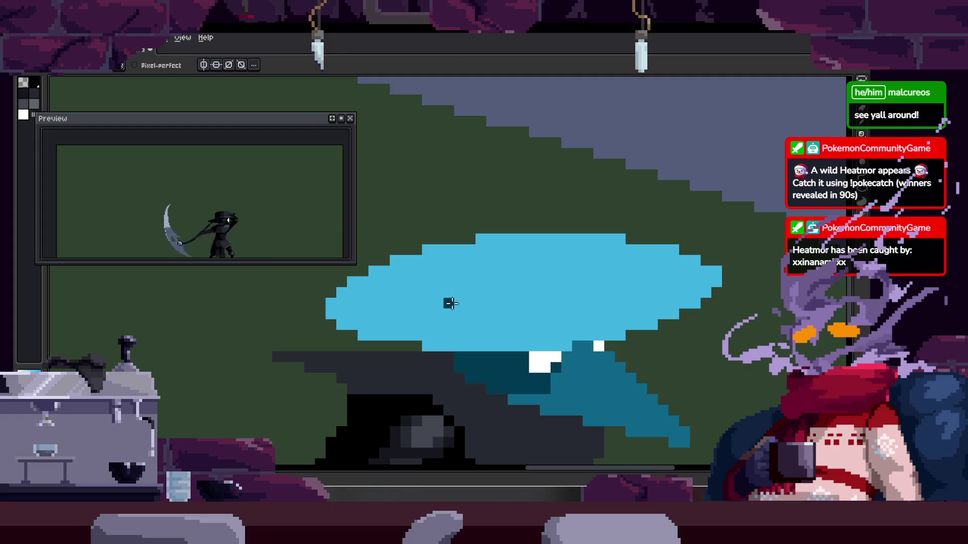
drag(564, 246, 557, 267)
shift+click(439, 243)
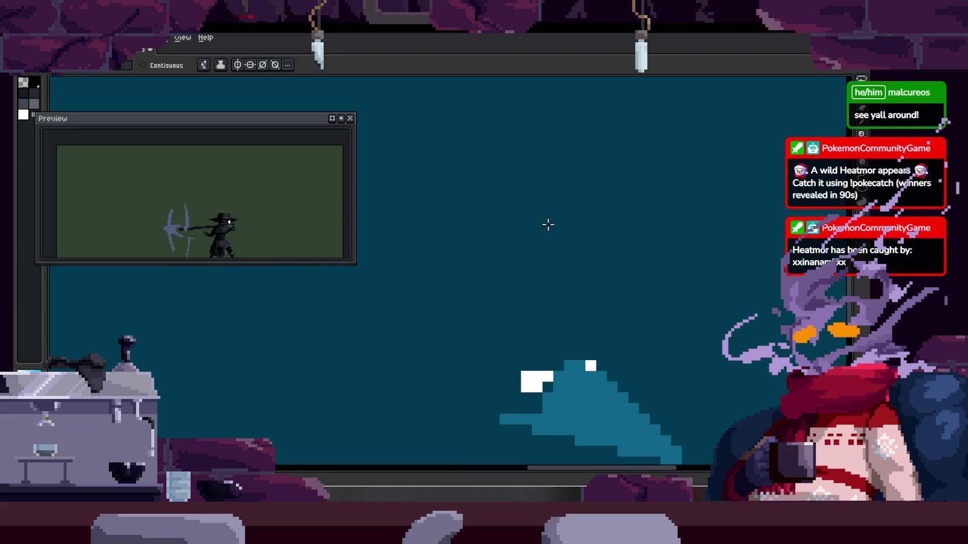
key(v)
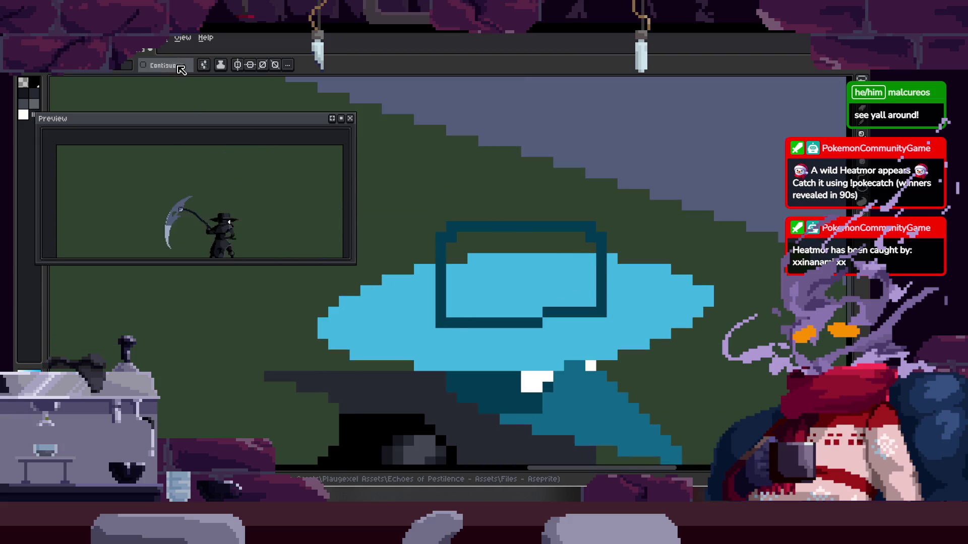
click(484, 272)
Zoom into the crown, sample the dark teal and paint the crown taller
key(z)
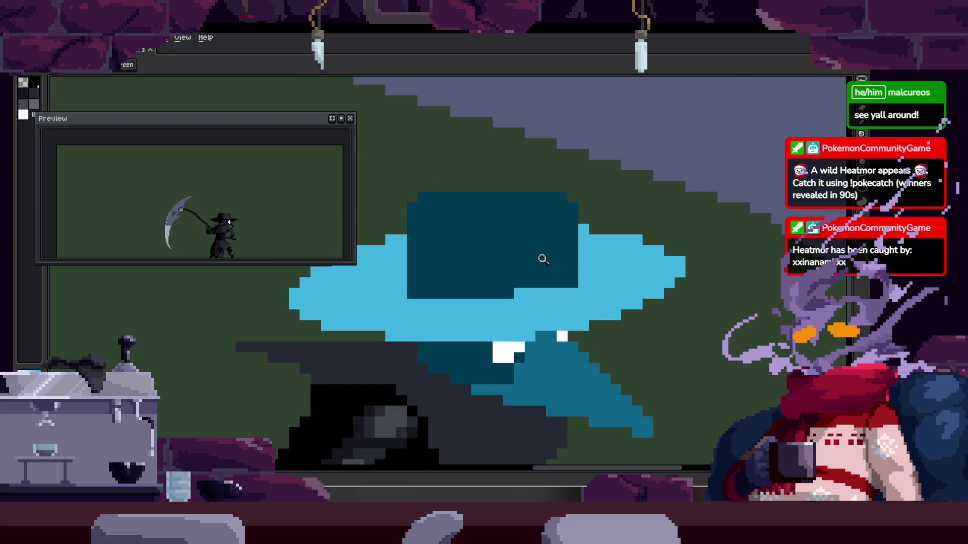
click(523, 293)
key(b)
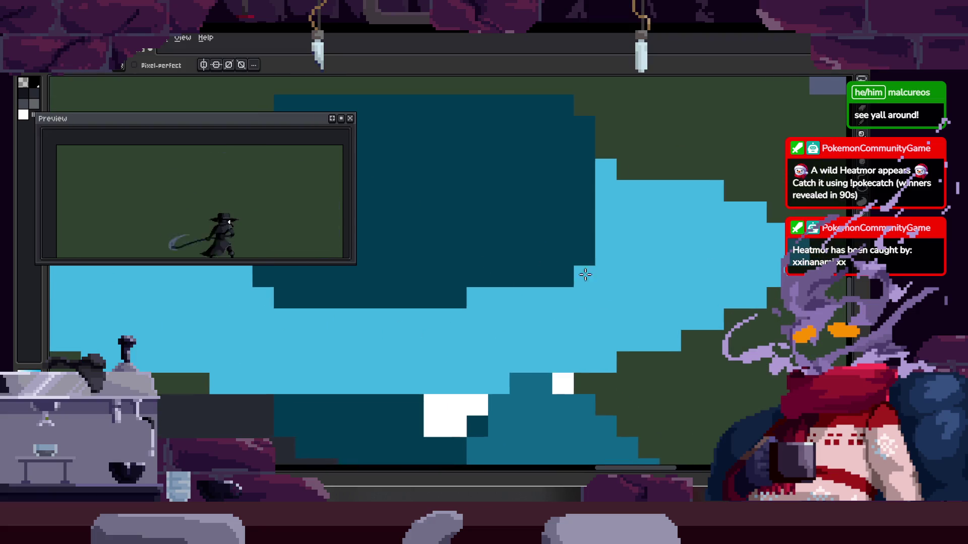
key(z)
scroll(579, 268, down, 3)
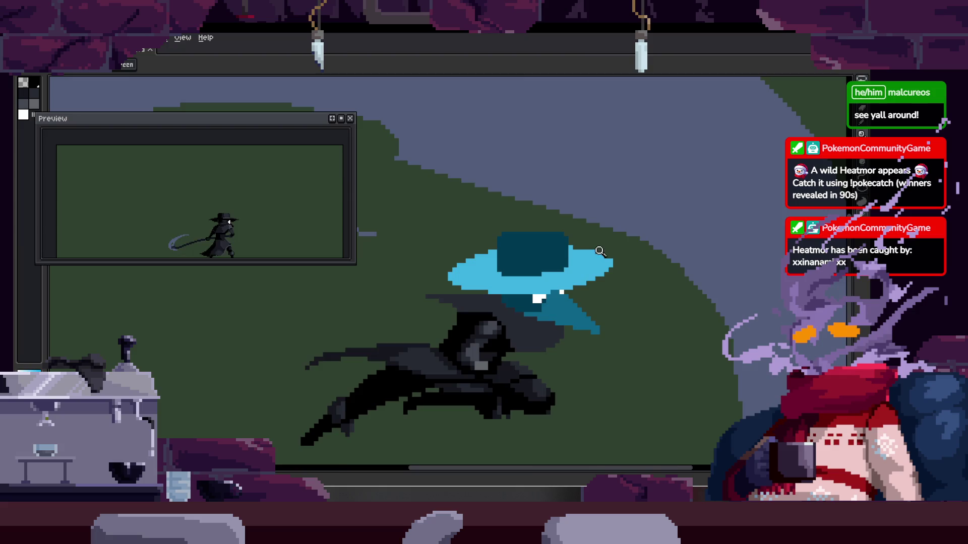
scroll(555, 269, up, 2)
scroll(553, 271, up, 1)
drag(480, 232, 467, 228)
key(alt)
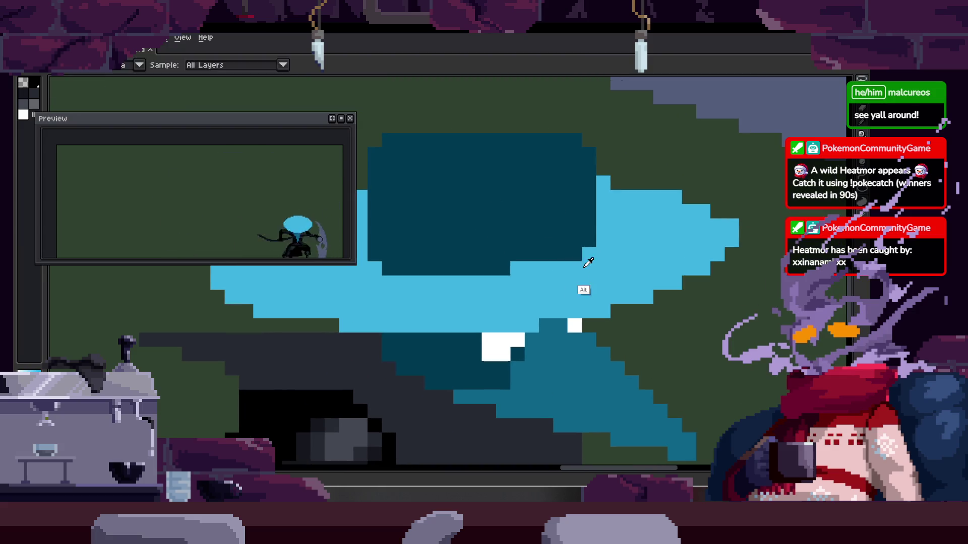
click(568, 227)
mouse_move(460, 185)
mouse_down()
mouse_move(558, 156)
mouse_move(584, 171)
mouse_move(565, 158)
mouse_move(577, 150)
mouse_up()
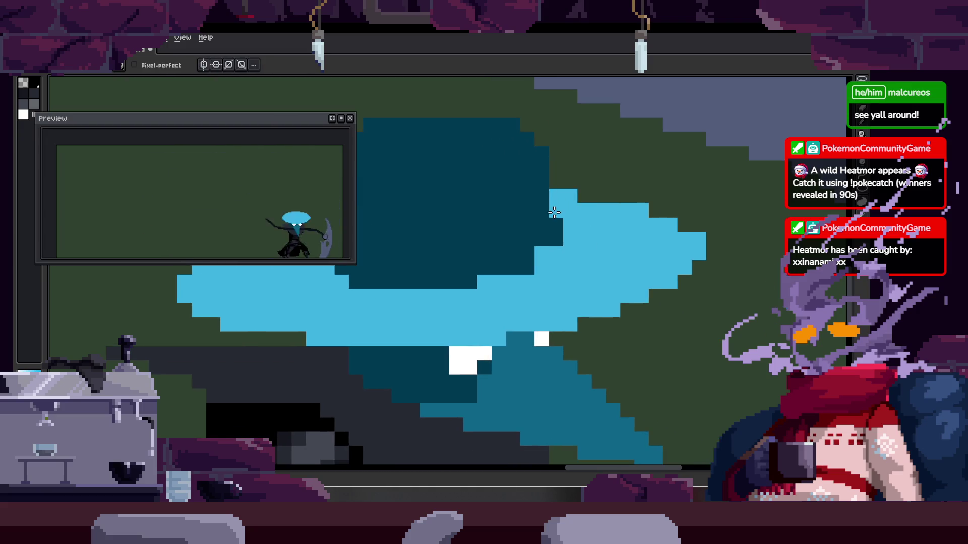
Zoom out to check the taller crown against the whole character
scroll(541, 227, down, 1)
scroll(566, 256, up, 2)
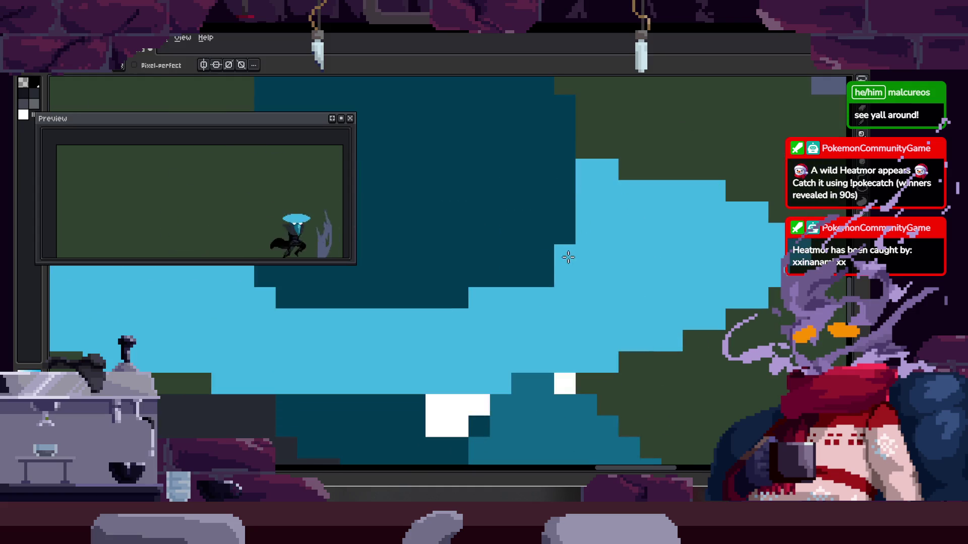
key(z)
scroll(562, 216, down, 1)
scroll(444, 268, down, 1)
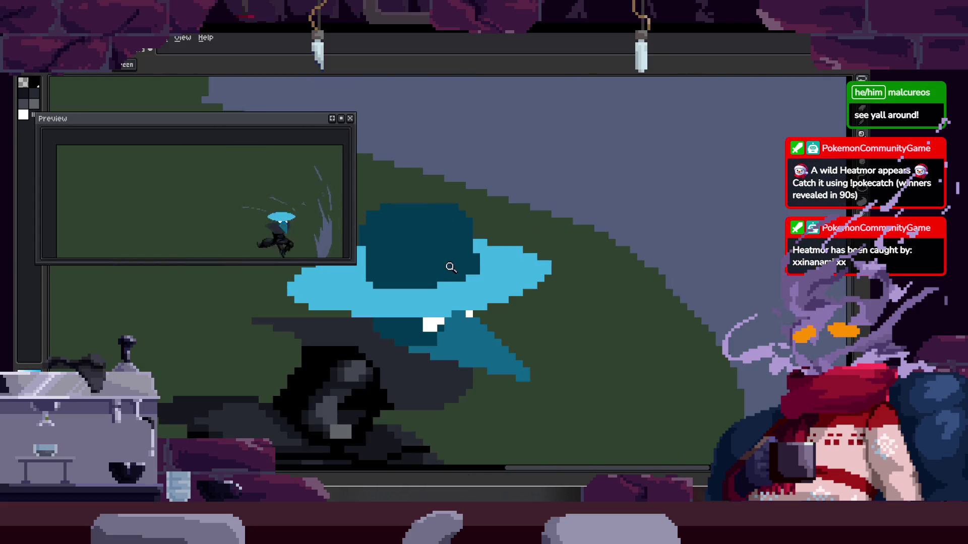
scroll(507, 235, down, 1)
scroll(507, 235, up, 4)
scroll(459, 262, down, 4)
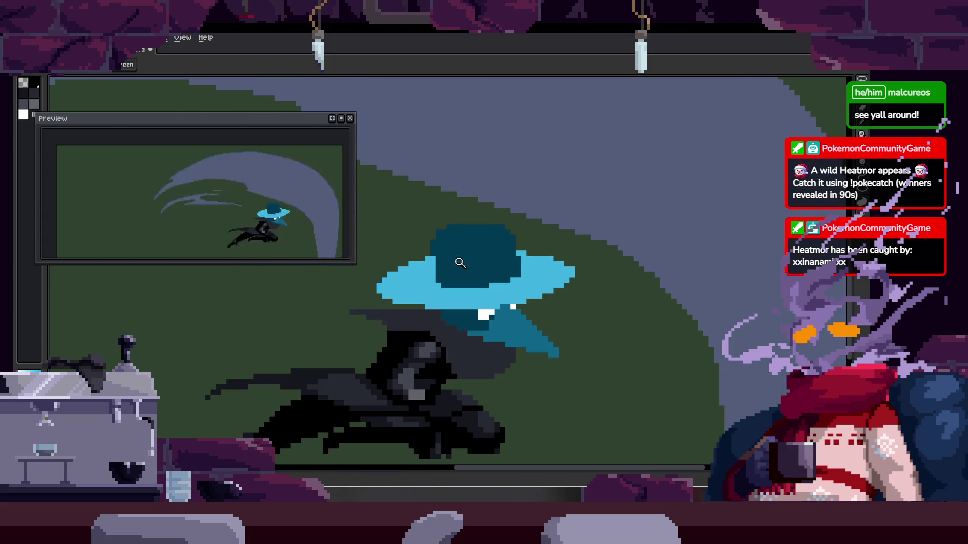
key(b)
scroll(545, 300, up, 5)
scroll(529, 206, up, 1)
scroll(522, 174, down, 1)
scroll(544, 187, down, 3)
scroll(572, 188, up, 2)
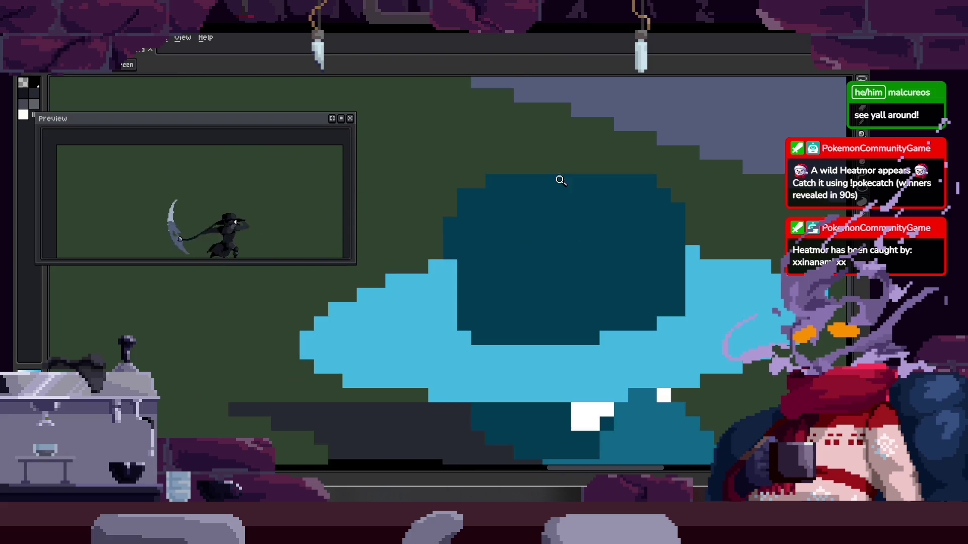
Paste a copy of the crown shape onto the canvas
key(ctrl+v)
key(z)
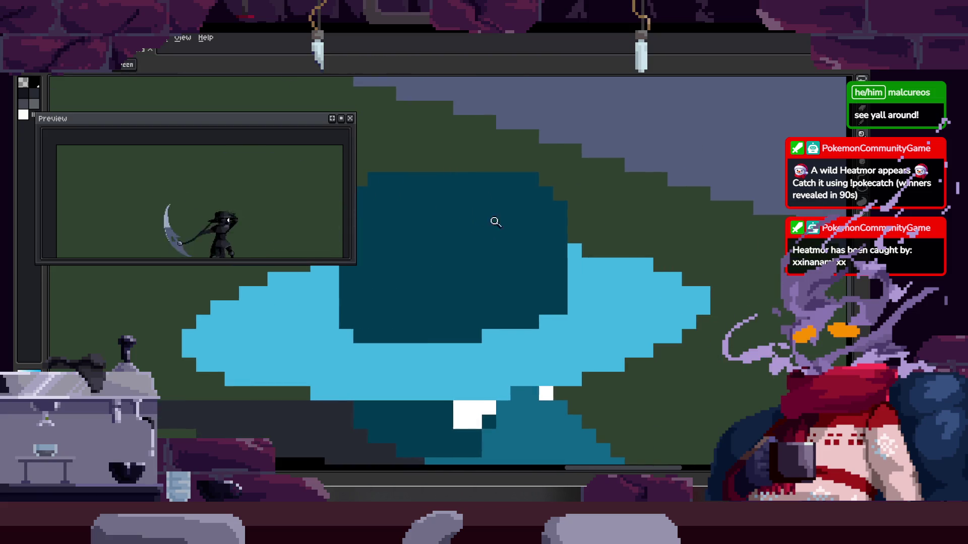
scroll(545, 215, down, 3)
scroll(545, 216, up, 2)
scroll(481, 219, up, 1)
scroll(470, 190, up, 2)
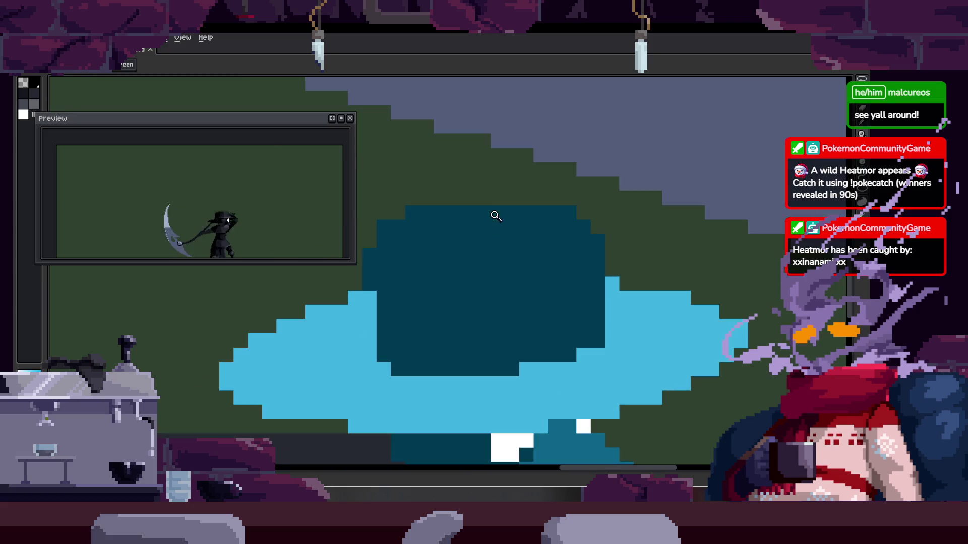
Place the pasted crown and move the dark crown down onto the brim
drag(636, 206, 570, 233)
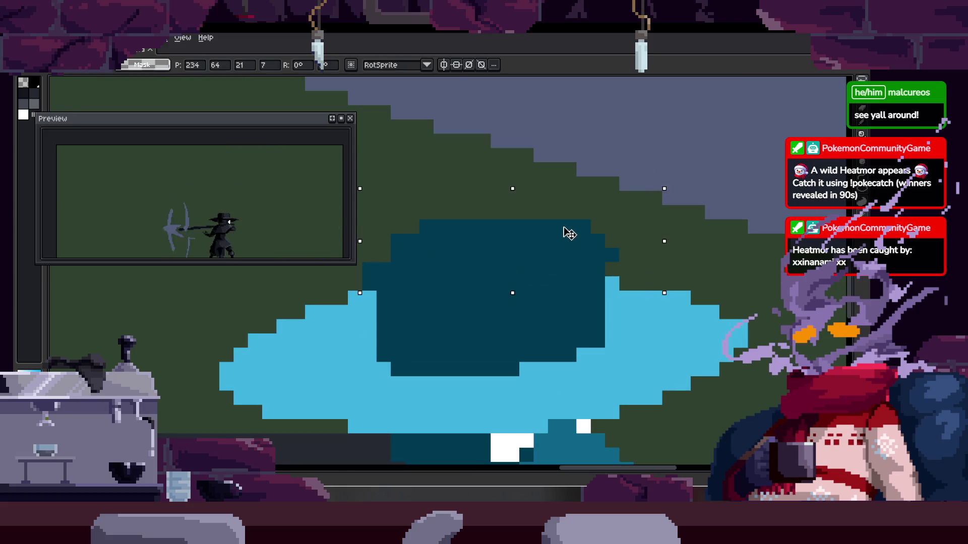
key(Return)
key(u)
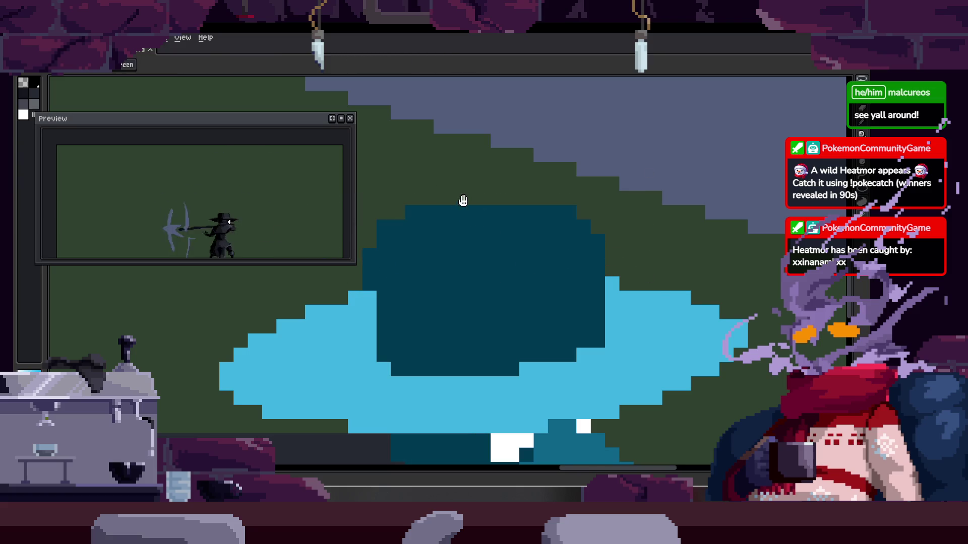
drag(372, 197, 657, 265)
drag(558, 248, 557, 262)
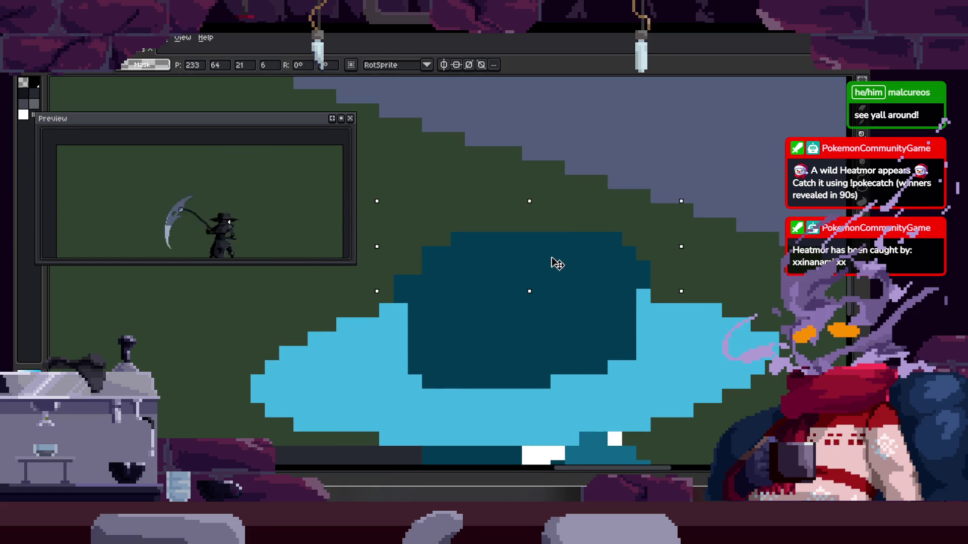
key(b)
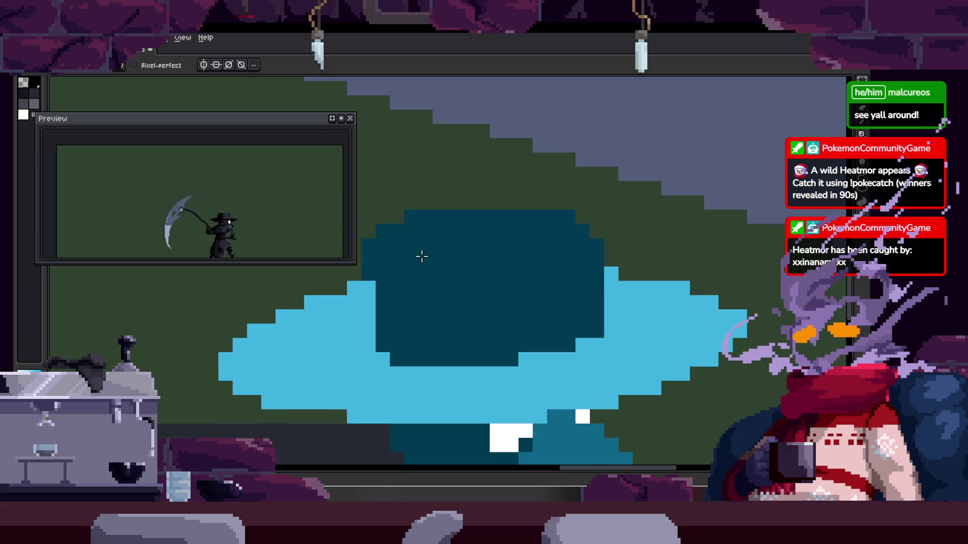
Sample a hat teal and paint over the light outline strokes inside the crown
scroll(468, 255, down, 2)
scroll(468, 255, up, 2)
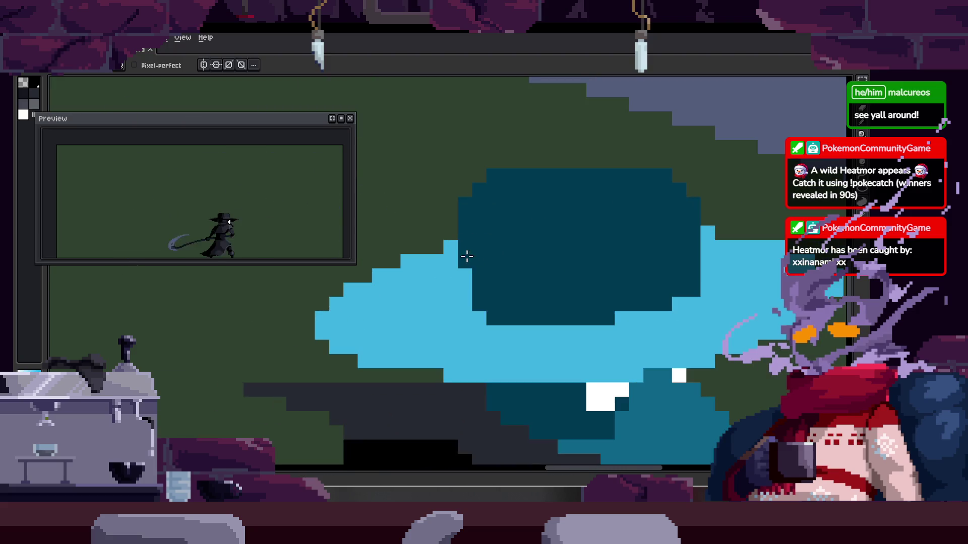
scroll(500, 250, down, 2)
scroll(395, 317, up, 2)
key(i)
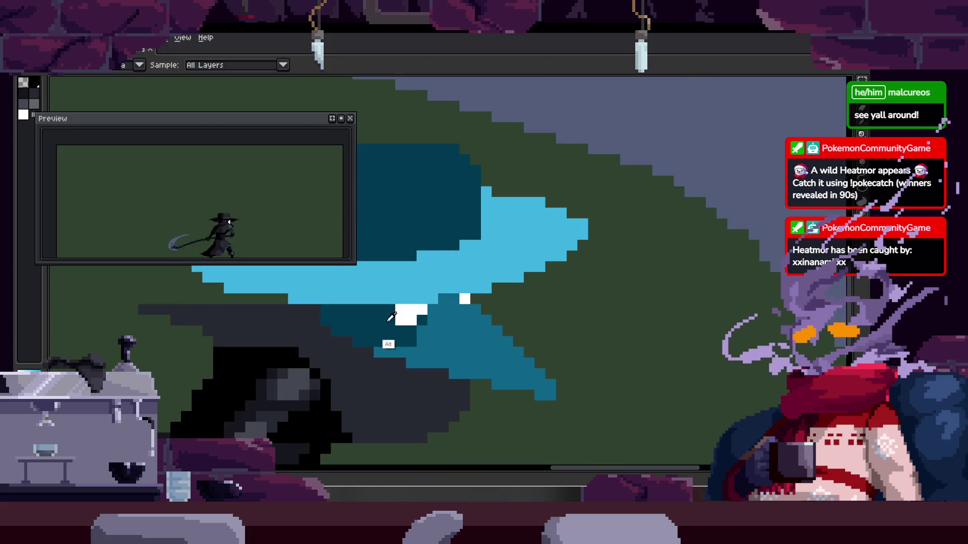
scroll(455, 307, up, 1)
scroll(446, 228, up, 1)
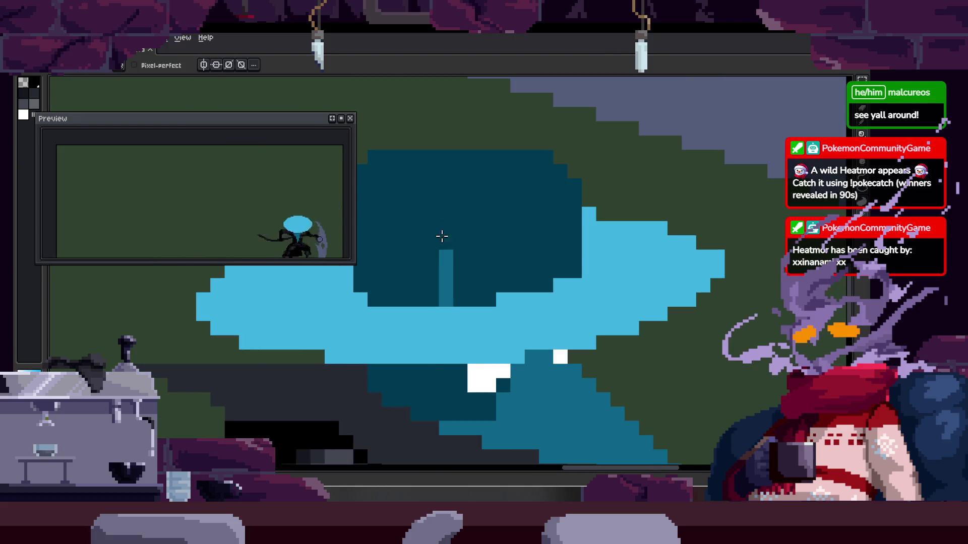
drag(534, 185, 443, 226)
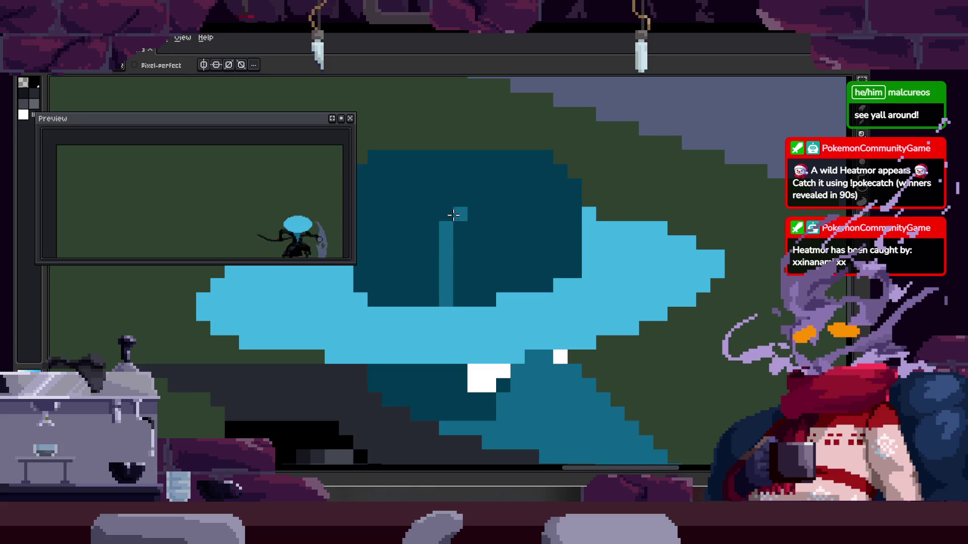
key(g)
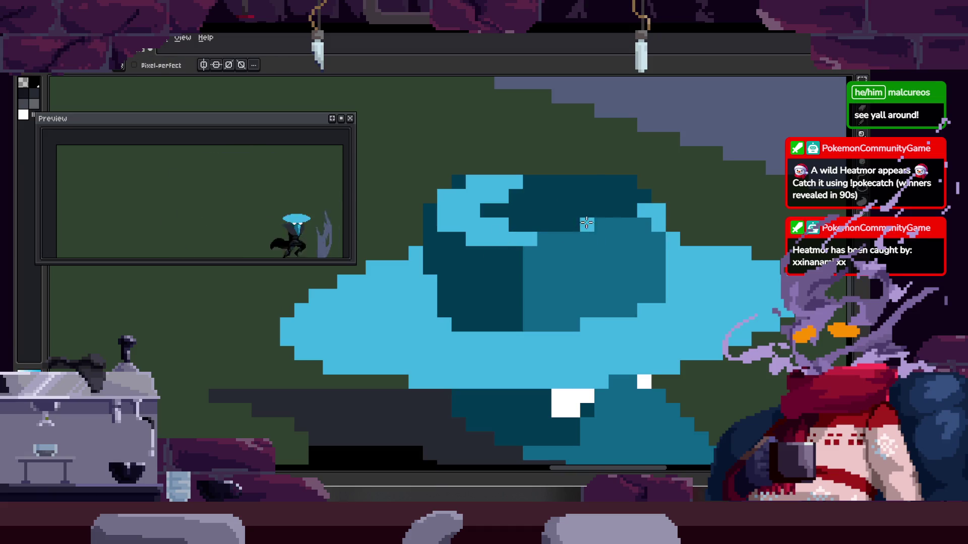
Pan around the hat, sample a hat colour and touch up a few pixels
drag(608, 194, 593, 236)
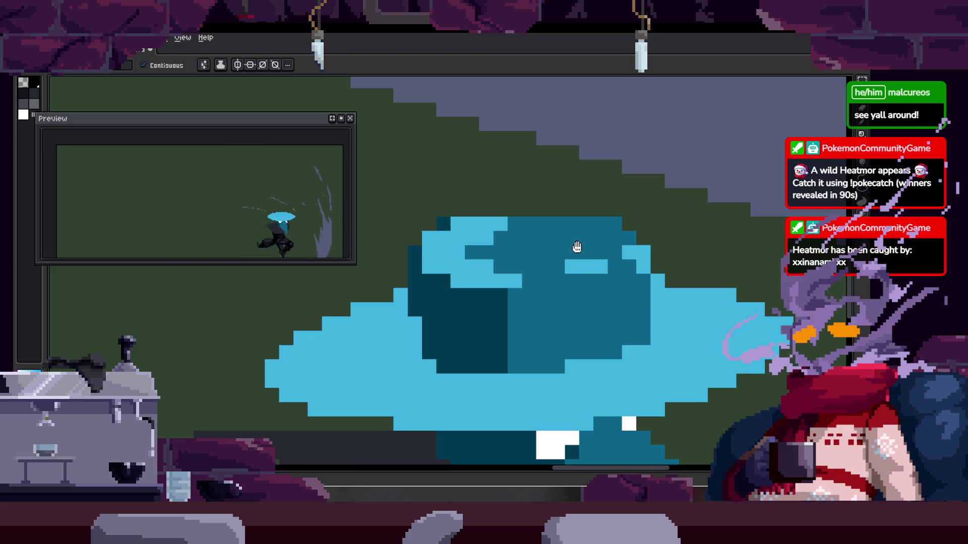
scroll(576, 247, down, 3)
scroll(591, 201, down, 3)
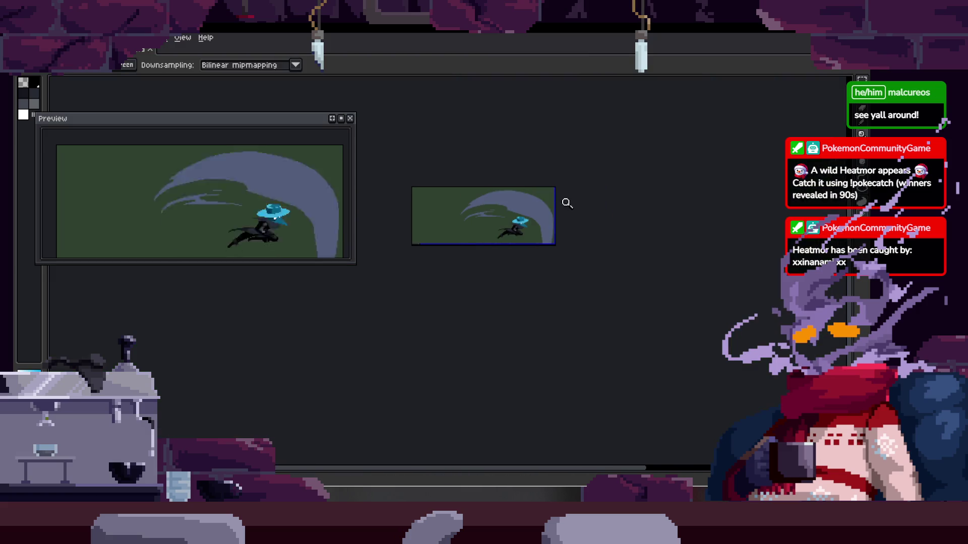
scroll(567, 203, up, 5)
scroll(512, 215, up, 1)
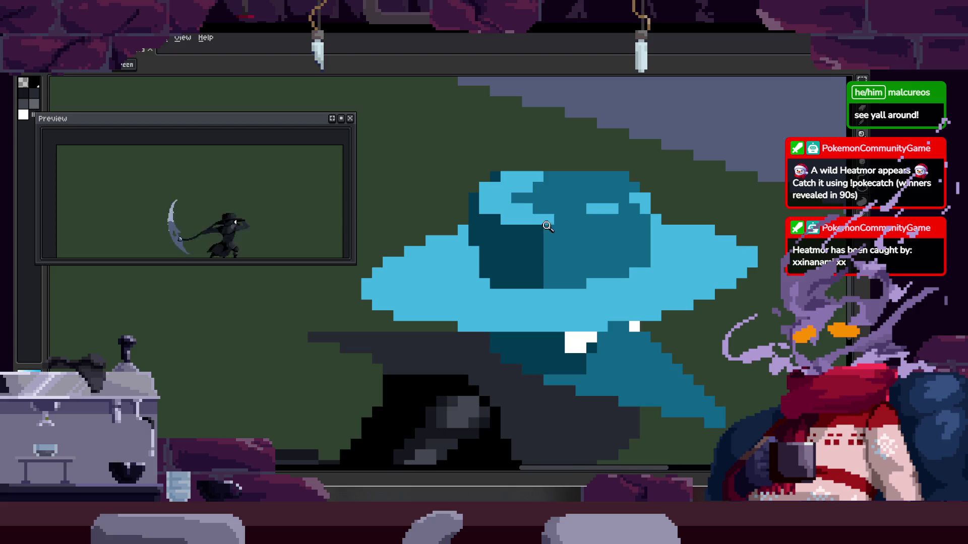
scroll(510, 237, up, 1)
scroll(452, 272, down, 2)
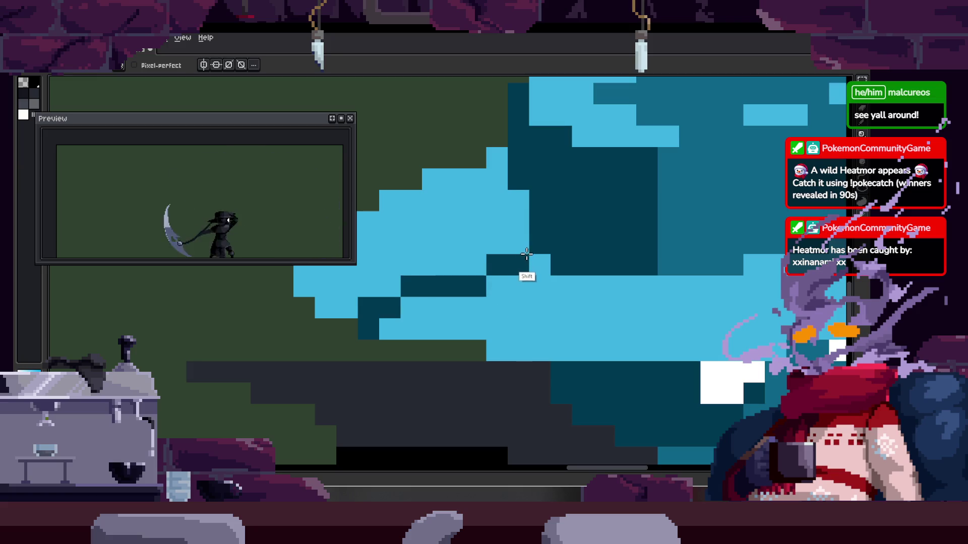
key(alt)
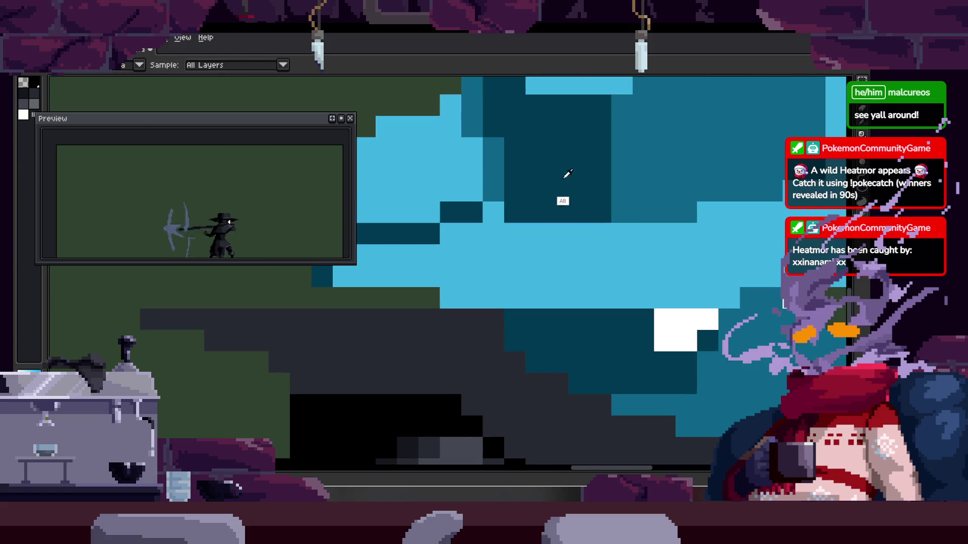
drag(619, 222, 602, 215)
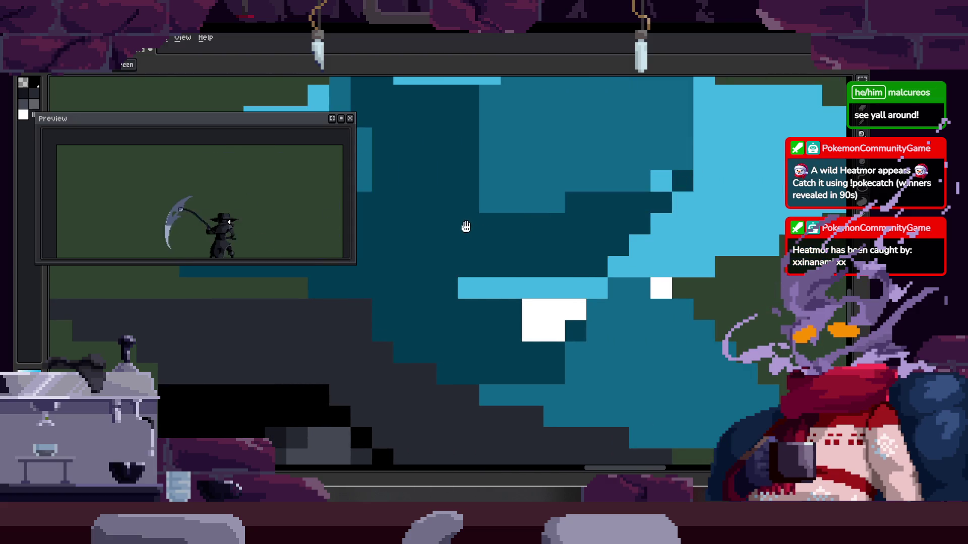
scroll(601, 220, down, 2)
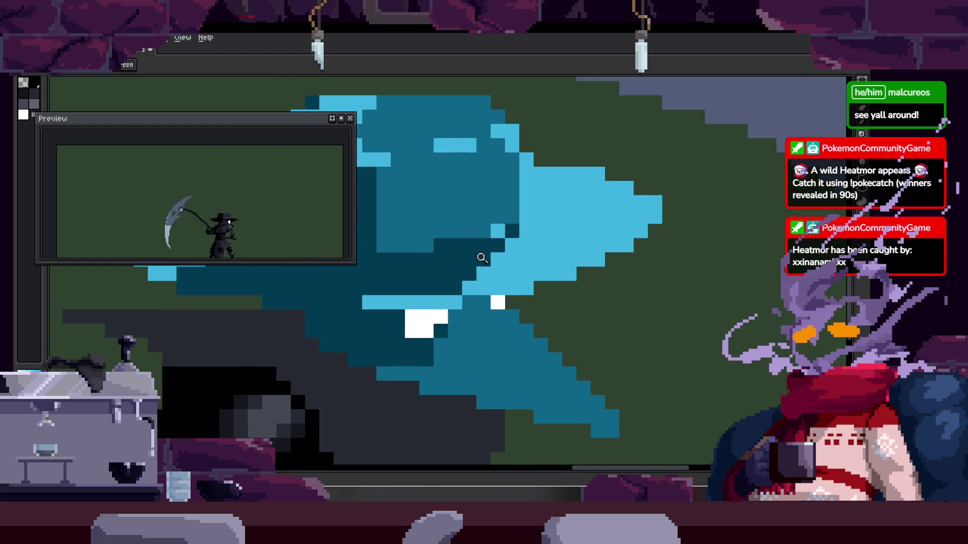
scroll(543, 213, up, 1)
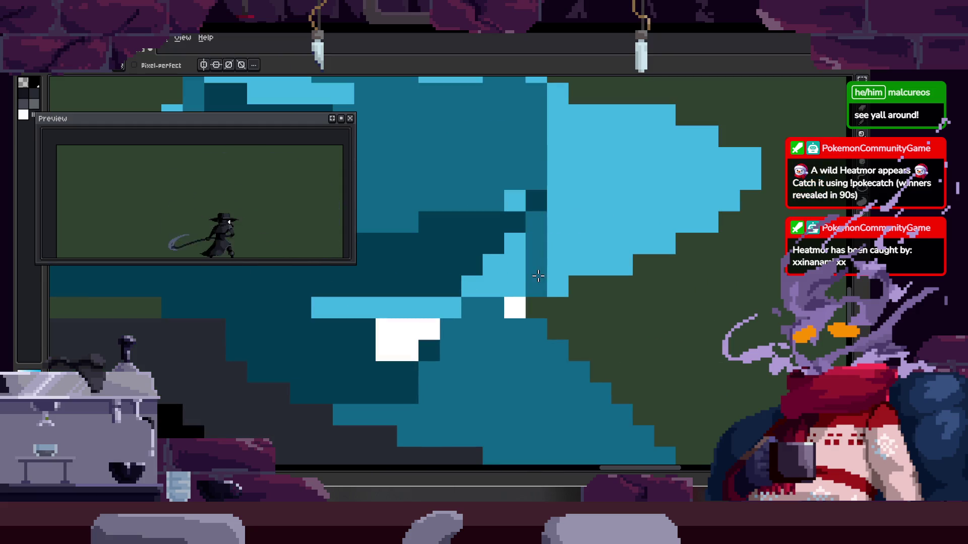
Pan and zoom along the blue hat's brim to inspect it
drag(492, 249, 501, 224)
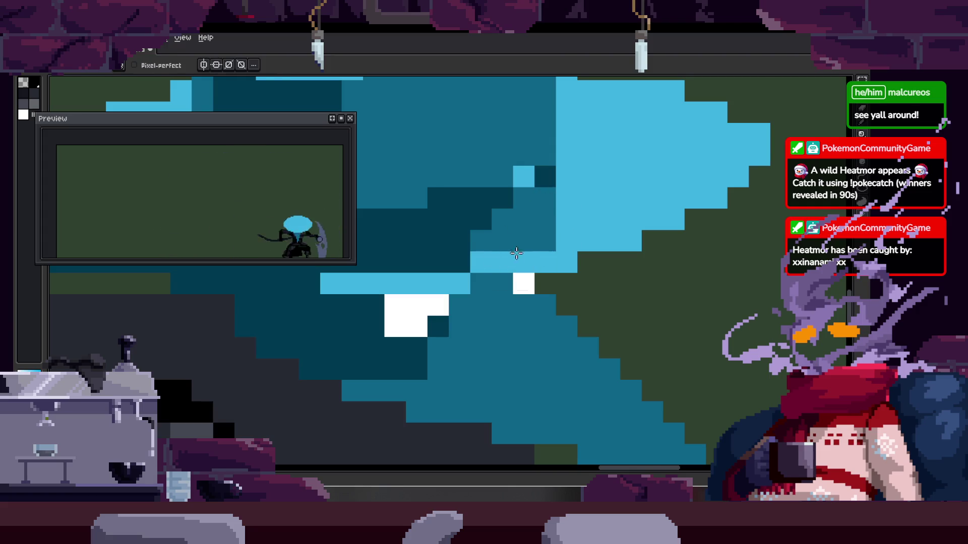
scroll(561, 206, down, 3)
scroll(579, 190, down, 2)
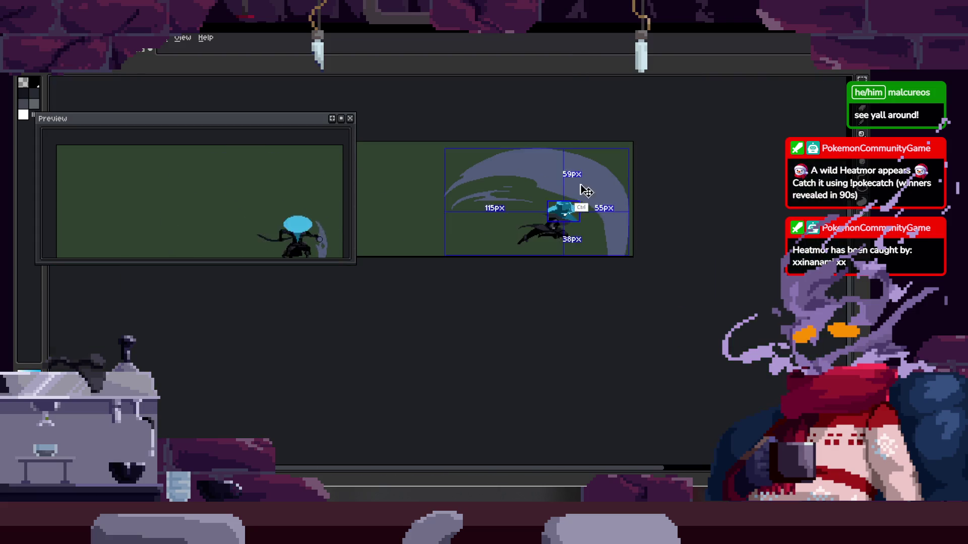
scroll(530, 207, up, 2)
scroll(510, 209, up, 1)
scroll(510, 209, up, 1)
scroll(498, 222, up, 1)
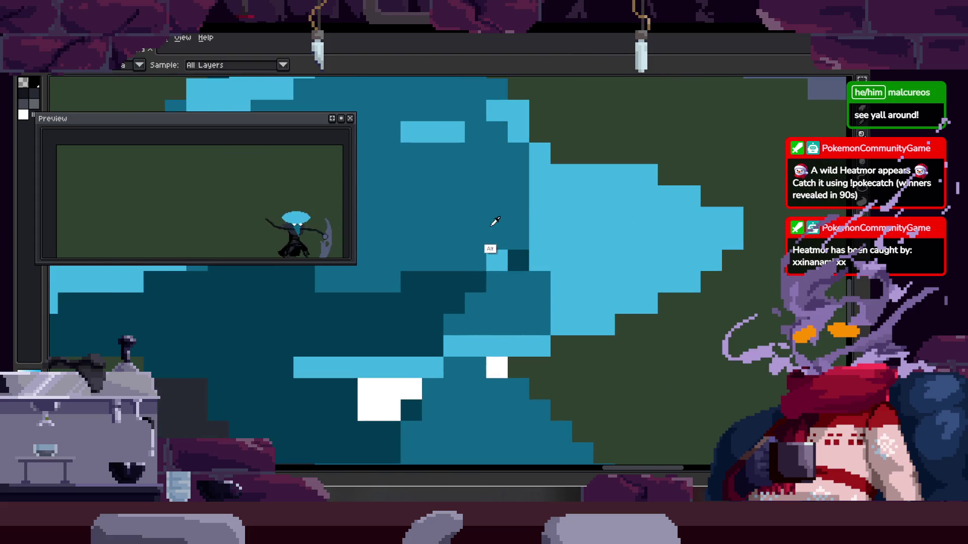
scroll(429, 231, down, 2)
scroll(523, 201, up, 2)
scroll(417, 244, down, 1)
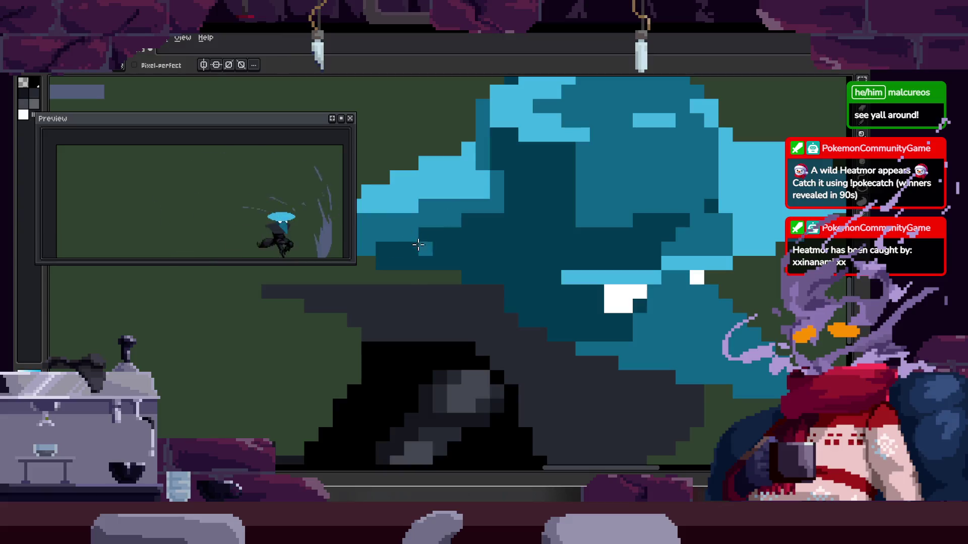
drag(428, 234, 461, 247)
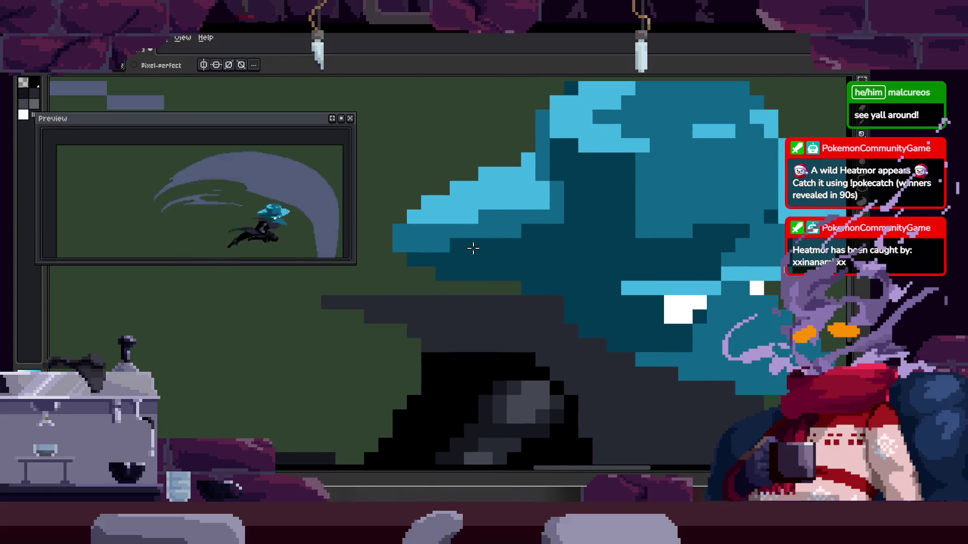
drag(604, 241, 518, 243)
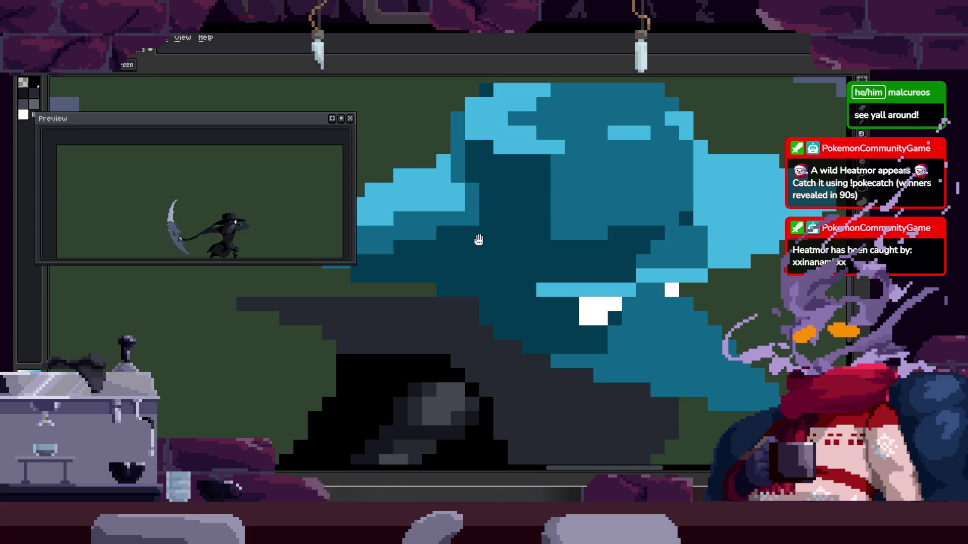
Zoom out until the whole scythe-wielding plague doctor fits on the canvas
key(z)
scroll(429, 297, down, 3)
scroll(529, 260, down, 3)
scroll(532, 256, down, 2)
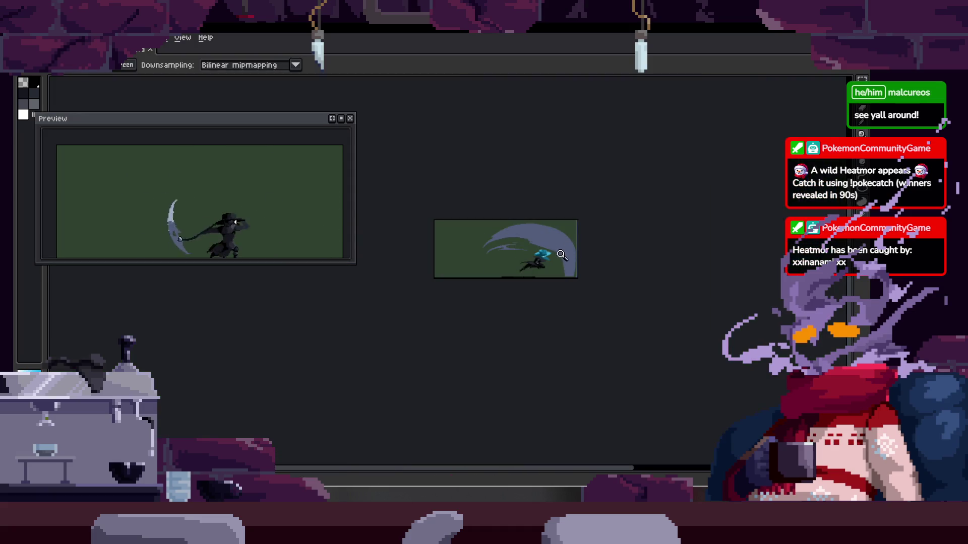
scroll(526, 257, up, 4)
scroll(524, 256, up, 2)
scroll(544, 247, down, 5)
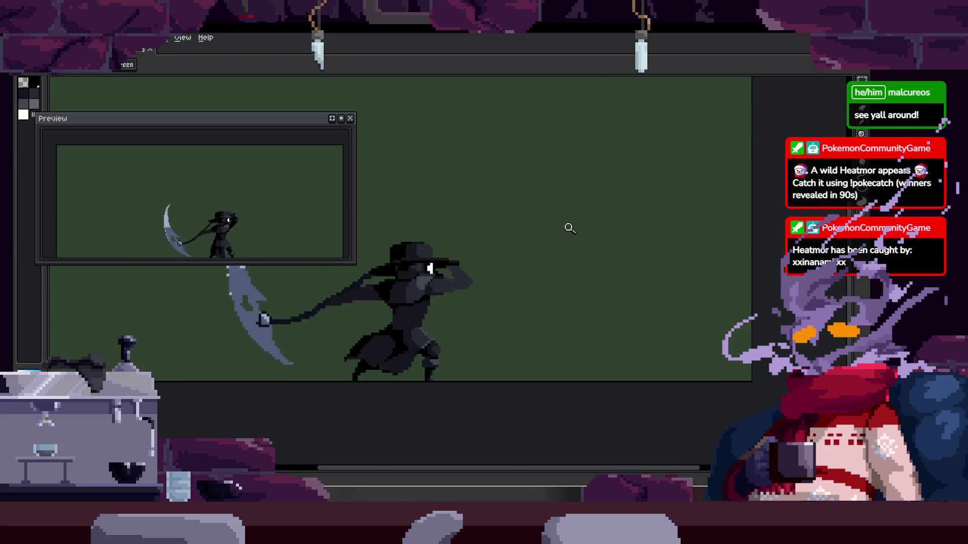
Save the plague doctor animation with Ctrl+S, toggle the timeline, and save again
scroll(605, 232, down, 1)
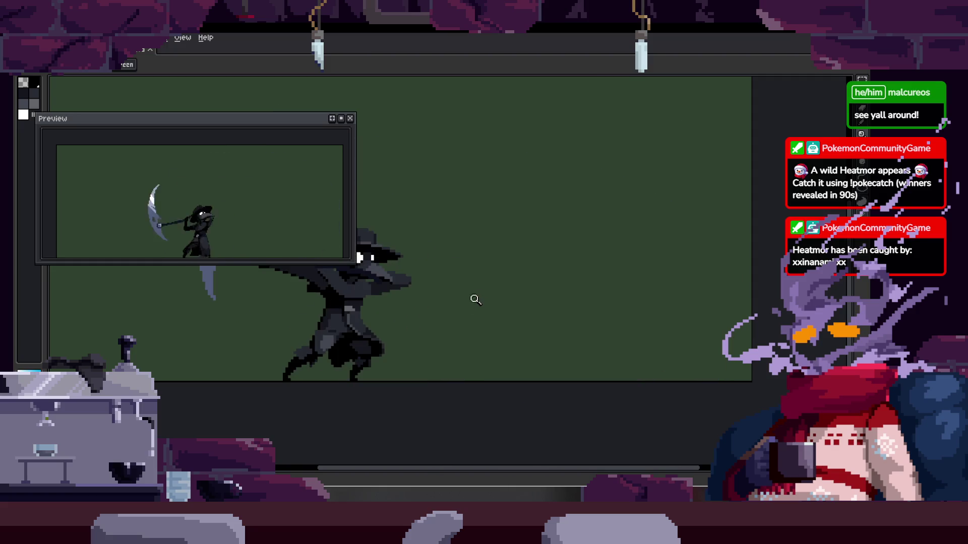
scroll(504, 290, left, 3)
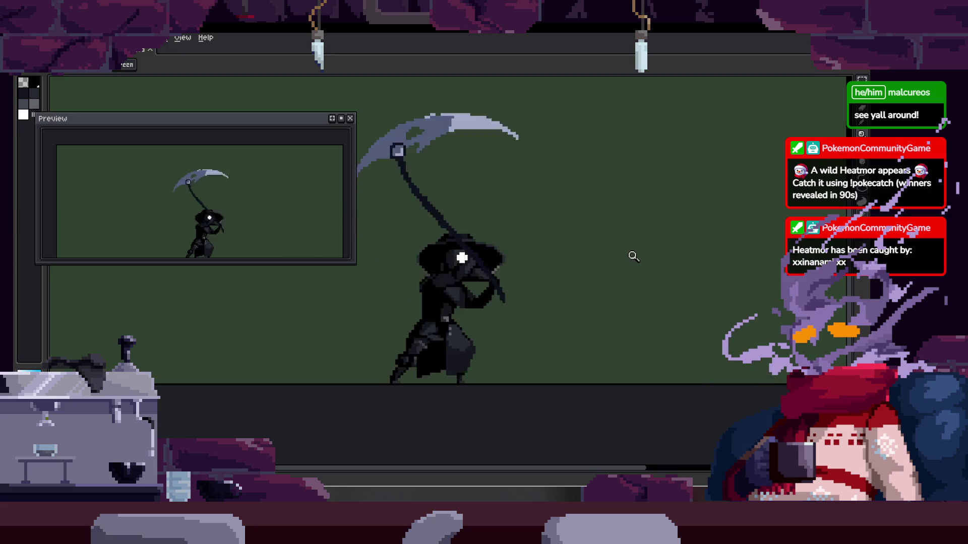
key(ctrl+s)
key(Tab)
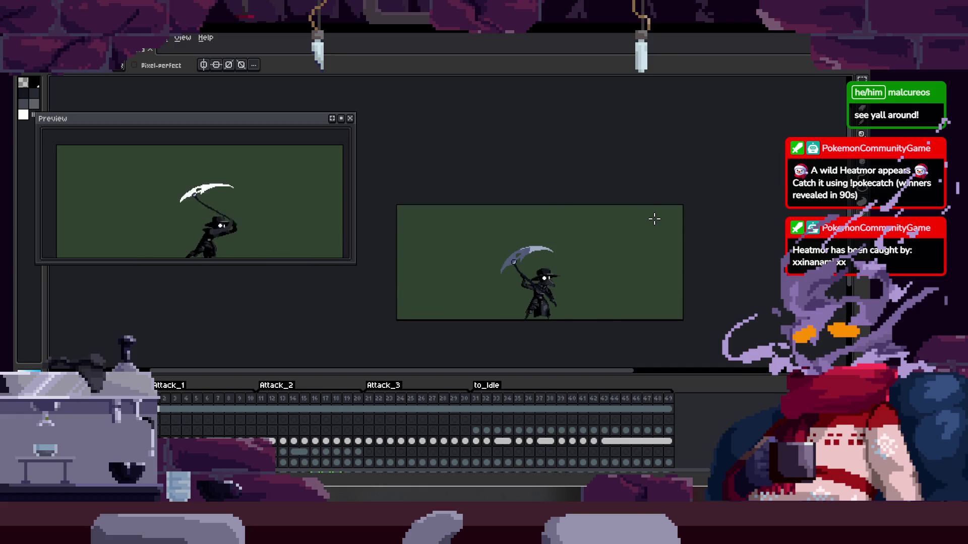
key(Tab)
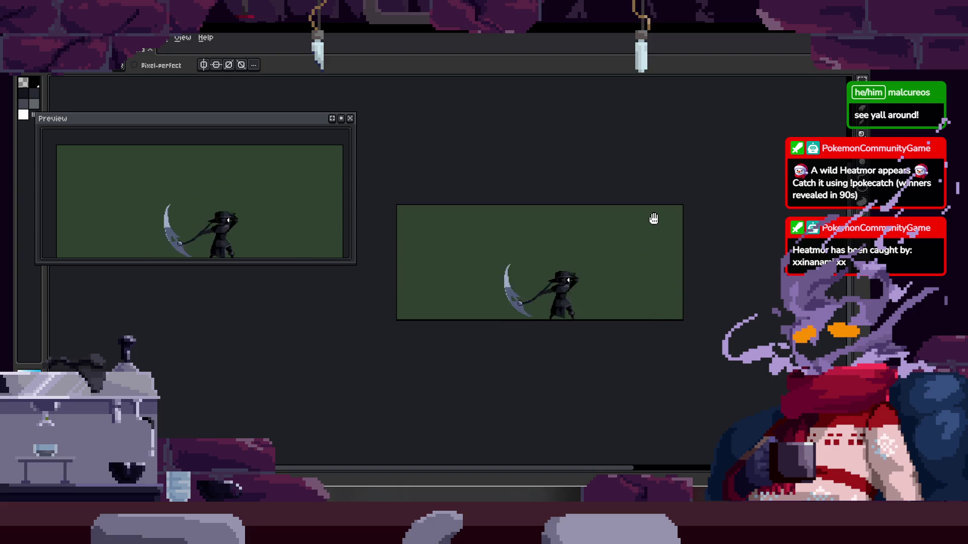
key(ctrl+s)
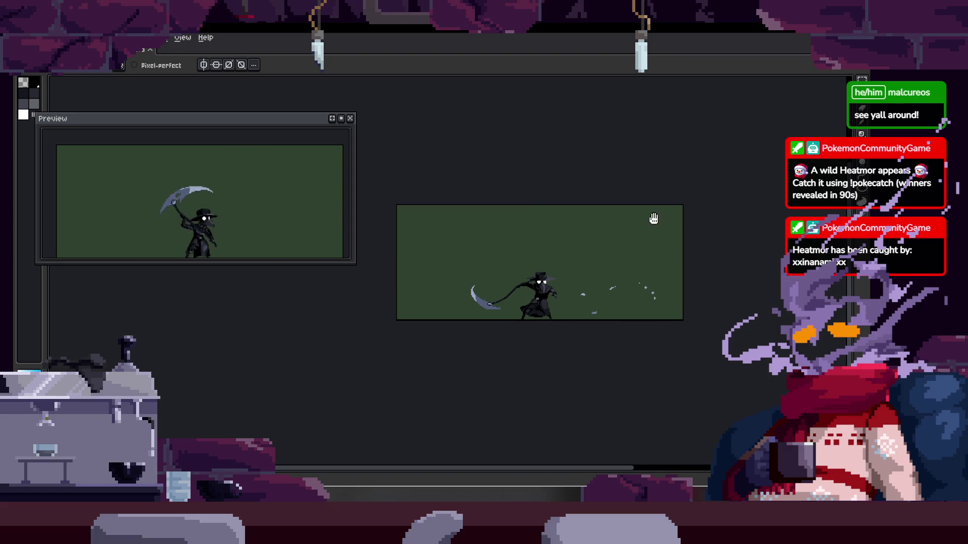
Zoom in on the plague doctor character with the timeline toggled
key(z)
scroll(595, 288, up, 2)
key(Tab)
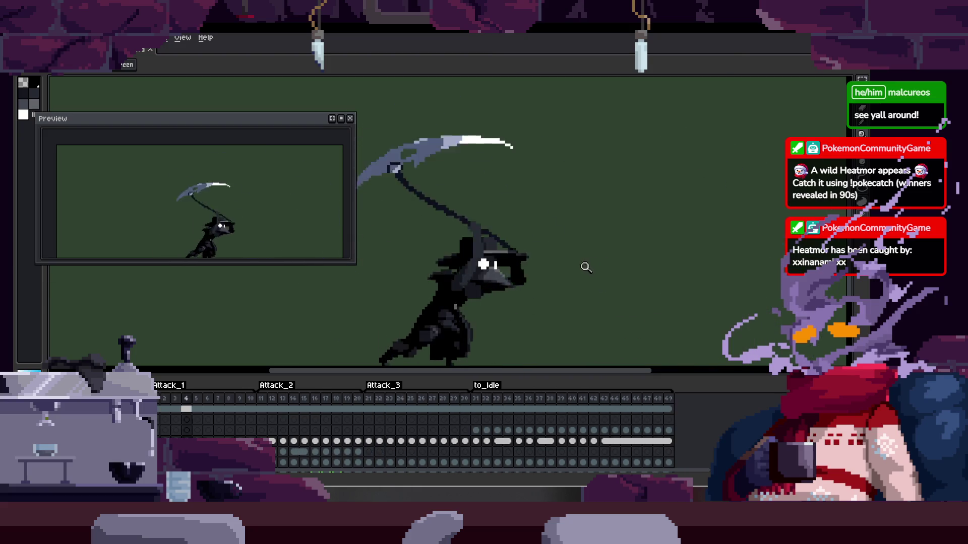
Zoom into the hat on frame 26 and draw a light-blue diagonal line along the brim
scroll(572, 237, down, 2)
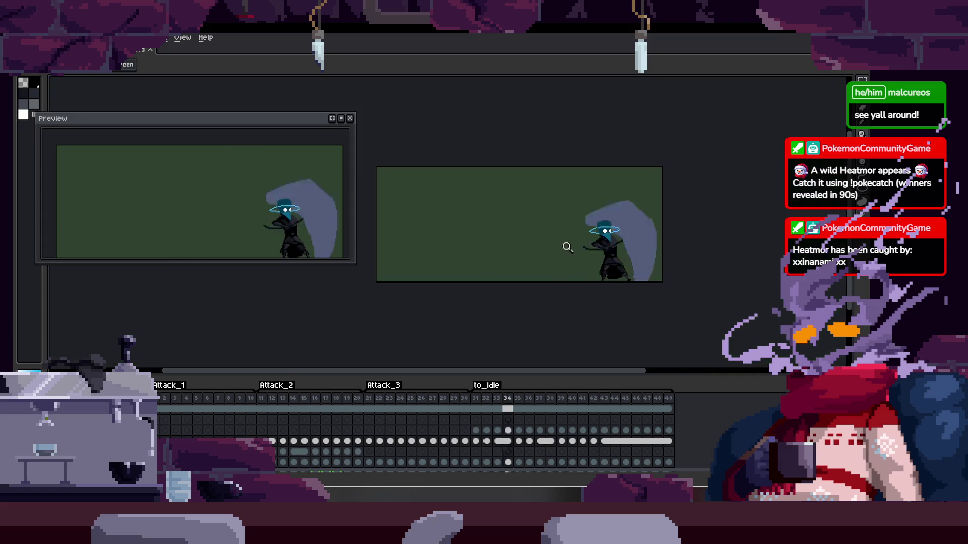
scroll(534, 216, up, 3)
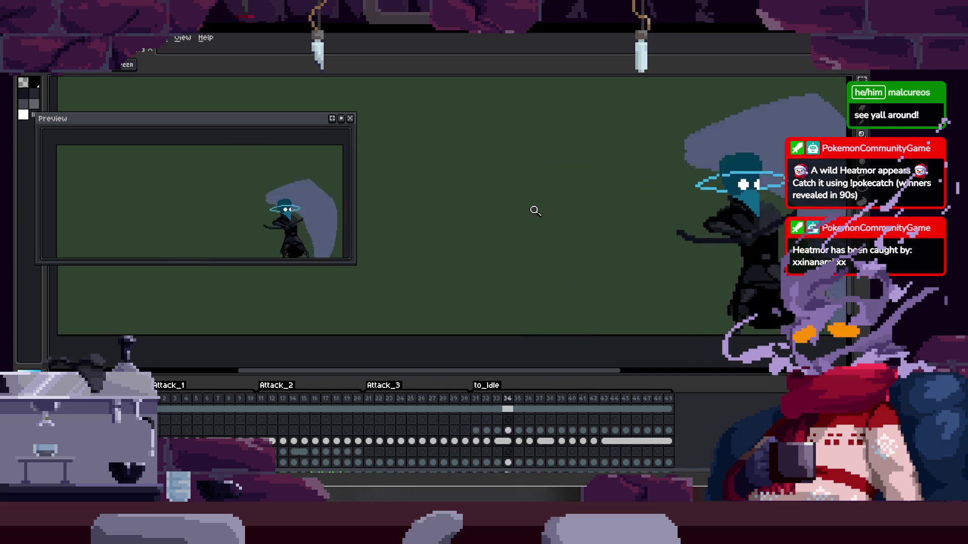
scroll(514, 229, right, 2)
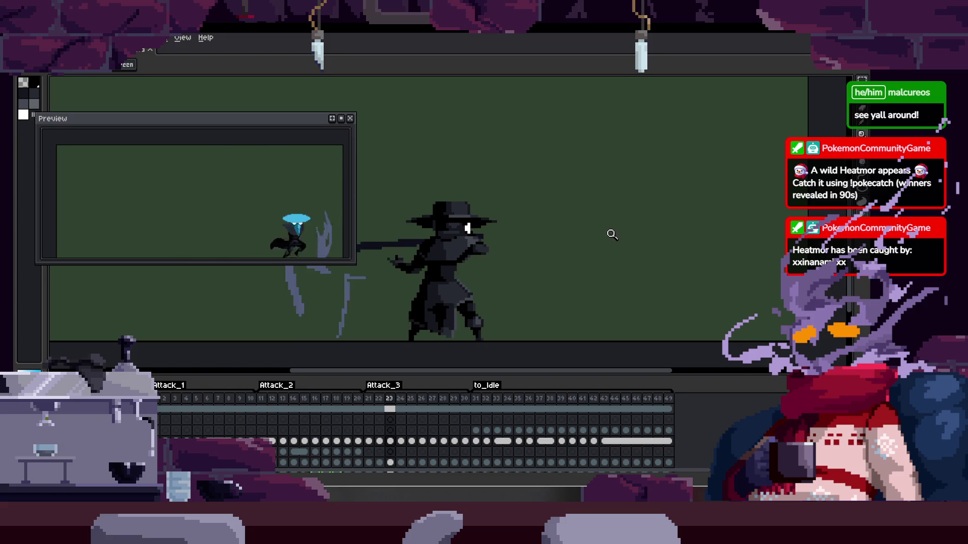
scroll(611, 227, up, 1)
scroll(631, 231, up, 1)
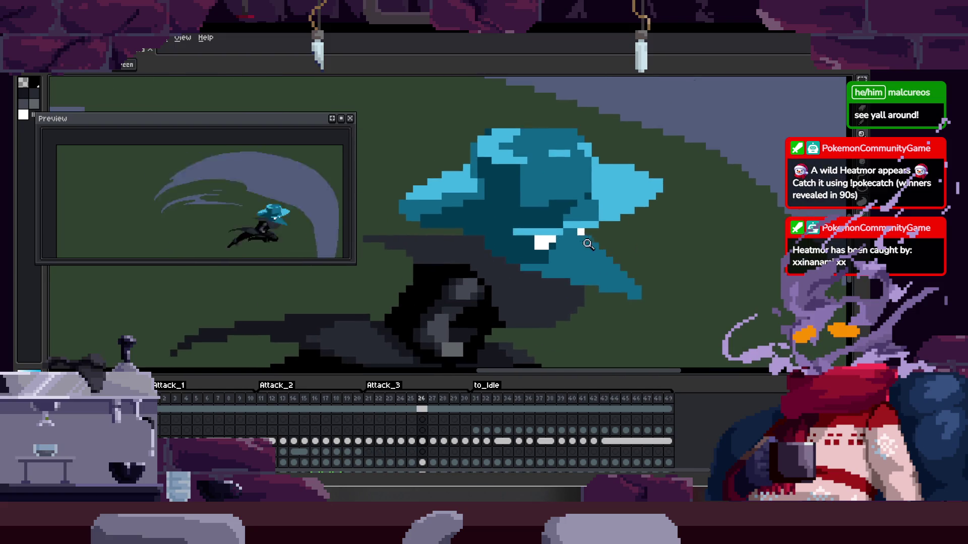
scroll(588, 233, up, 2)
scroll(590, 193, up, 1)
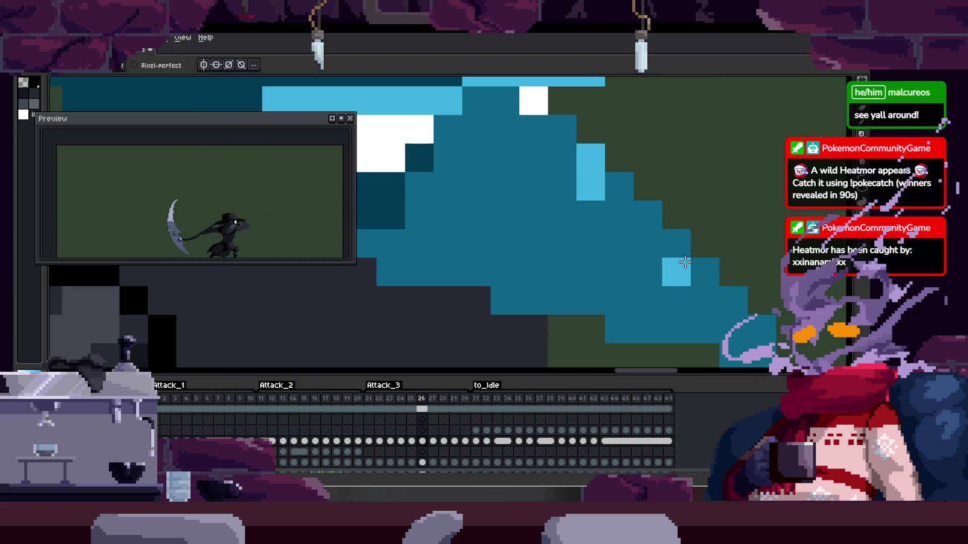
drag(637, 221, 577, 219)
key(b)
click(531, 183)
shift+click(664, 319)
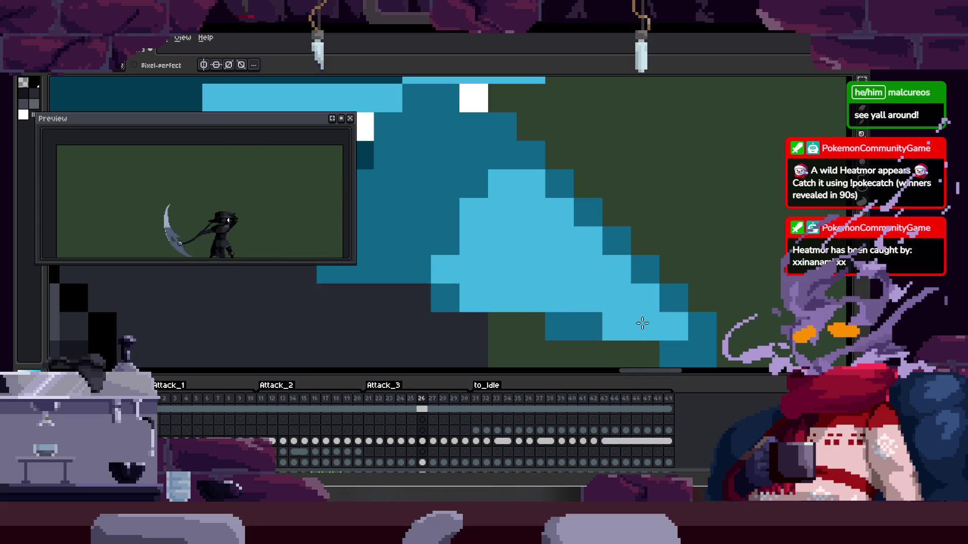
Inspect the new brim highlight up close, then step back to frame 25
scroll(555, 282, down, 3)
scroll(539, 267, up, 1)
scroll(539, 256, up, 2)
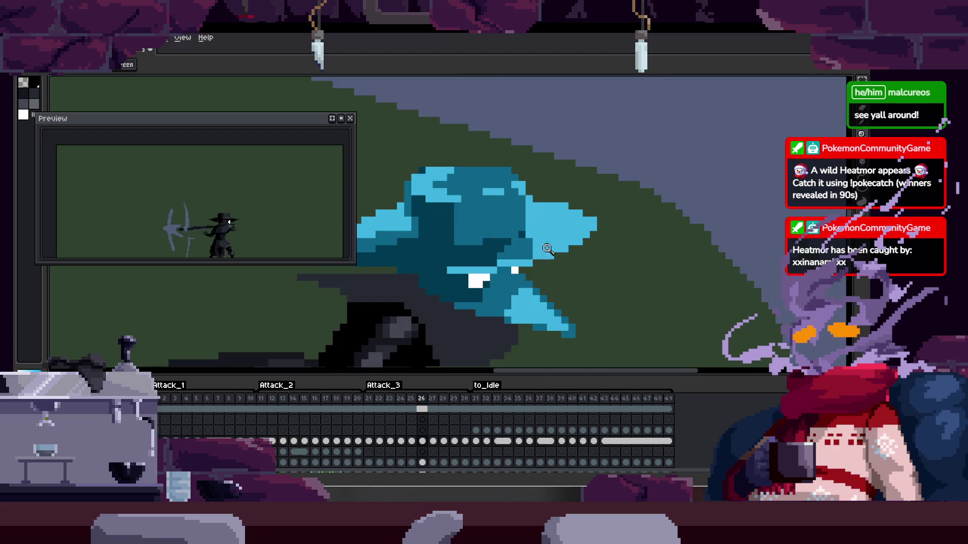
scroll(538, 256, up, 2)
scroll(534, 226, up, 1)
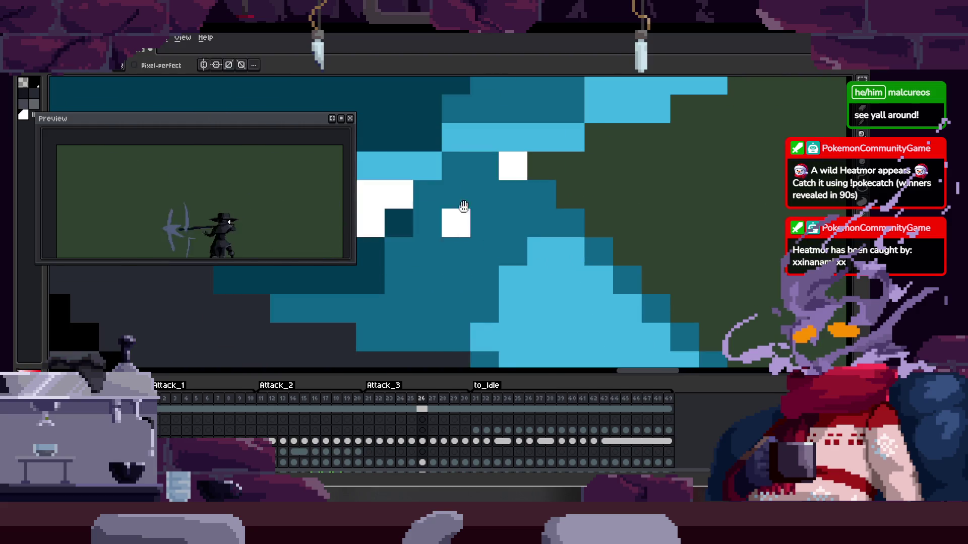
drag(451, 214, 459, 249)
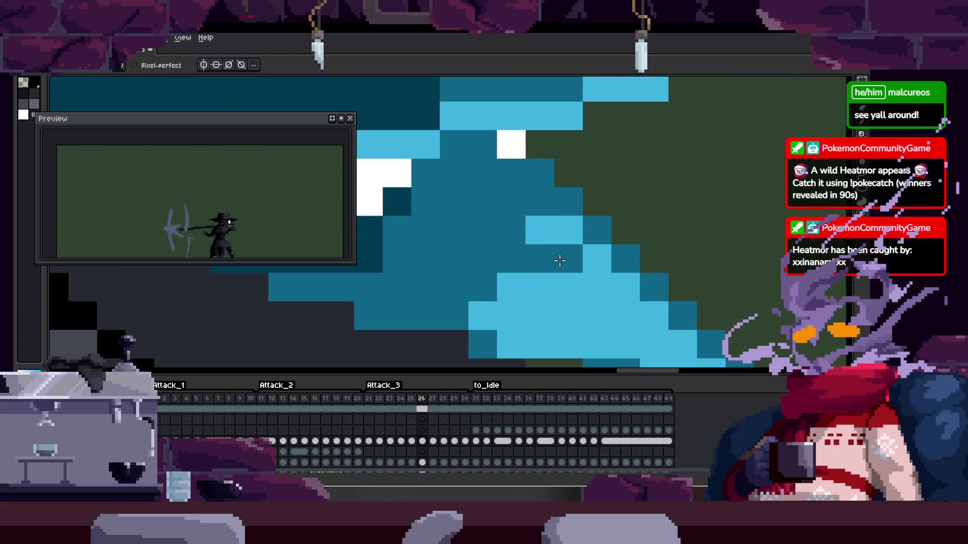
scroll(610, 265, down, 3)
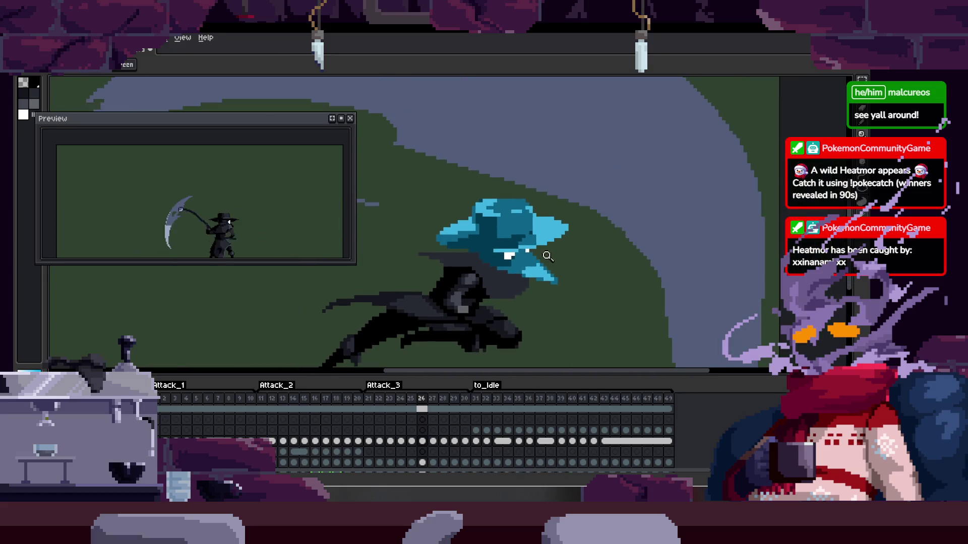
scroll(571, 295, up, 3)
drag(559, 276, 512, 288)
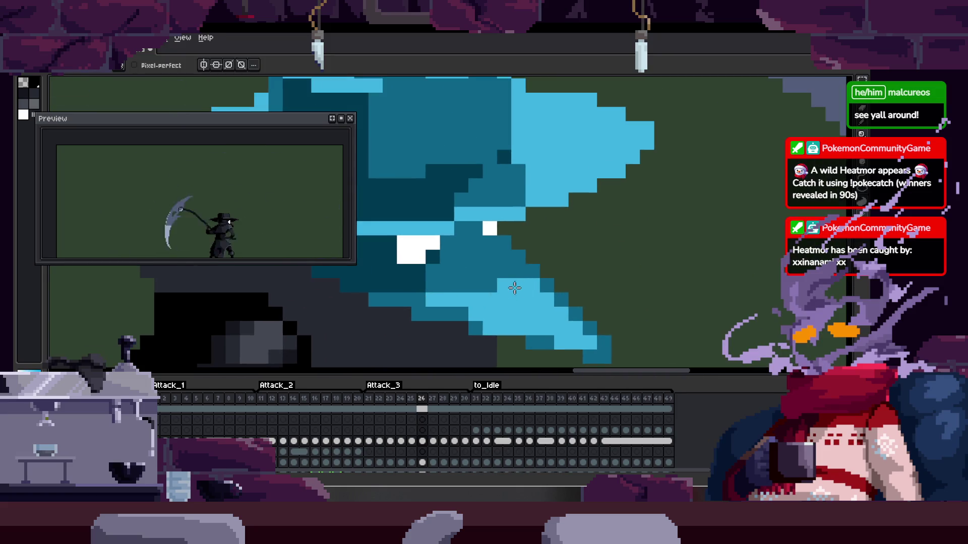
scroll(537, 273, down, 3)
scroll(590, 279, up, 3)
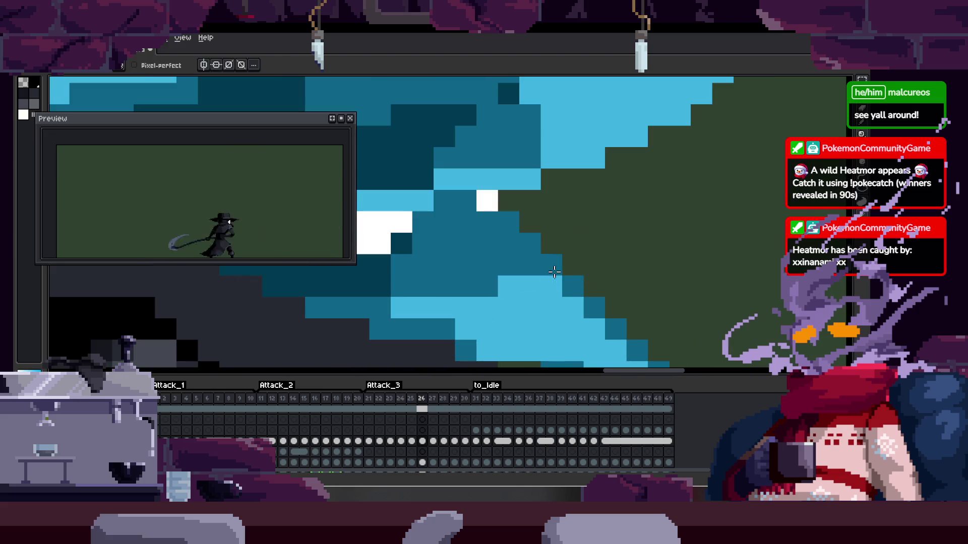
scroll(553, 270, down, 2)
scroll(529, 242, down, 2)
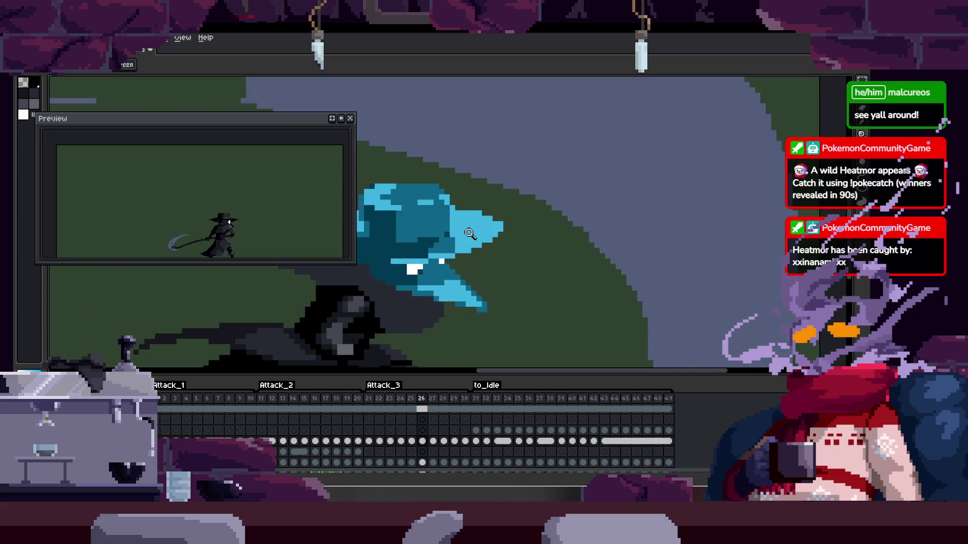
key(comma)
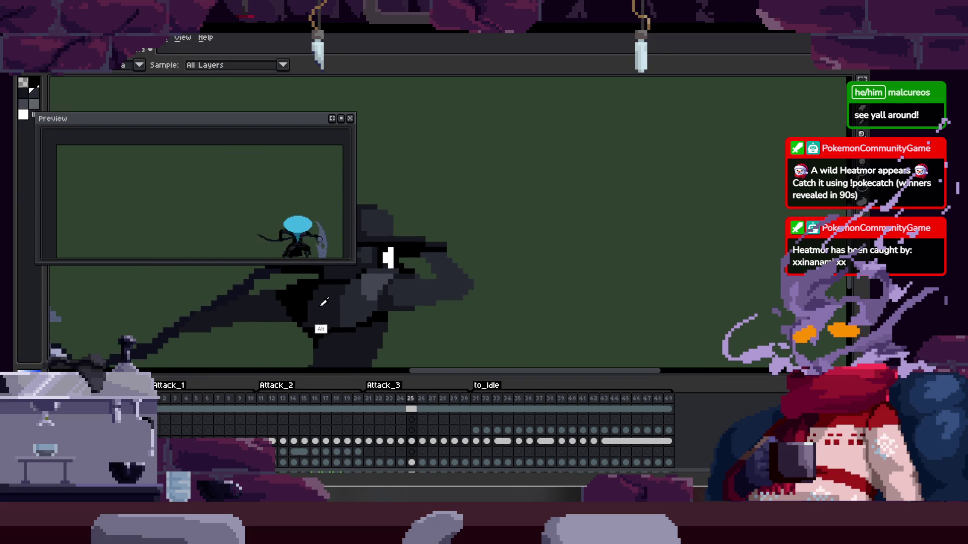
On frame 26, fill the dark-teal head regions back to black
key(period)
scroll(327, 303, up, 2)
scroll(618, 210, up, 2)
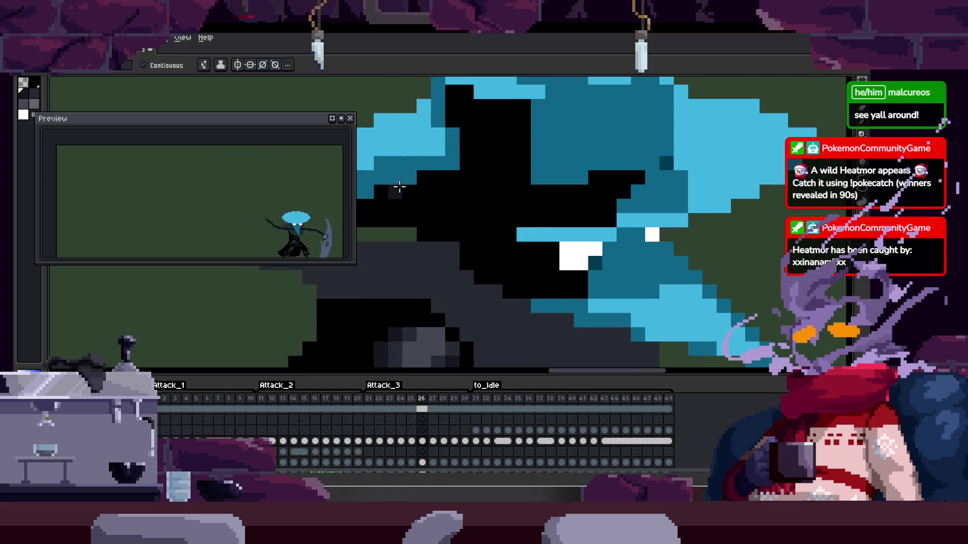
click(545, 224)
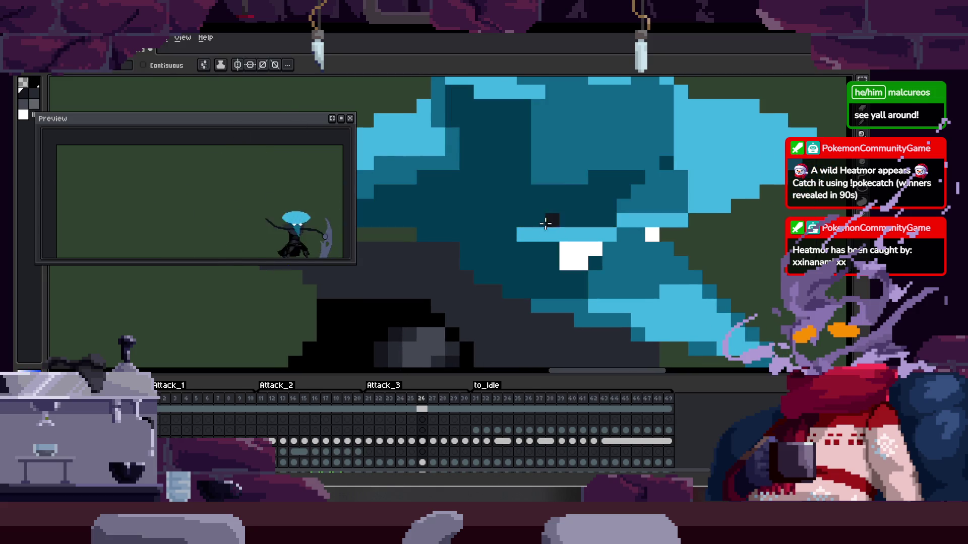
alt+click(392, 321)
click(548, 203)
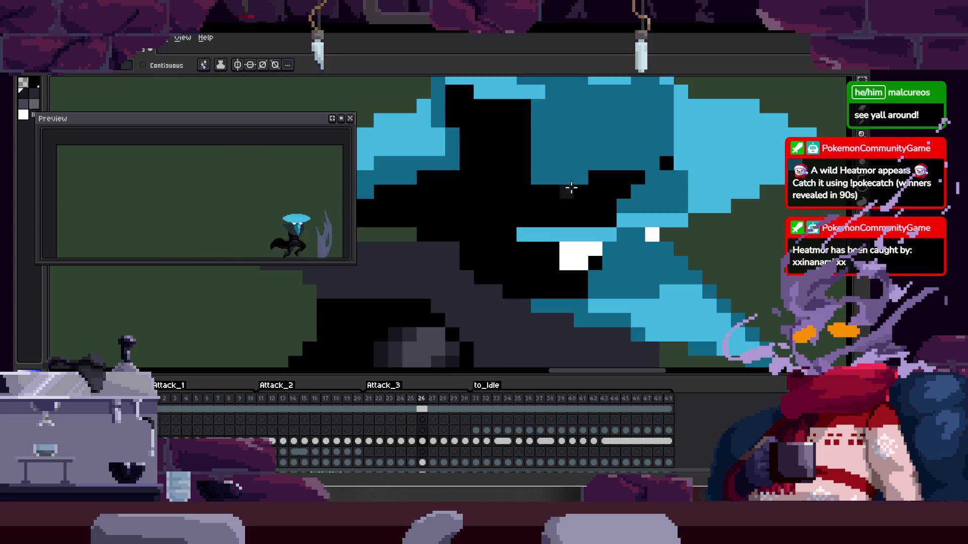
click(563, 183)
Zoom out and flip between frames 25 and 26 to compare the head poses
key(Left)
key(z)
scroll(656, 298, down, 2)
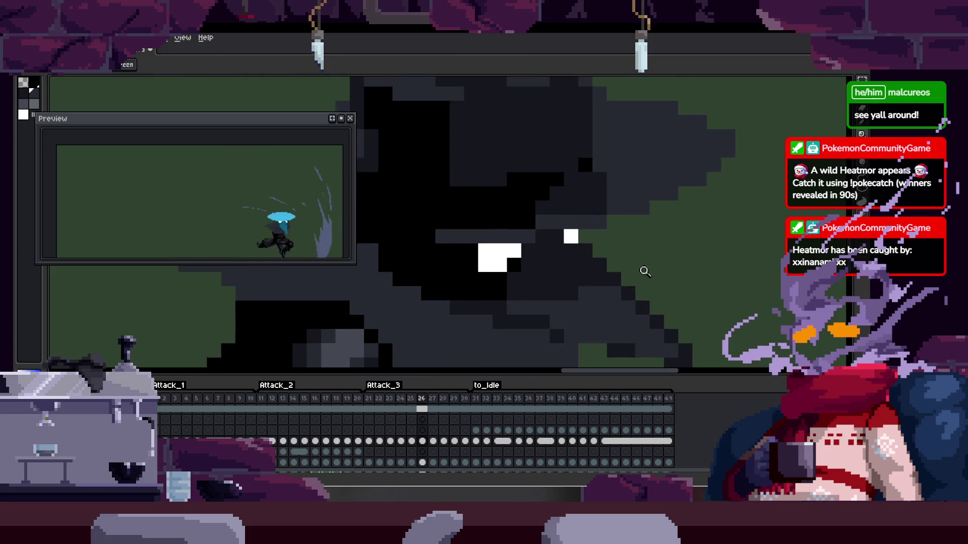
scroll(644, 274, down, 2)
scroll(642, 244, down, 1)
key(Right)
key(Right)
key(Left)
scroll(579, 242, up, 1)
scroll(565, 237, down, 1)
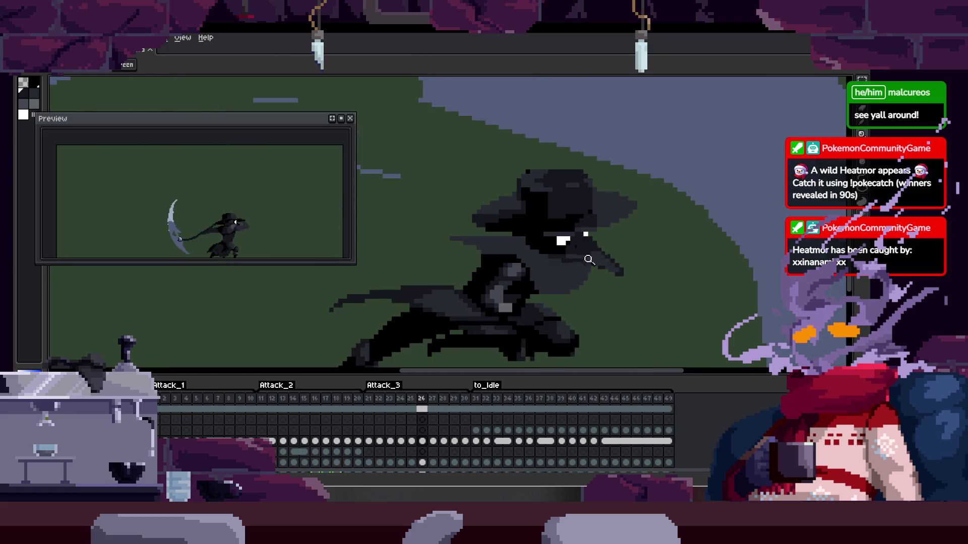
scroll(558, 250, down, 3)
scroll(589, 248, up, 2)
scroll(561, 233, up, 1)
key(w)
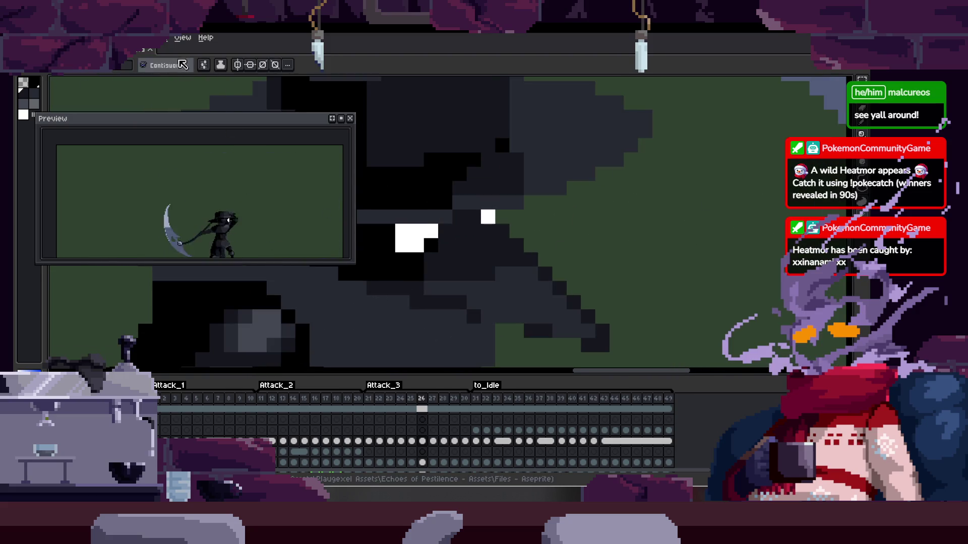
key(z)
scroll(531, 293, down, 2)
scroll(570, 275, down, 2)
Back on frame 26, add a pixel row along the beak's lower diagonal edge
key(Left)
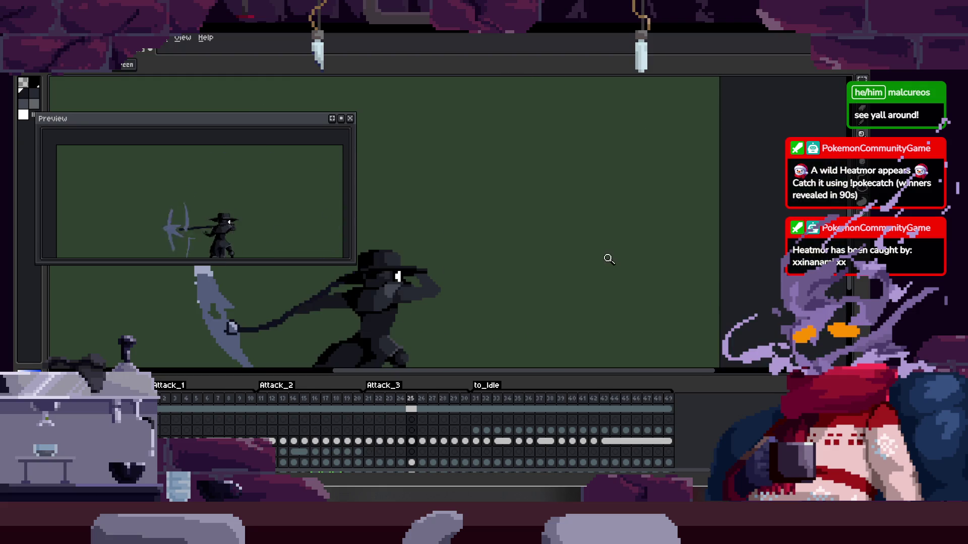
key(Right)
scroll(540, 222, up, 1)
scroll(503, 230, up, 2)
scroll(513, 228, up, 1)
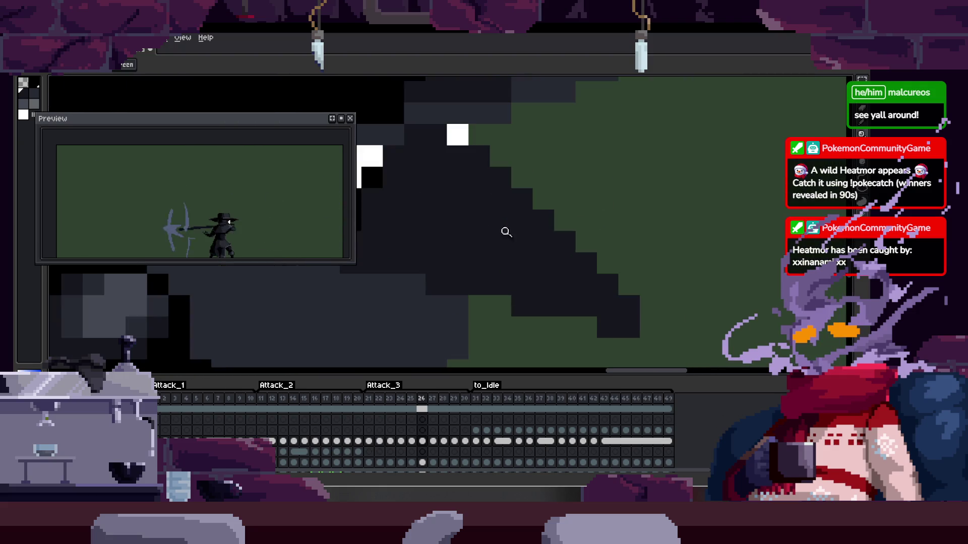
drag(494, 156, 621, 287)
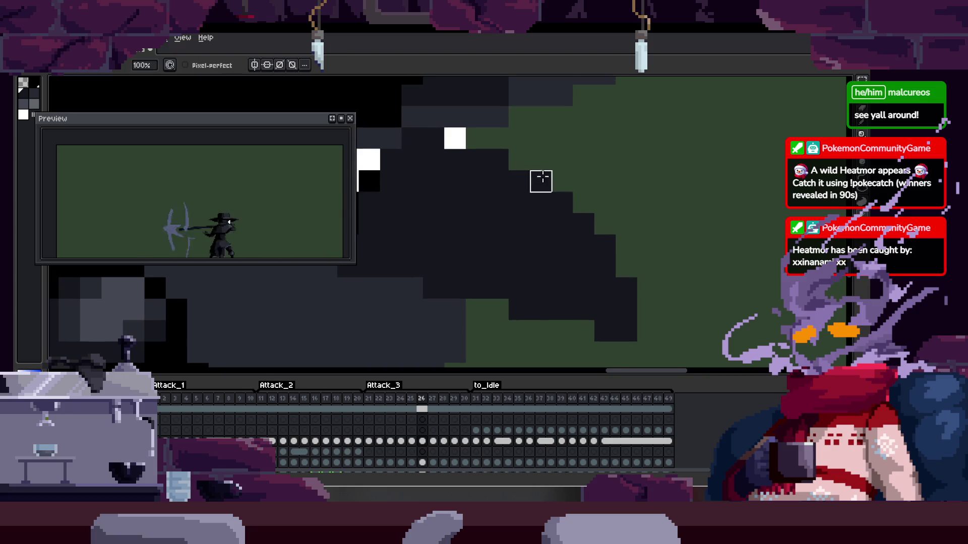
Hide the timeline and pan around the head to check the thickened beak
scroll(502, 203, up, 1)
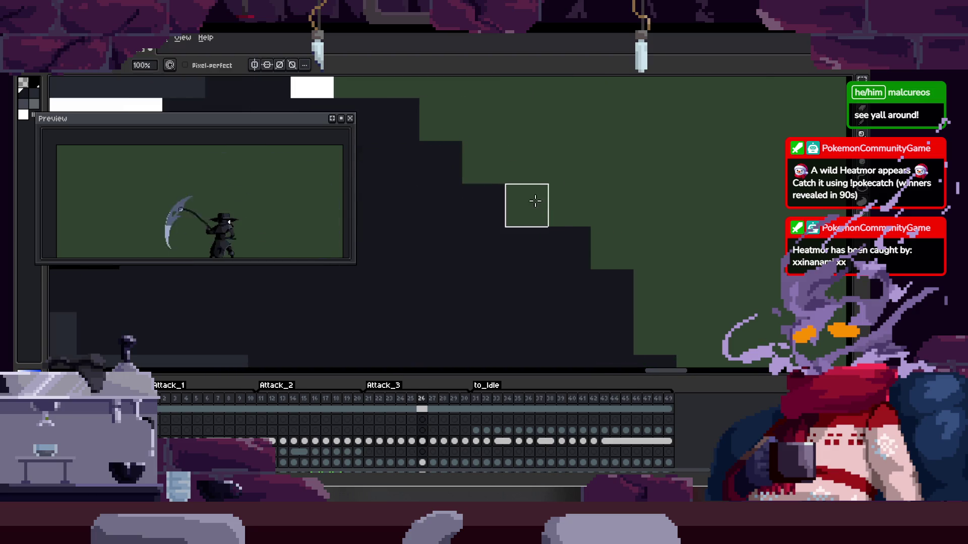
key(Tab)
drag(535, 202, 586, 179)
scroll(666, 264, down, 2)
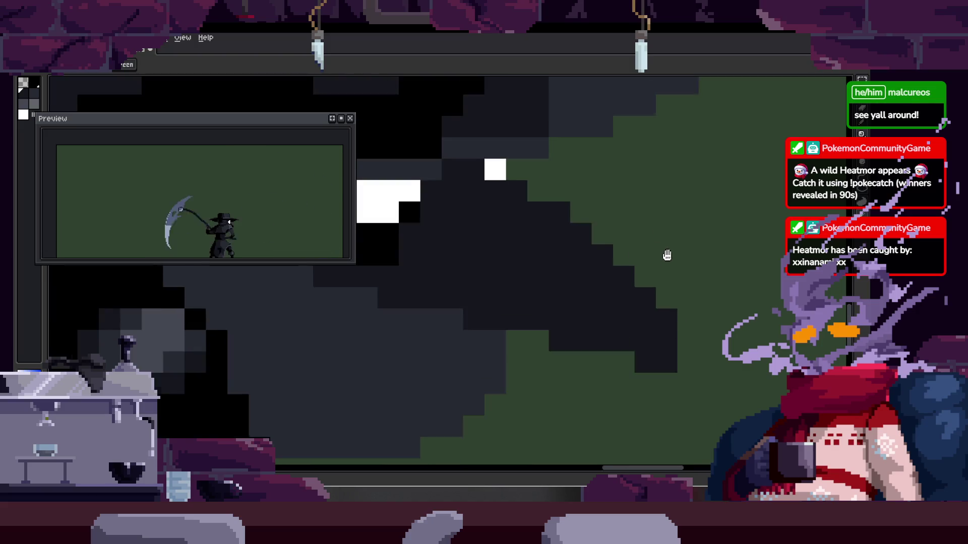
scroll(540, 242, down, 1)
scroll(500, 281, up, 1)
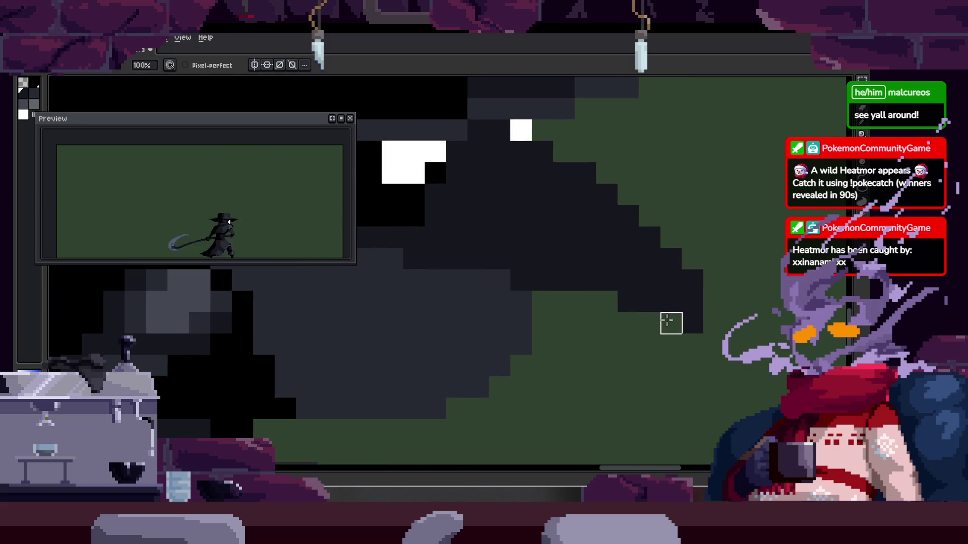
scroll(568, 259, up, 1)
scroll(426, 264, down, 1)
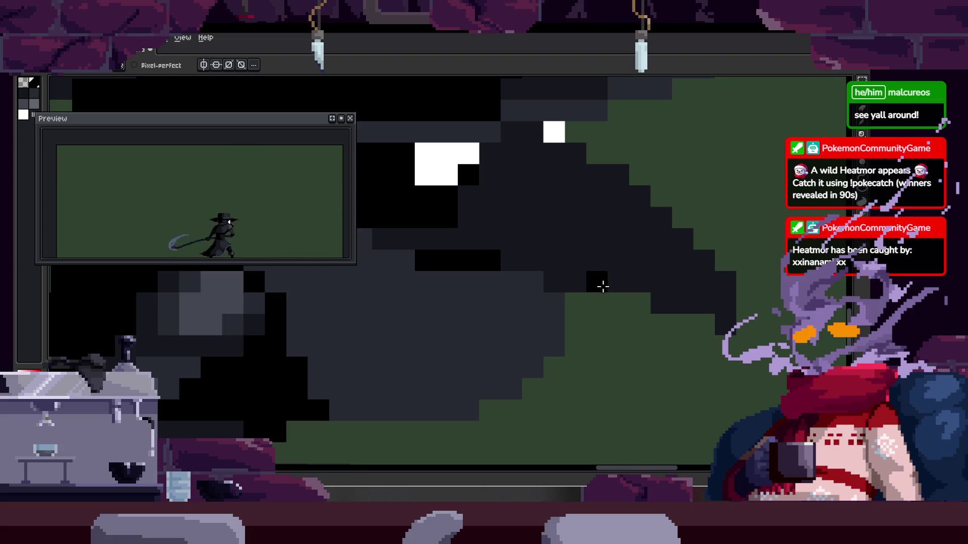
scroll(542, 257, down, 2)
scroll(433, 252, up, 2)
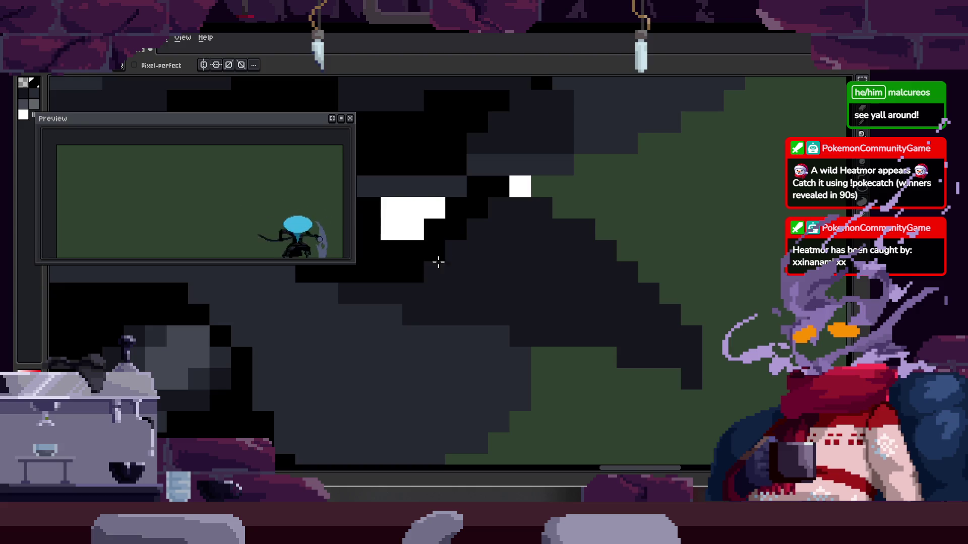
drag(398, 297, 474, 318)
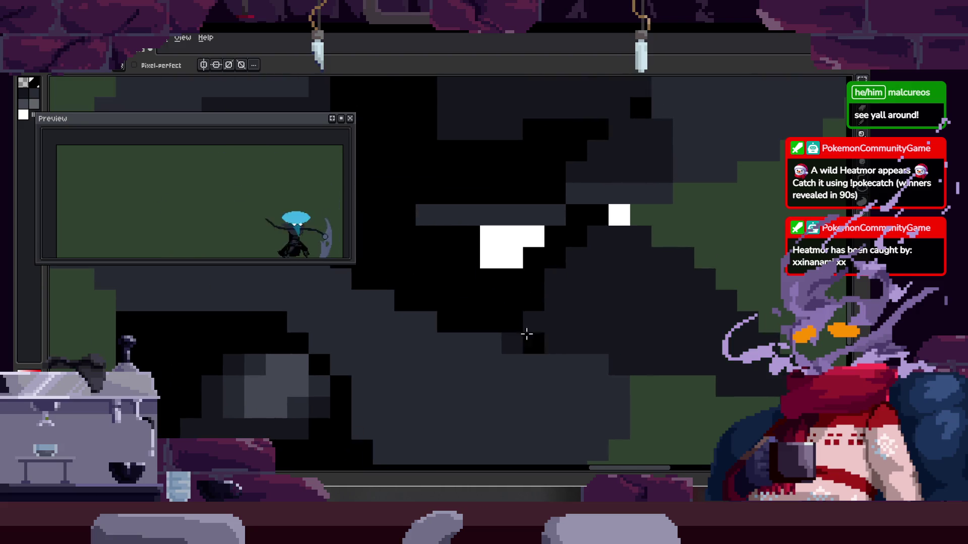
drag(426, 262, 512, 285)
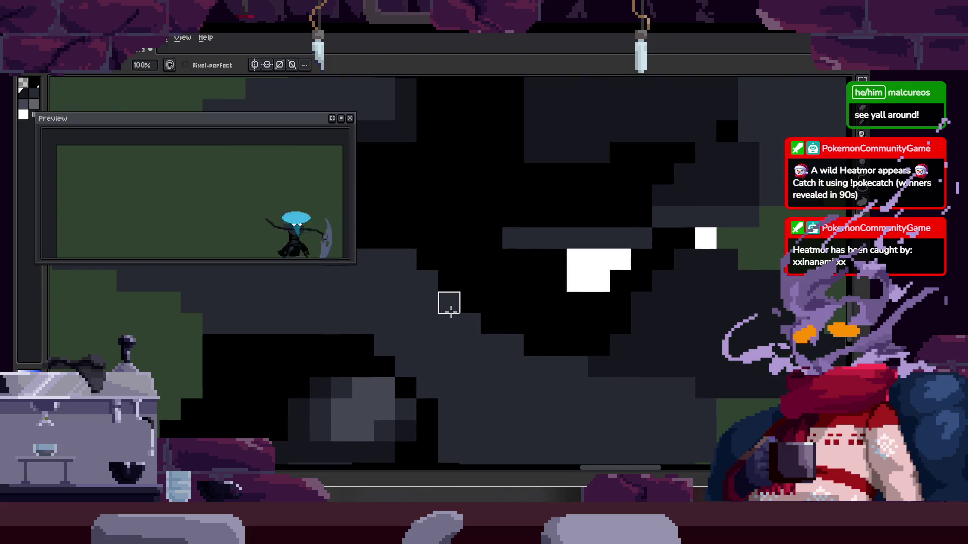
drag(555, 343, 466, 285)
Adjust the zoom on the plague doctor, switching between the Zoom and Pencil tools
key(z)
scroll(497, 288, down, 4)
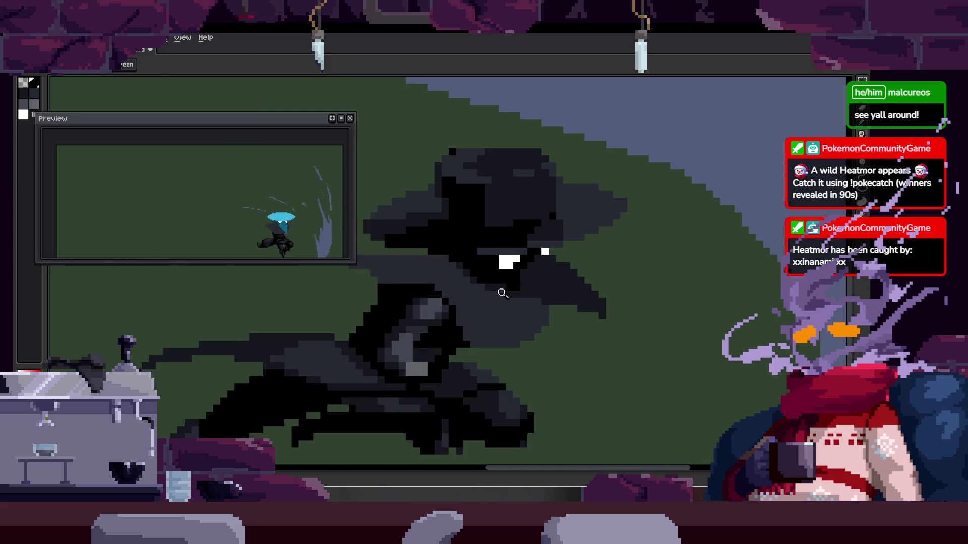
scroll(500, 267, up, 1)
scroll(546, 277, up, 1)
key(b)
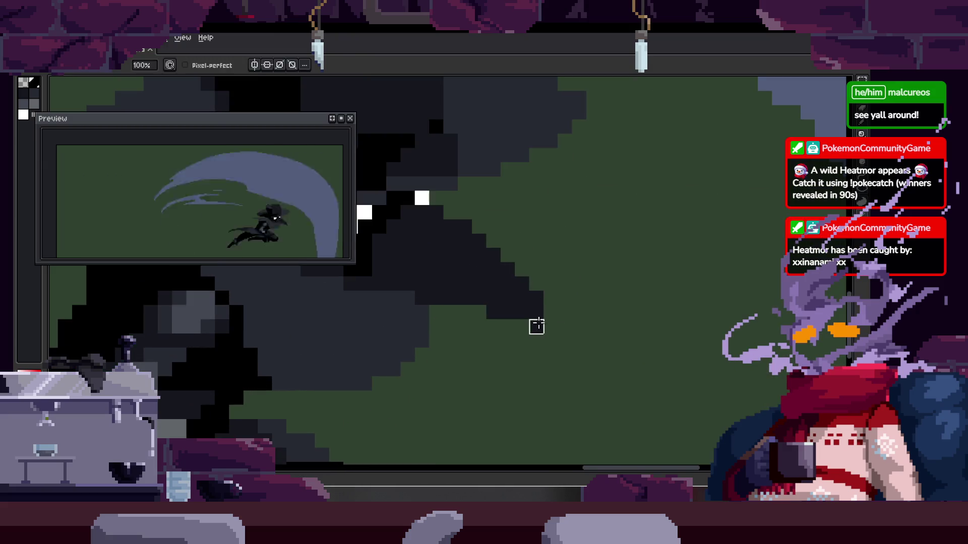
scroll(535, 326, up, 1)
scroll(505, 240, up, 1)
scroll(469, 234, down, 1)
scroll(523, 256, up, 2)
scroll(567, 308, down, 1)
scroll(541, 280, down, 1)
key(z)
scroll(509, 262, down, 1)
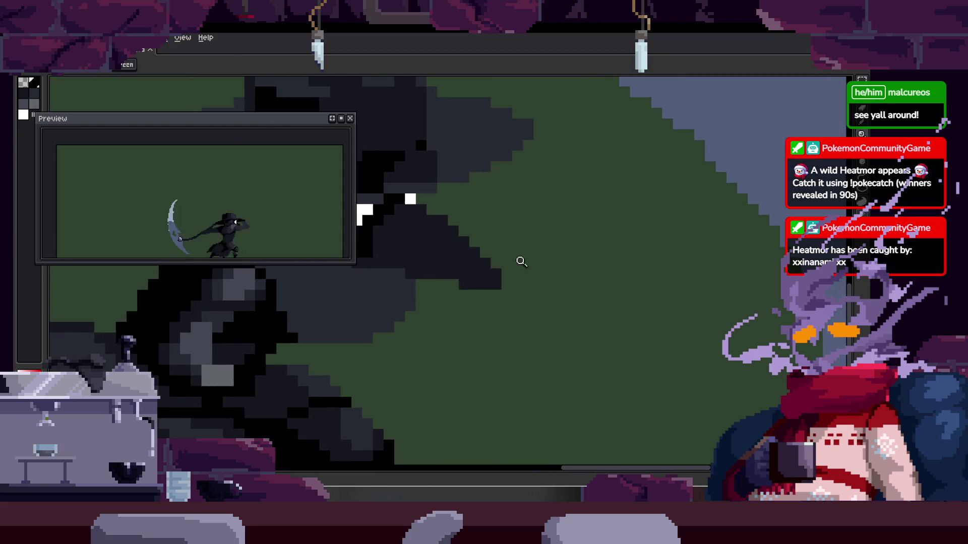
scroll(549, 237, down, 1)
scroll(539, 242, down, 2)
Play the attack animation with the timeline hidden and save the sprite with Ctrl+S
key(Tab)
key(Return)
key(Tab)
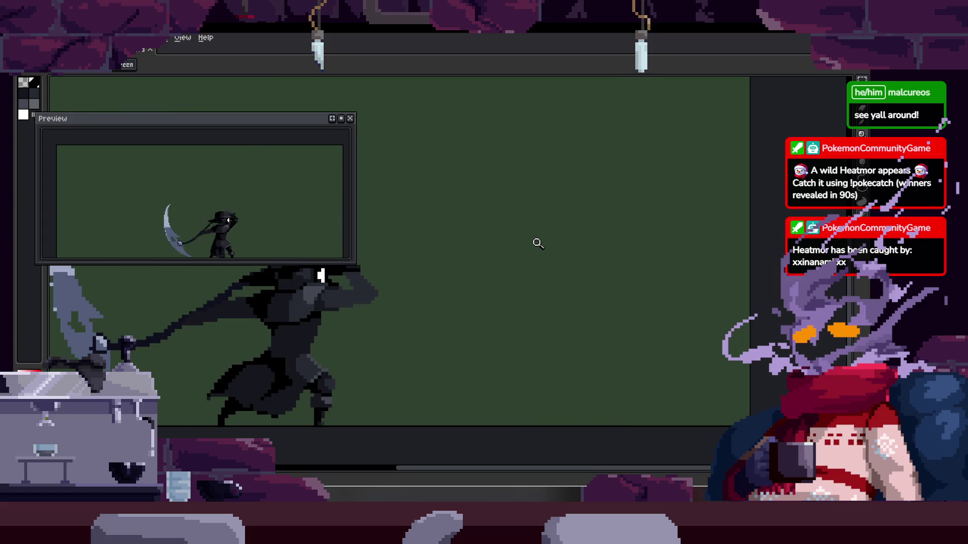
scroll(566, 193, up, 4)
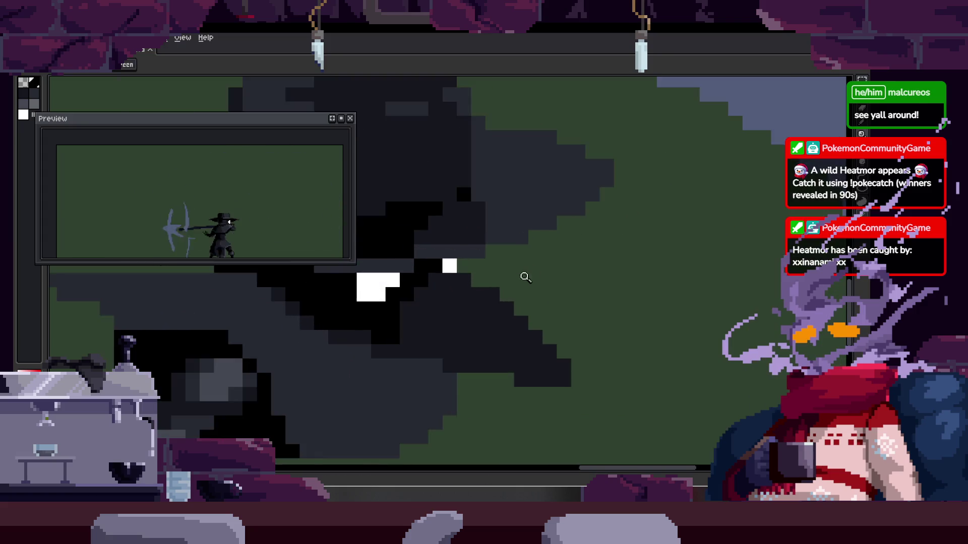
key(b)
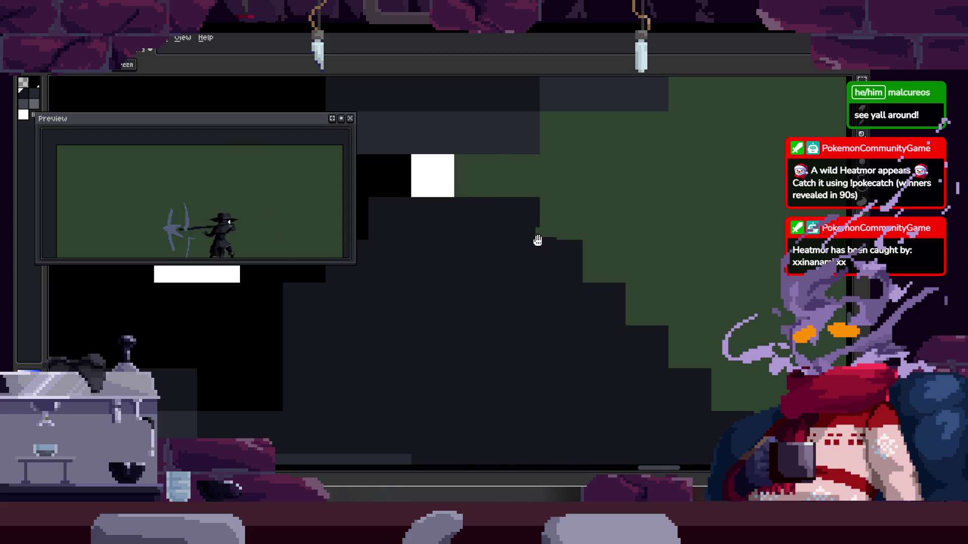
key(ctrl+s)
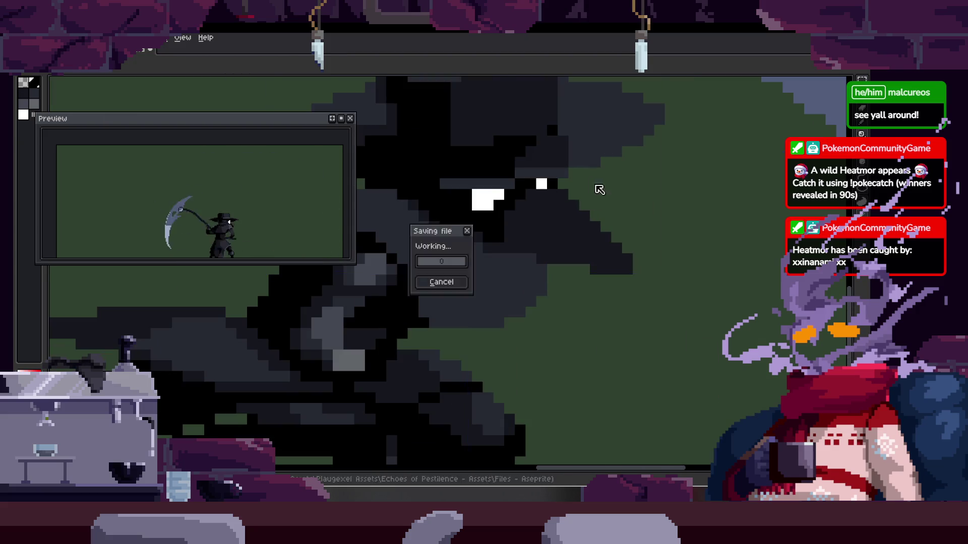
scroll(597, 207, down, 3)
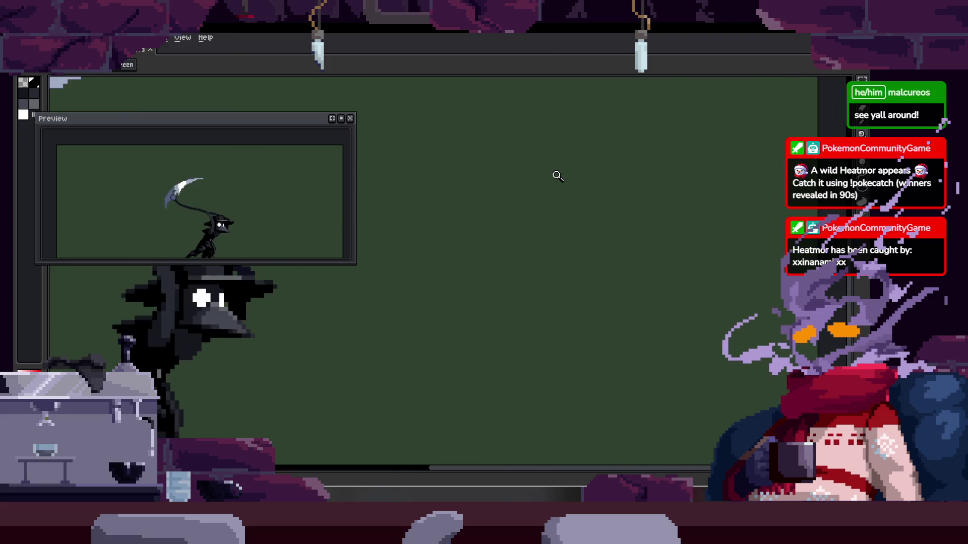
scroll(557, 175, down, 1)
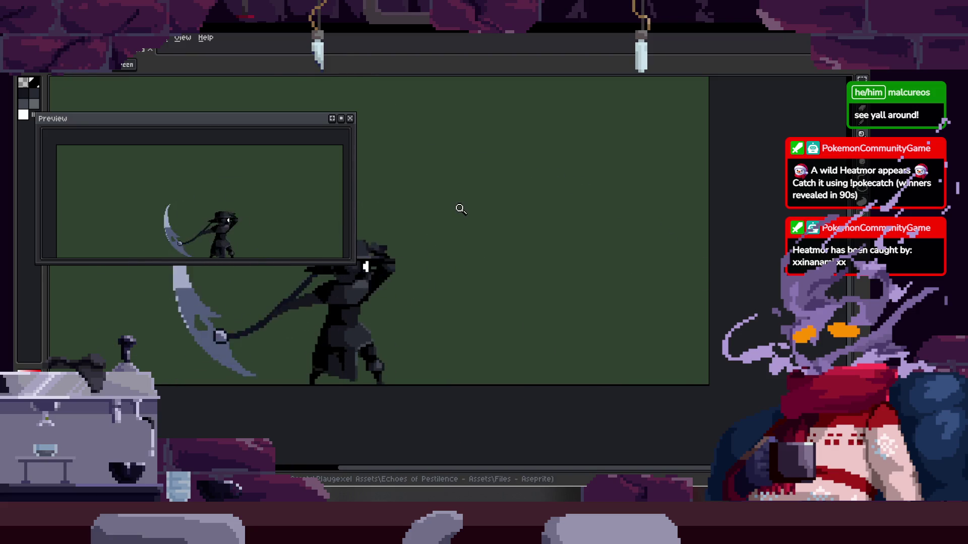
scroll(585, 244, down, 3)
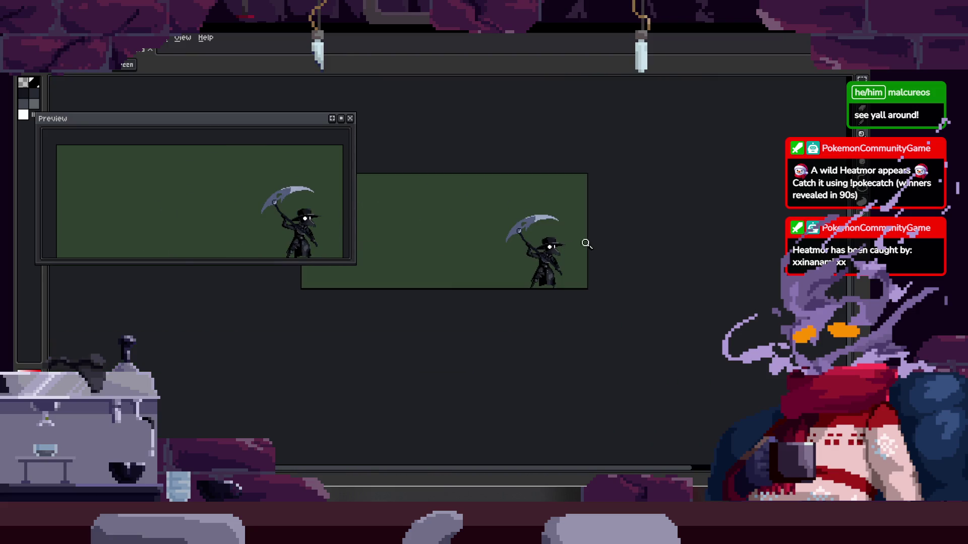
Bring back the timeline and zoom and pan onto the plague doctor's head
scroll(579, 212, up, 3)
key(Tab)
scroll(559, 182, down, 1)
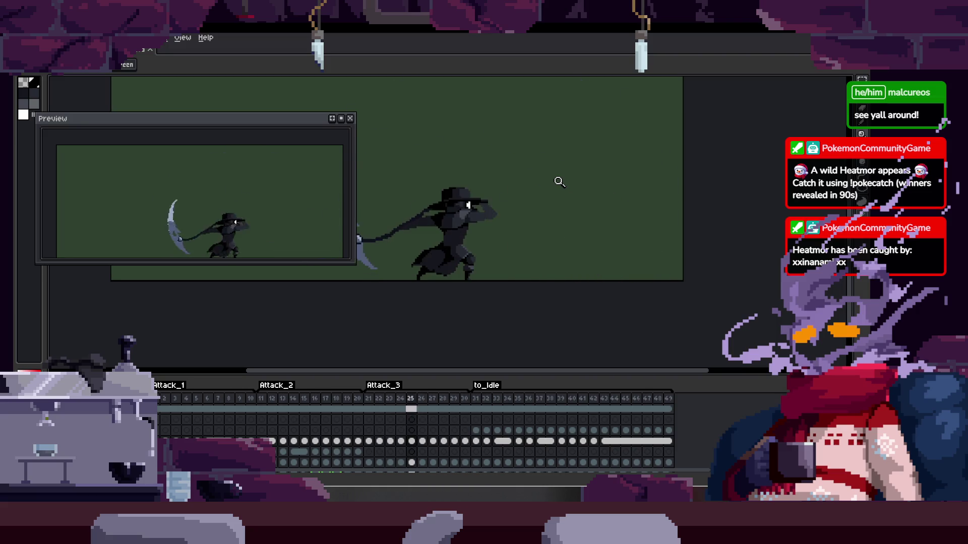
drag(552, 201, 529, 228)
scroll(529, 228, up, 2)
scroll(557, 237, down, 2)
scroll(568, 248, down, 1)
scroll(614, 221, up, 2)
scroll(558, 248, up, 2)
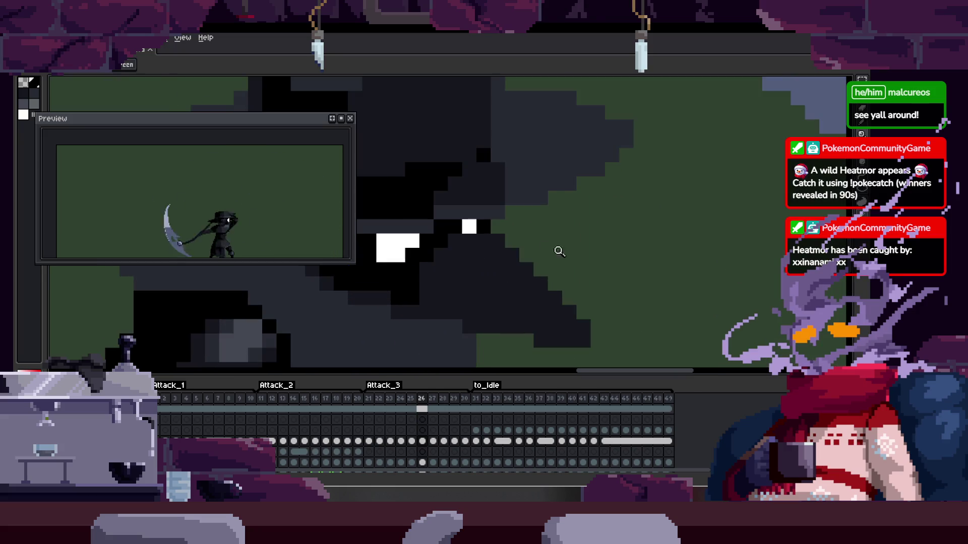
scroll(487, 226, up, 2)
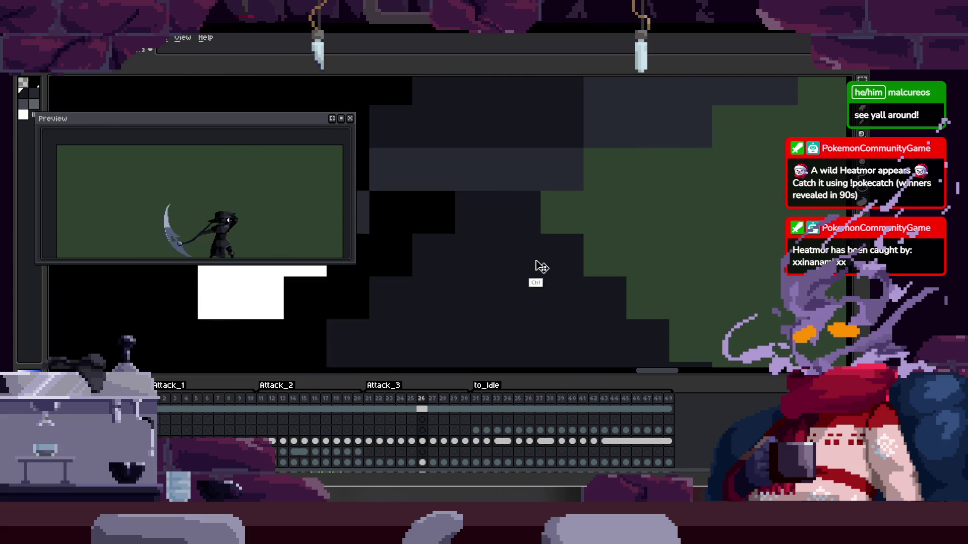
drag(552, 294, 518, 277)
scroll(497, 260, down, 2)
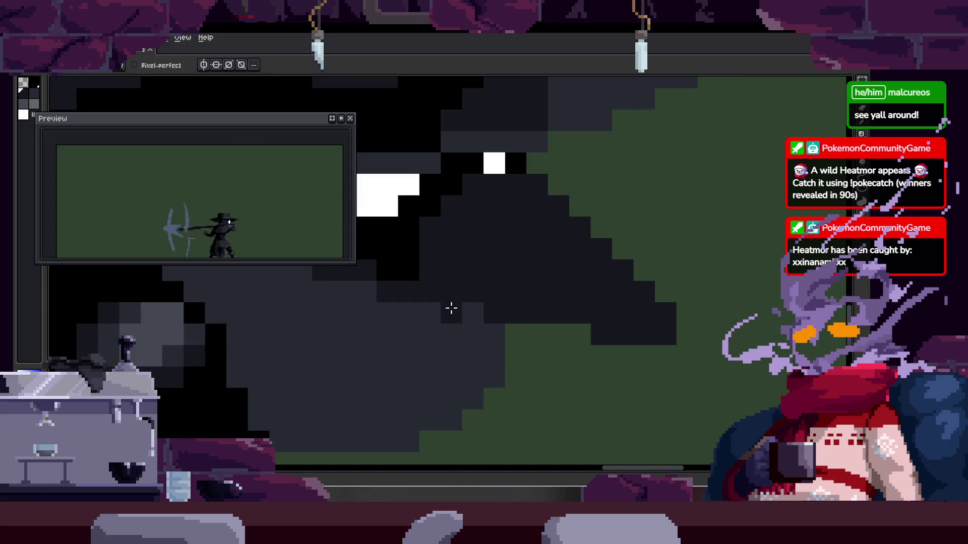
Select the Pencil (B) and fine-tune the zoom around the character's head
key(b)
scroll(536, 287, right, 3)
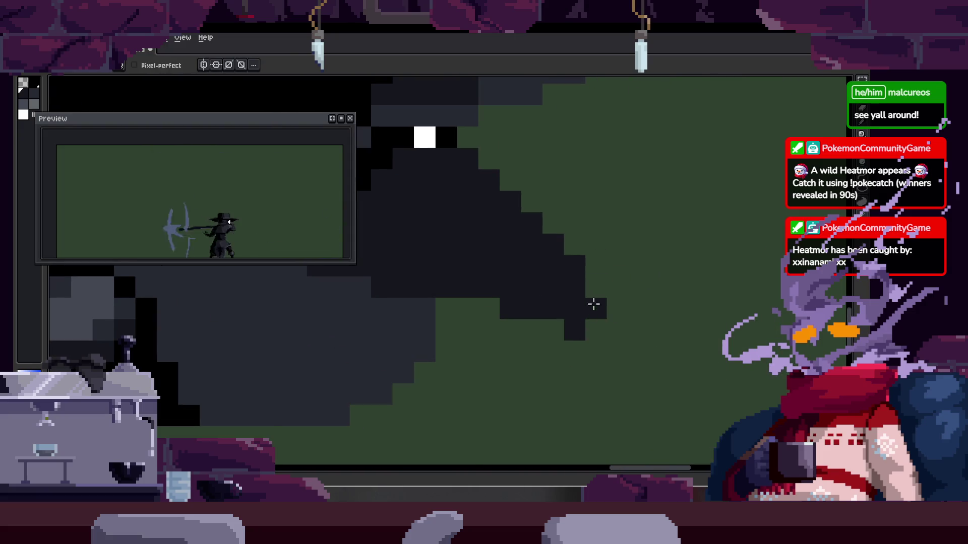
scroll(559, 285, down, 3)
scroll(528, 262, up, 4)
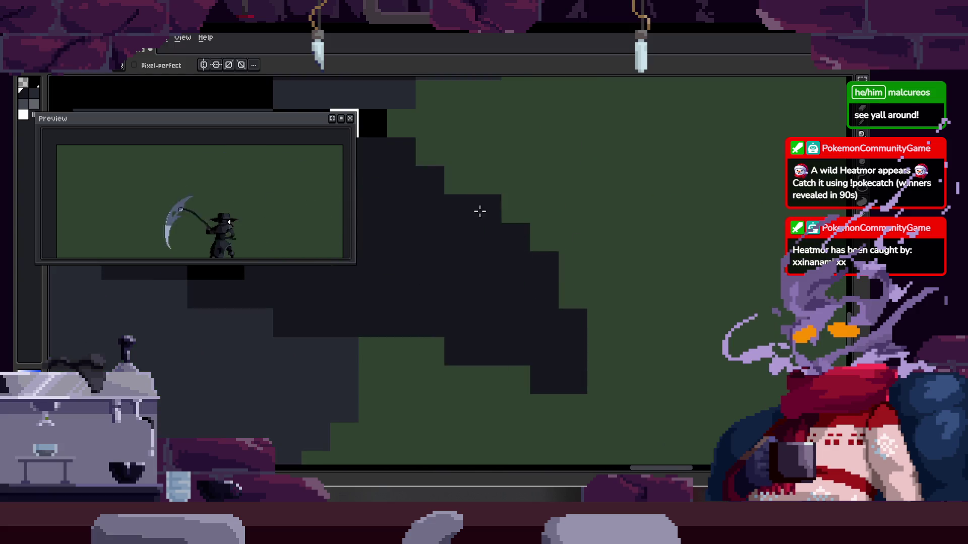
scroll(488, 217, up, 1)
scroll(492, 217, left, 1)
scroll(549, 266, down, 3)
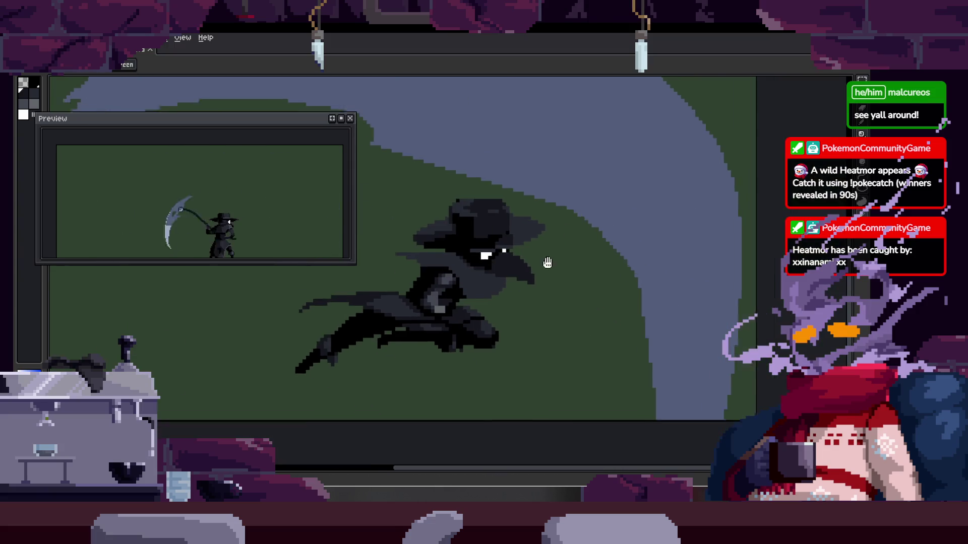
scroll(539, 260, up, 2)
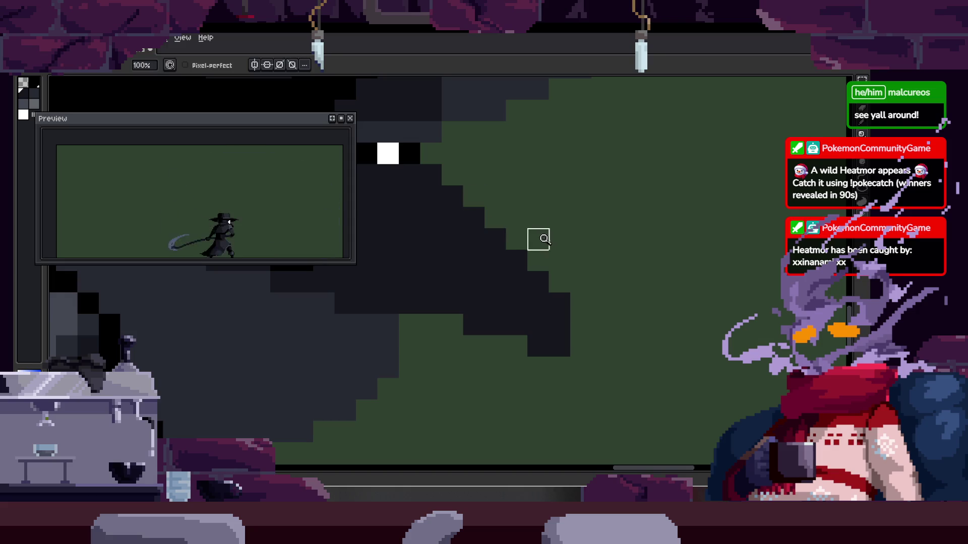
scroll(571, 244, down, 3)
scroll(560, 259, up, 2)
scroll(559, 244, down, 2)
Play the scythe attack and dash animation, toggling the timeline on and off
key(Tab)
scroll(563, 247, up, 3)
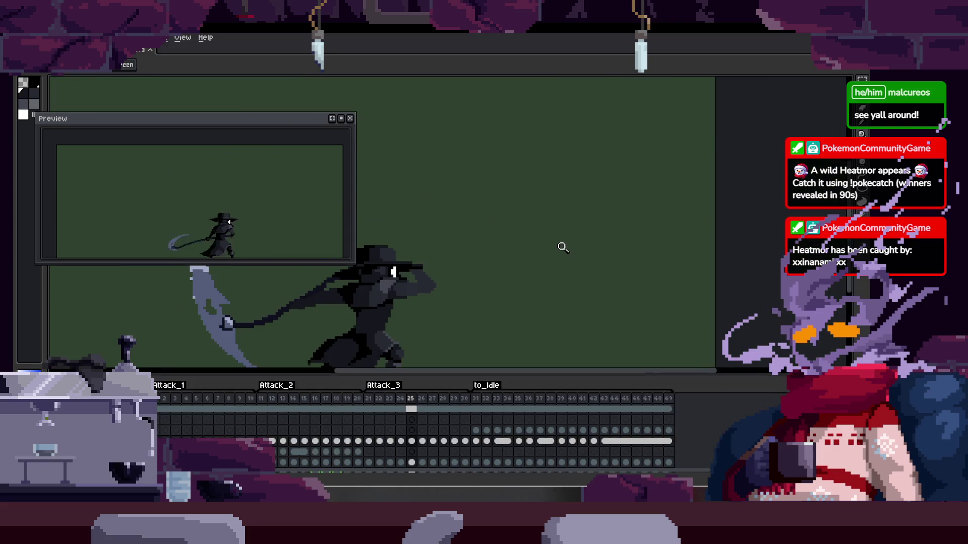
key(Tab)
key(Return)
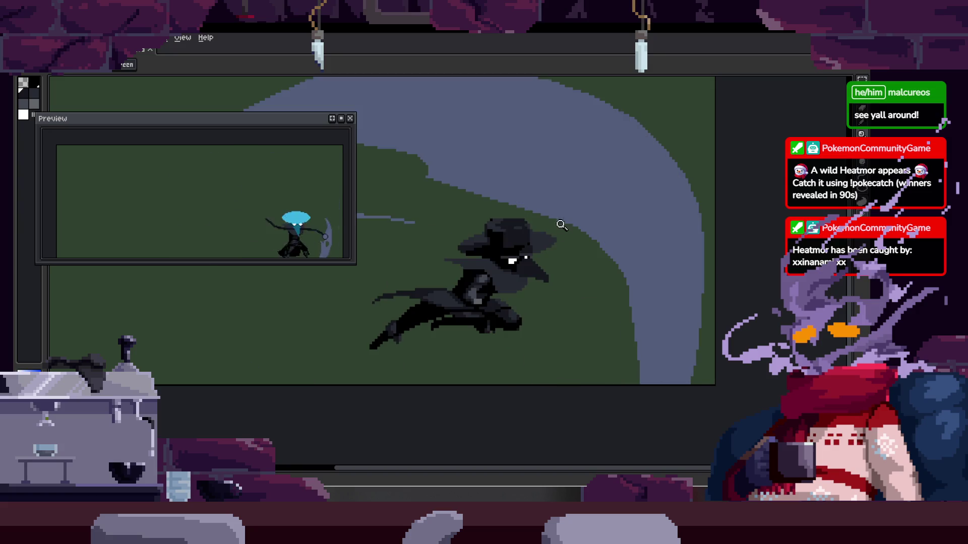
scroll(561, 222, up, 2)
scroll(598, 218, down, 2)
key(Tab)
scroll(658, 253, down, 2)
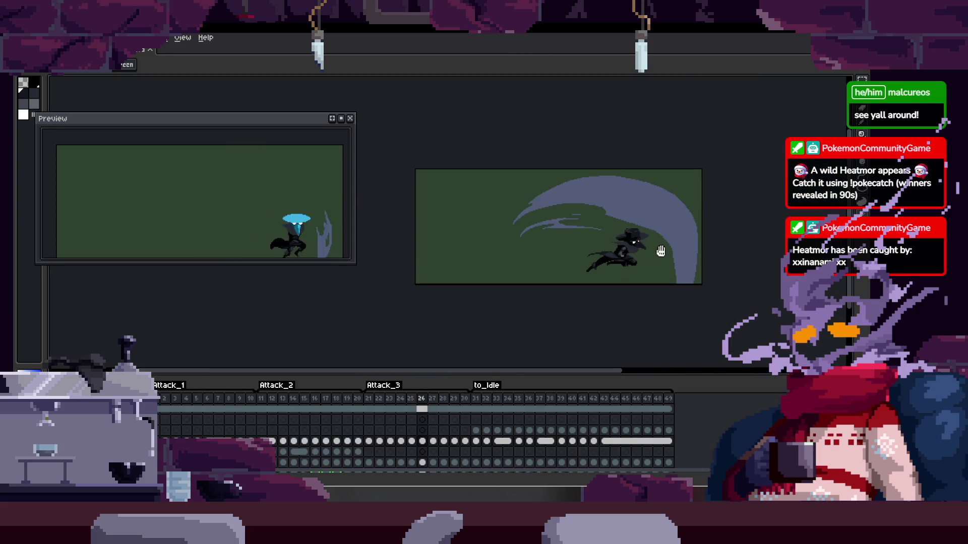
scroll(569, 253, up, 3)
key(Tab)
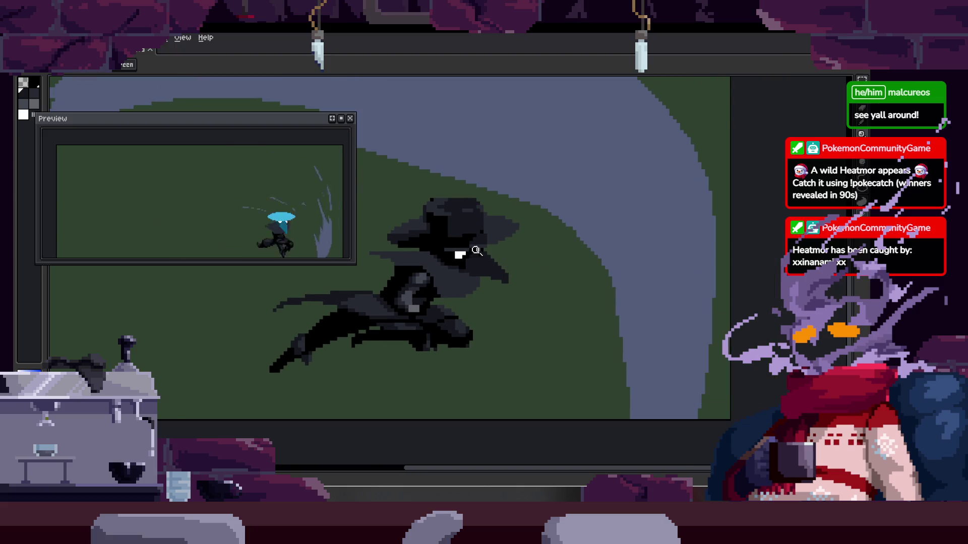
scroll(484, 272, down, 1)
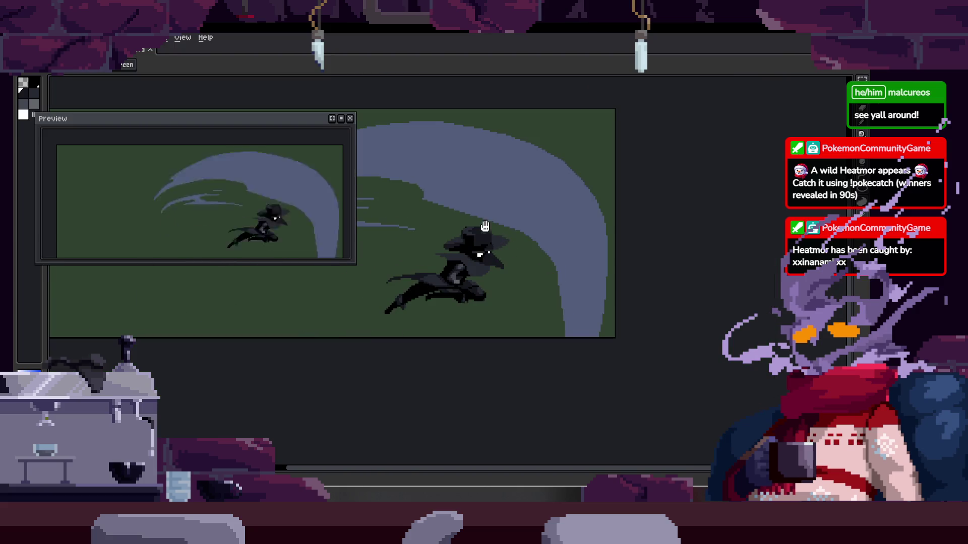
Reframe the view on the dashing plague doctor's head
drag(484, 226, 555, 202)
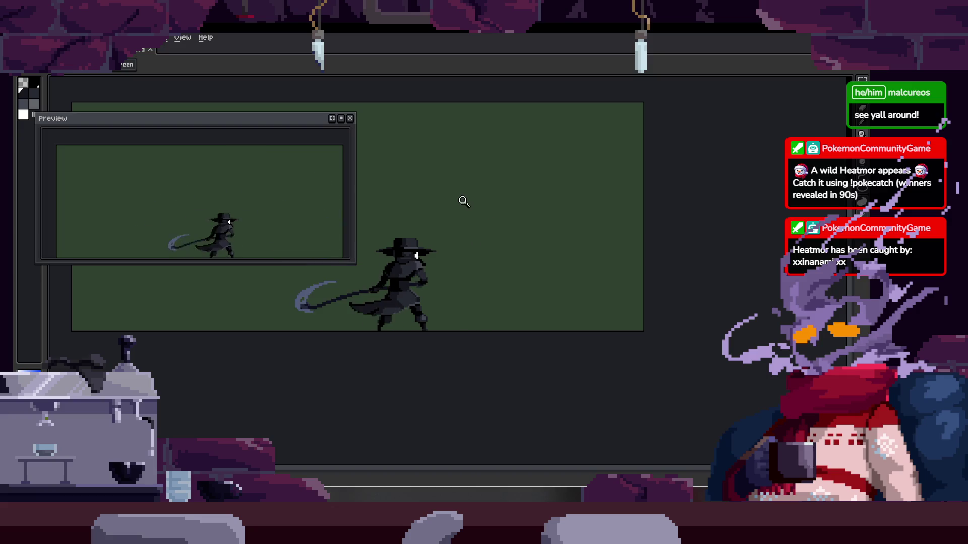
scroll(382, 263, up, 3)
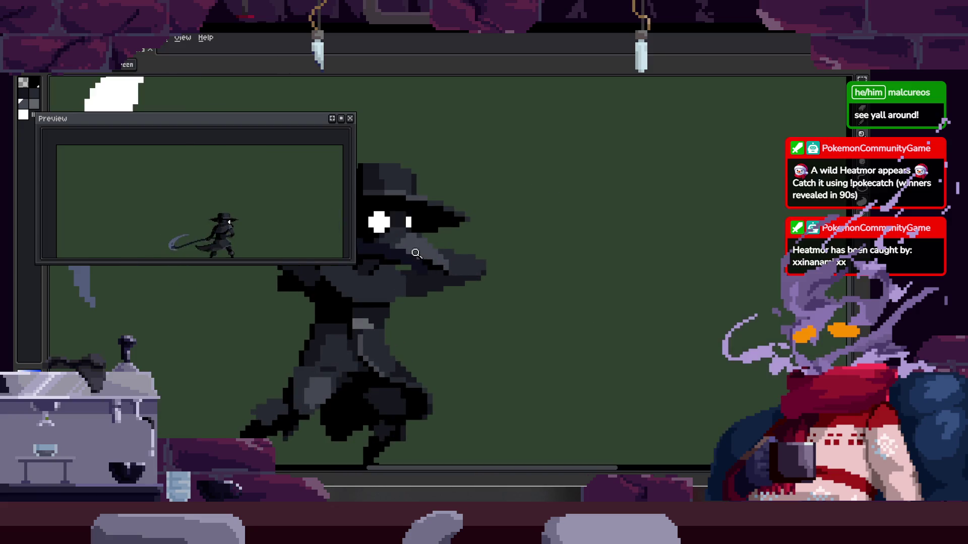
scroll(603, 254, down, 2)
scroll(636, 268, down, 1)
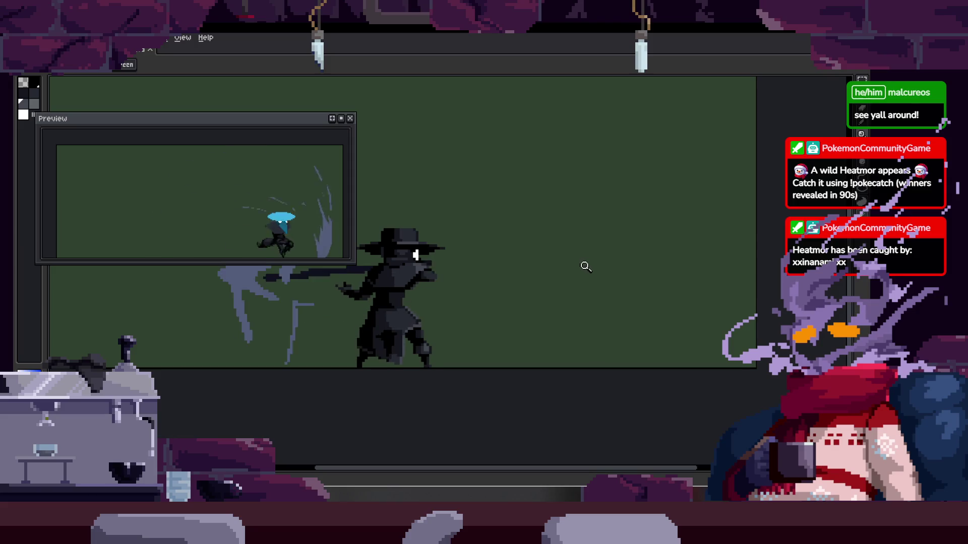
scroll(589, 237, up, 5)
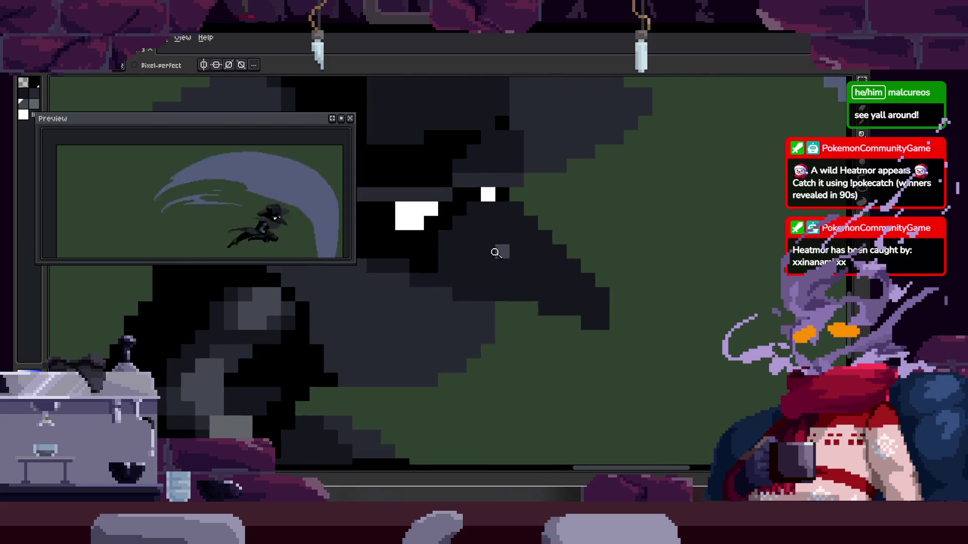
scroll(519, 245, down, 1)
scroll(511, 235, down, 1)
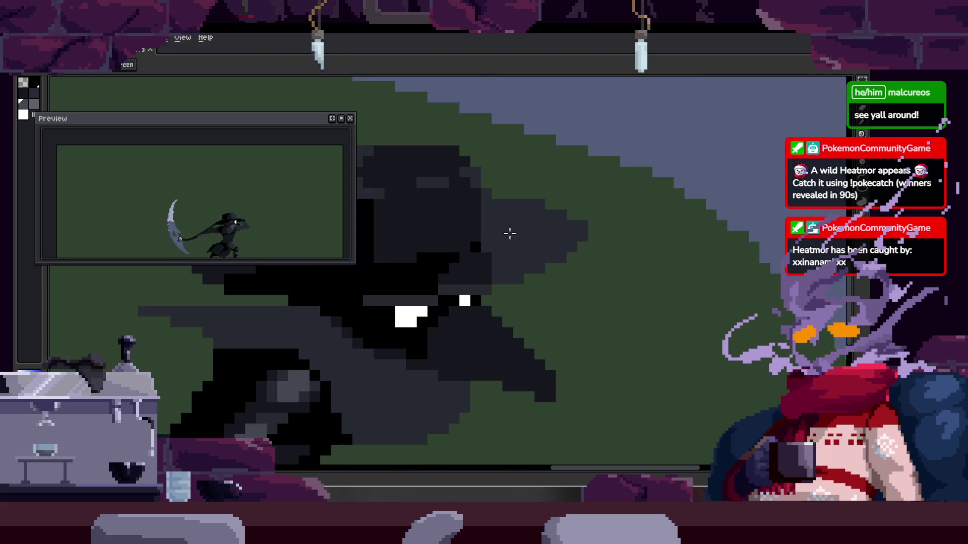
scroll(507, 212, down, 1)
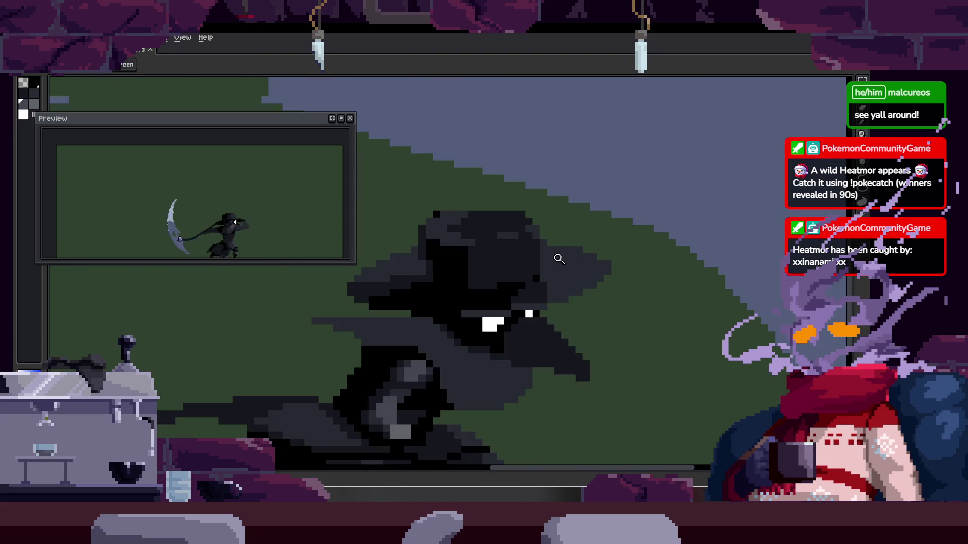
scroll(509, 204, up, 2)
drag(547, 290, 500, 247)
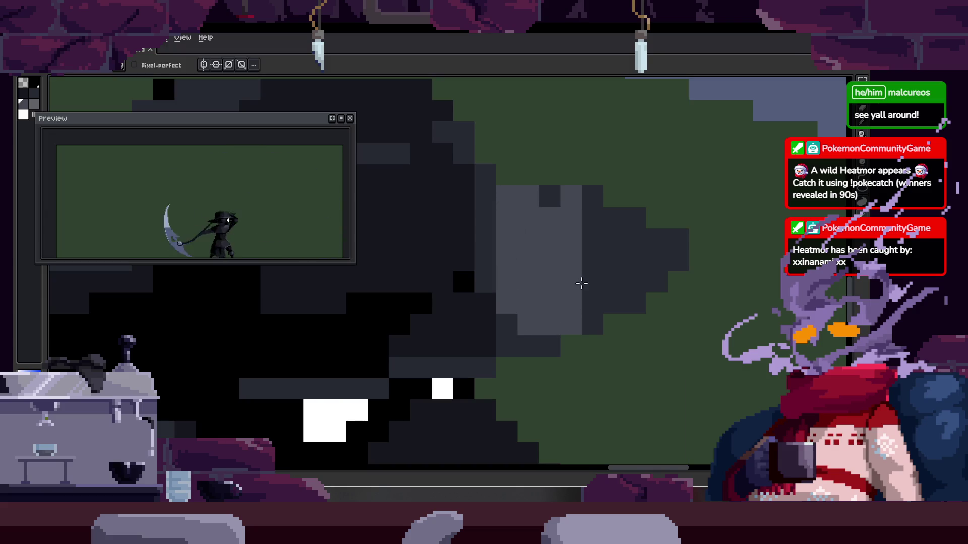
Undo the stray light grey patch and repaint the head with lighter grey shading
key(ctrl+z)
drag(542, 198, 573, 248)
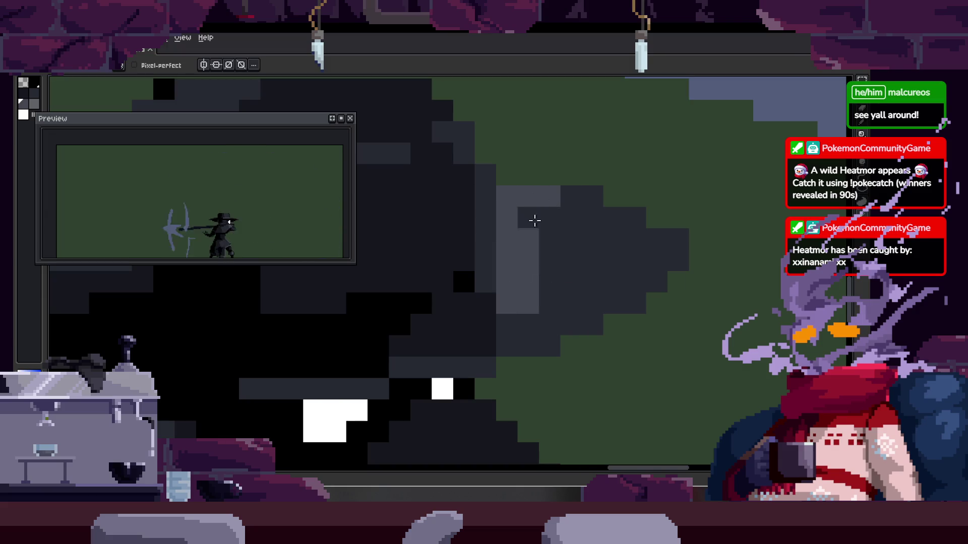
key(g)
click(590, 206)
Zoom in on the head and draw a lighter grey highlight along the beak
key(z)
scroll(590, 206, down, 3)
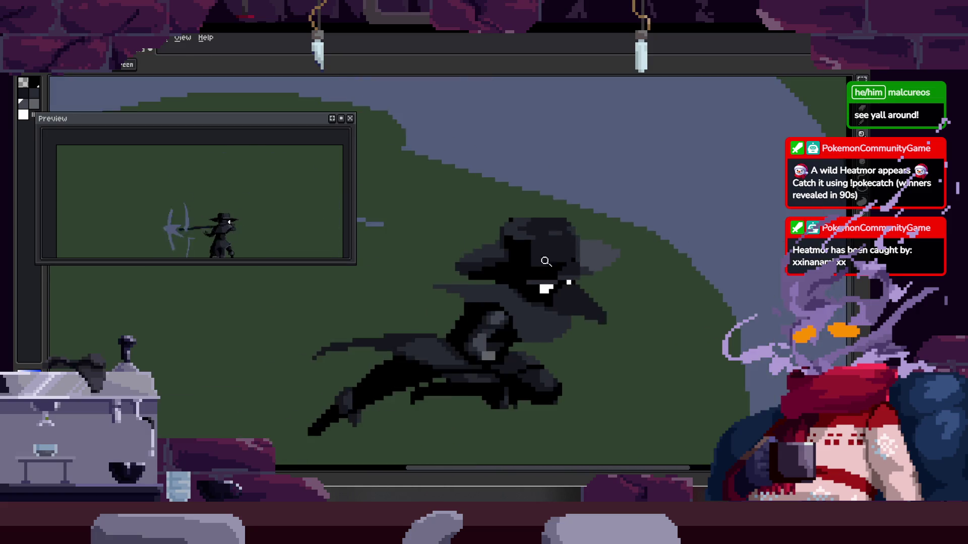
scroll(515, 257, up, 3)
click(515, 258)
key(b)
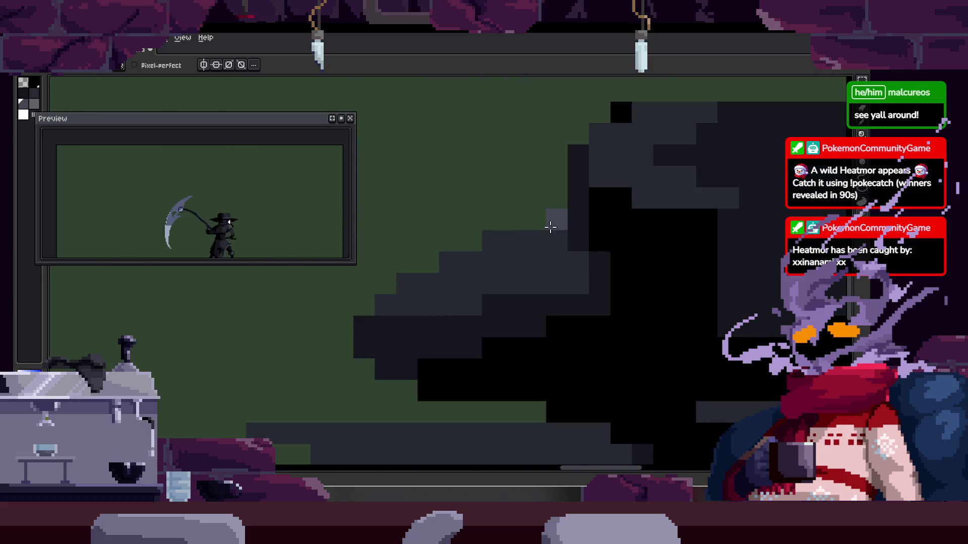
drag(452, 260, 382, 302)
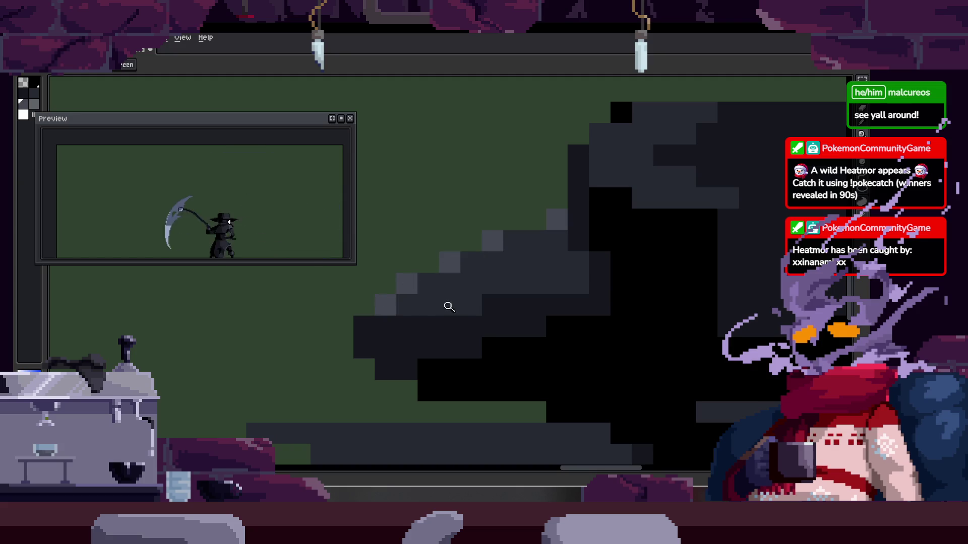
scroll(387, 307, up, 2)
scroll(391, 287, down, 3)
scroll(571, 263, up, 3)
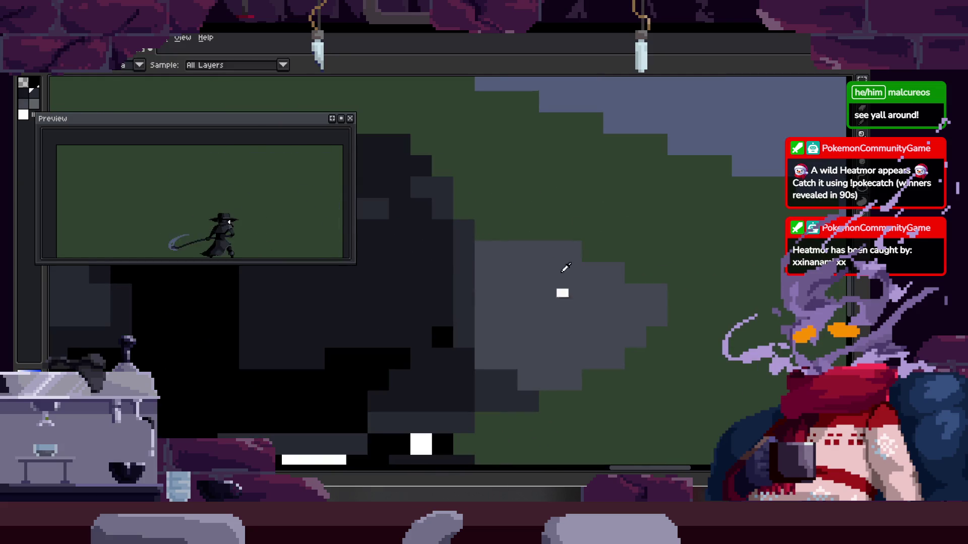
drag(468, 237, 521, 257)
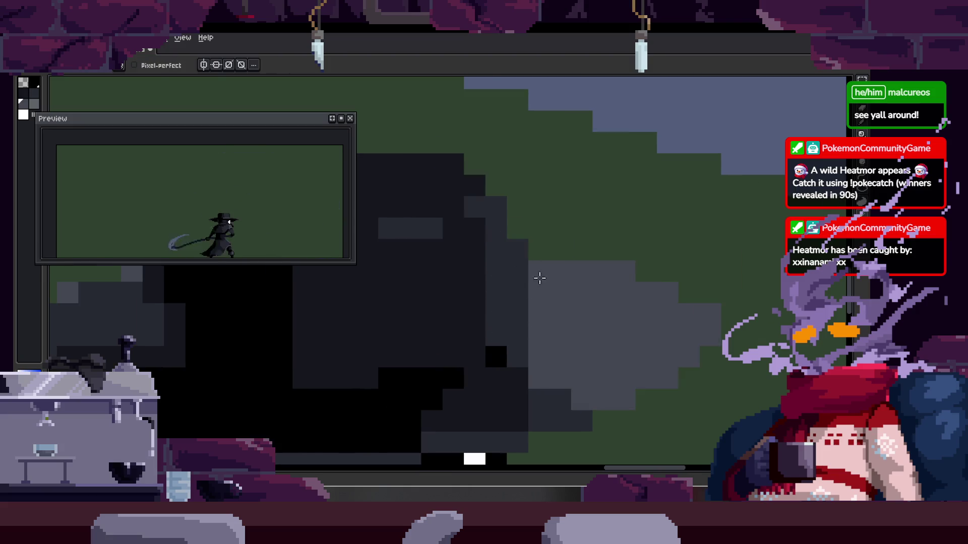
Add lighter pixels along the beak edge and extend mid-grey shading toward the tip
key(z)
scroll(539, 302, down, 1)
scroll(563, 278, down, 1)
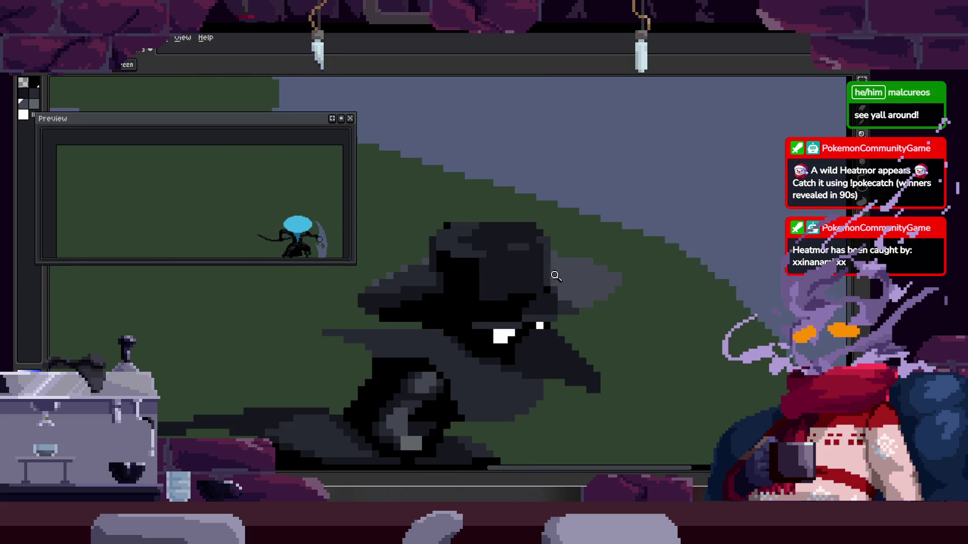
scroll(553, 276, down, 2)
scroll(590, 218, up, 1)
scroll(593, 252, down, 2)
scroll(587, 226, up, 3)
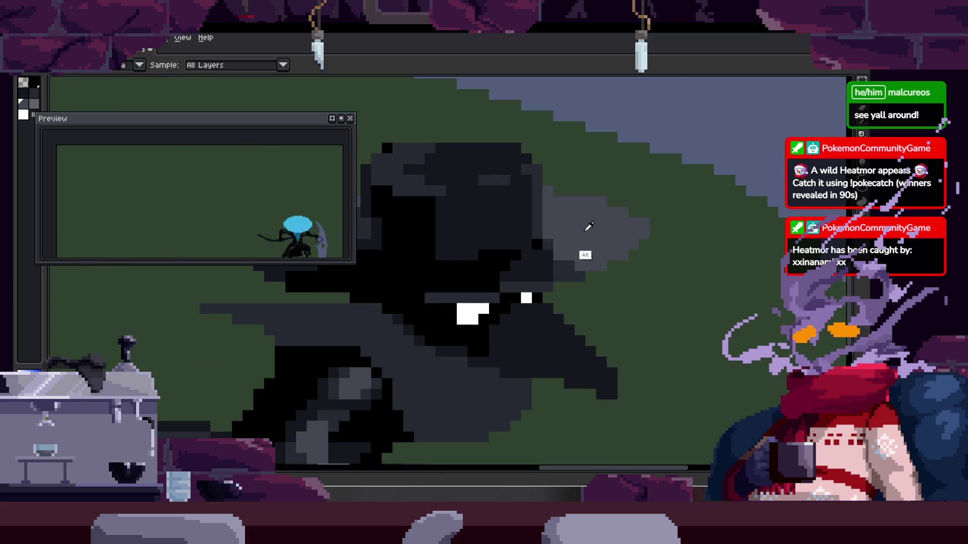
scroll(506, 248, up, 1)
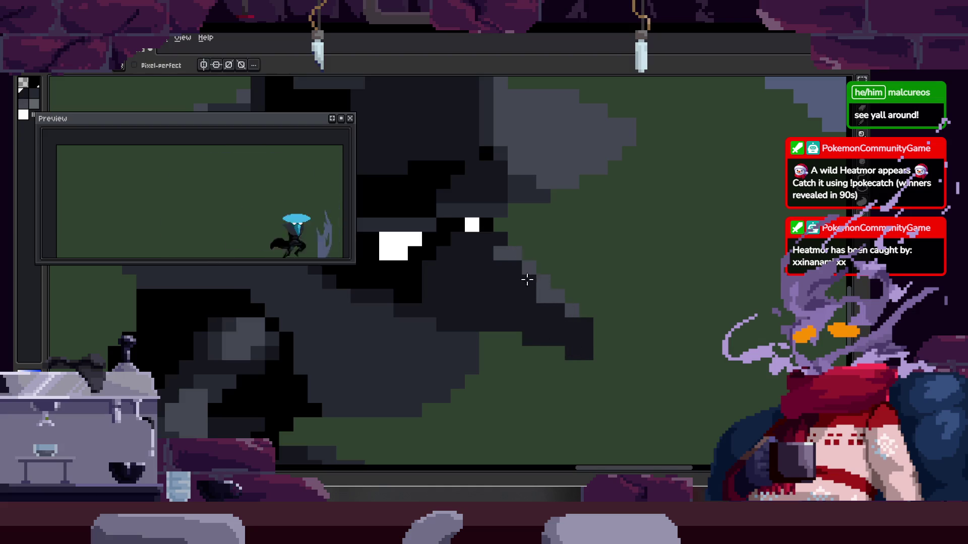
scroll(512, 282, up, 1)
drag(508, 259, 512, 347)
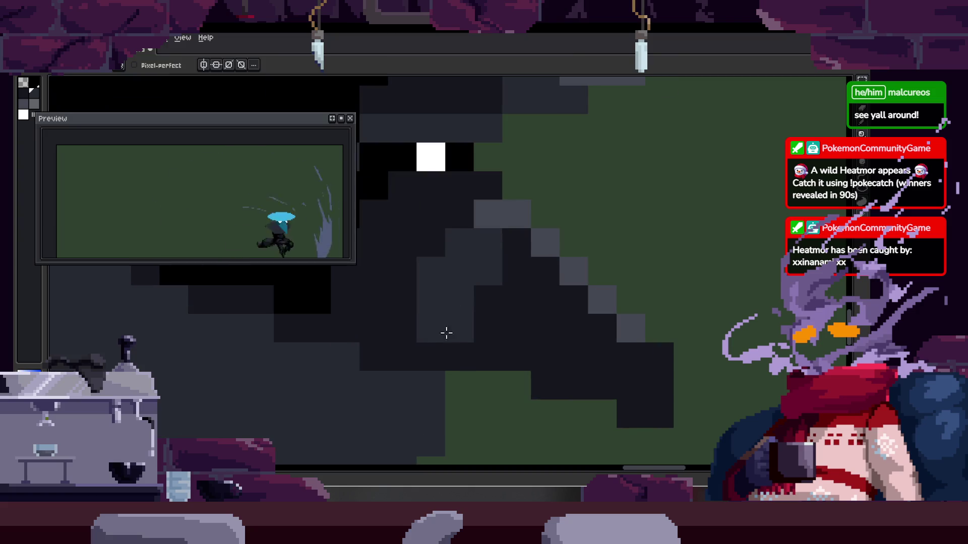
drag(529, 252, 512, 286)
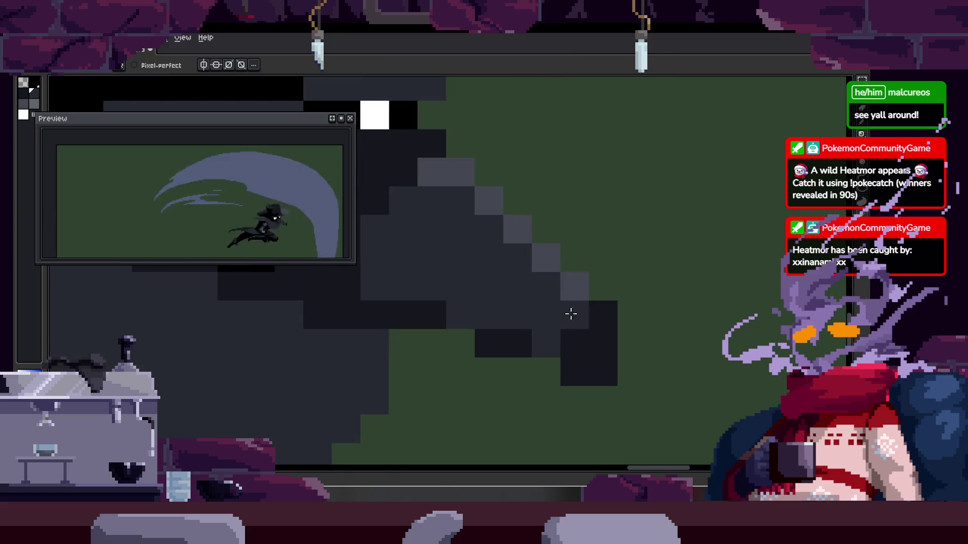
drag(569, 316, 595, 349)
scroll(584, 355, down, 1)
scroll(597, 336, down, 1)
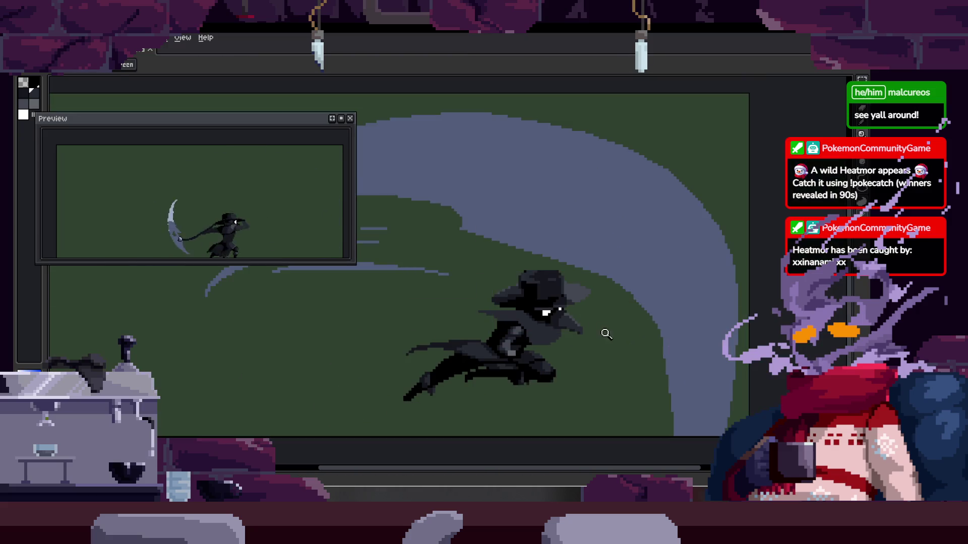
Paint dark pixels at the beak tip, lighten one edge pixel, and darken the underside
scroll(618, 274, up, 2)
drag(526, 292, 586, 285)
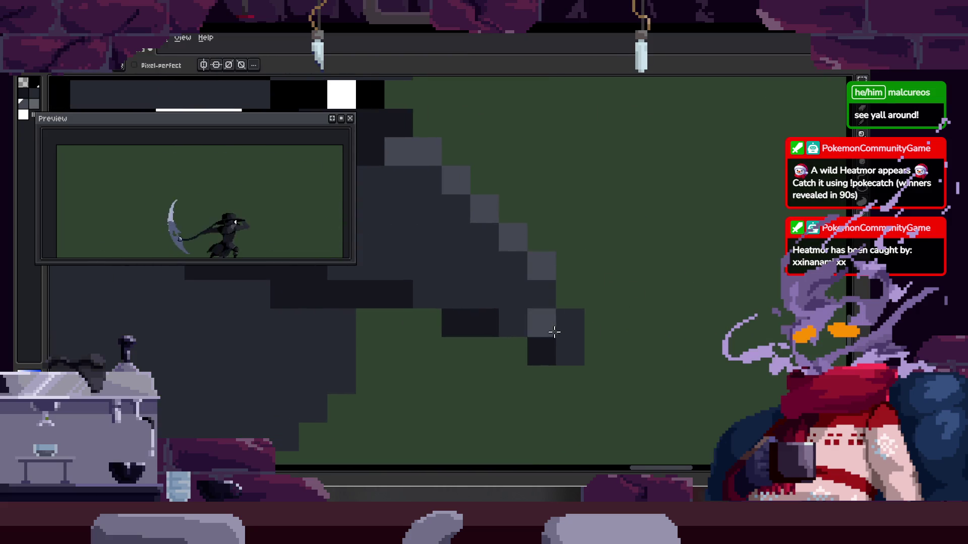
drag(551, 324, 571, 299)
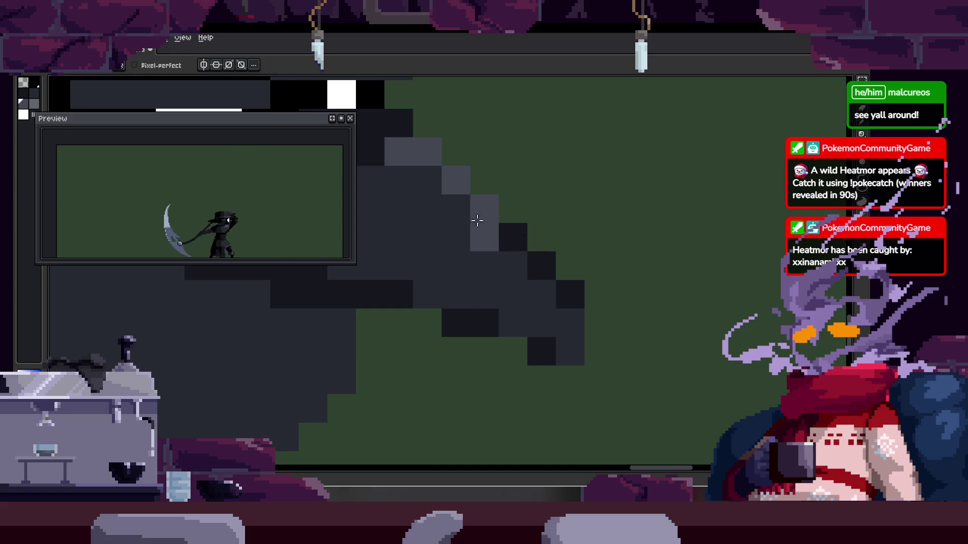
drag(498, 241, 549, 273)
click(479, 211)
drag(536, 240, 521, 220)
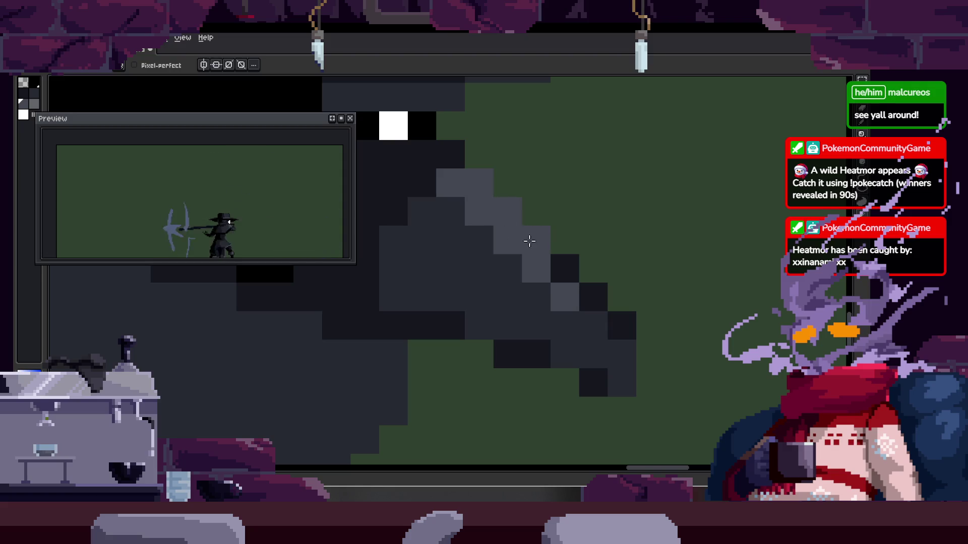
Draw a grey line down the beak's diagonal edge and darken two pixels on it
scroll(546, 264, down, 1)
scroll(562, 214, down, 2)
scroll(525, 229, up, 1)
scroll(541, 281, up, 1)
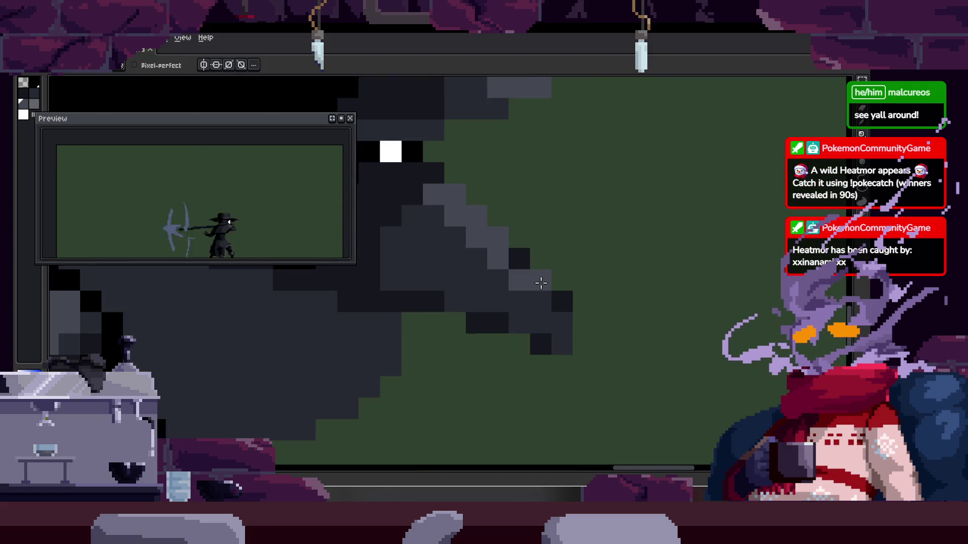
key(z)
scroll(558, 272, down, 1)
scroll(580, 264, down, 1)
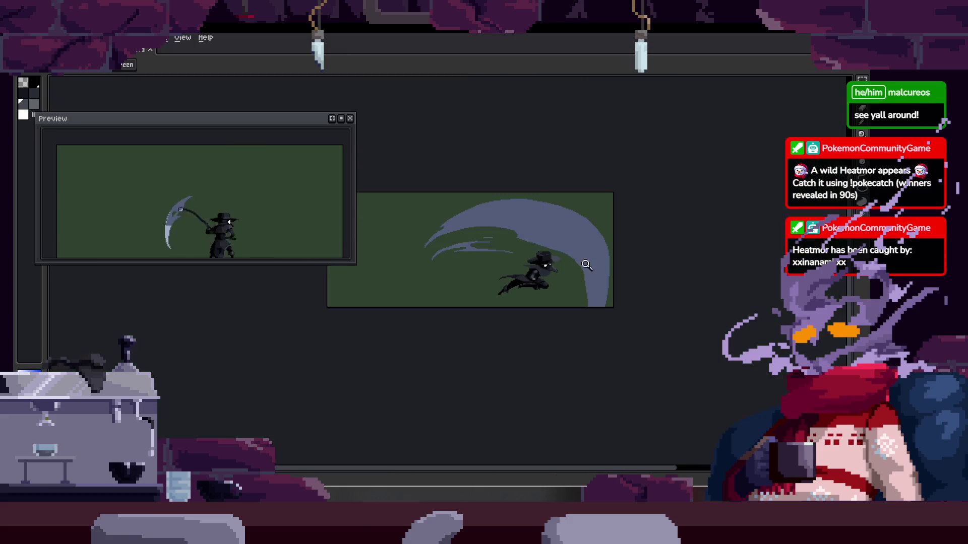
scroll(553, 233, up, 1)
scroll(566, 169, up, 1)
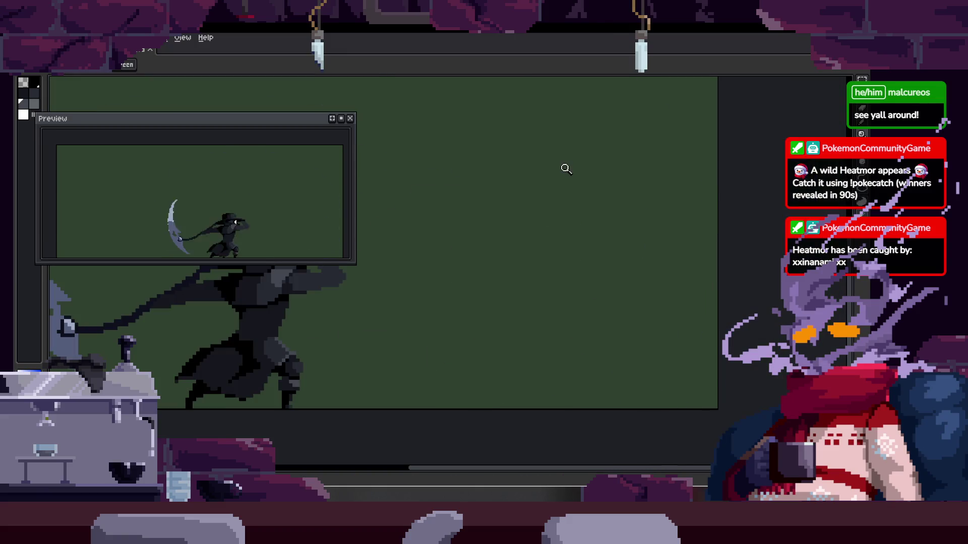
scroll(494, 242, up, 3)
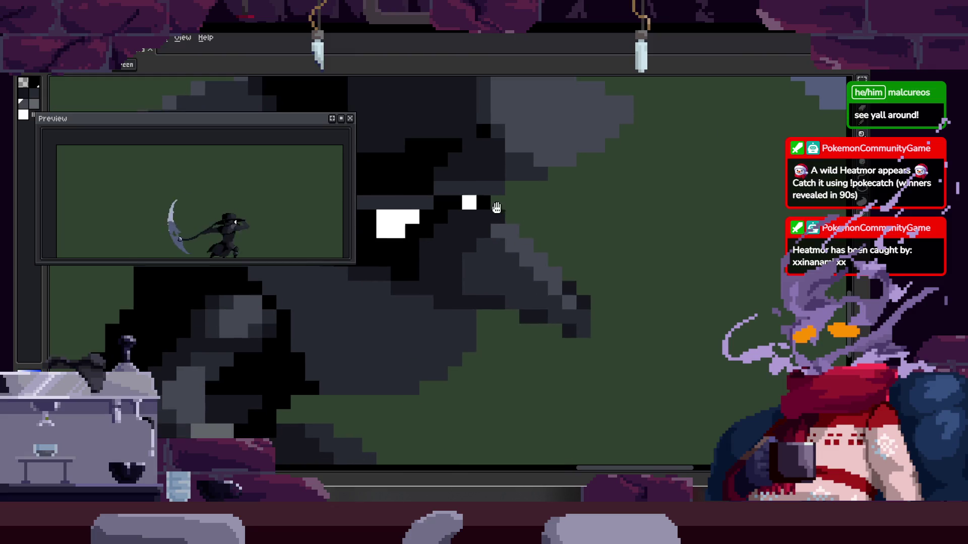
key(b)
scroll(471, 233, up, 1)
drag(511, 231, 588, 305)
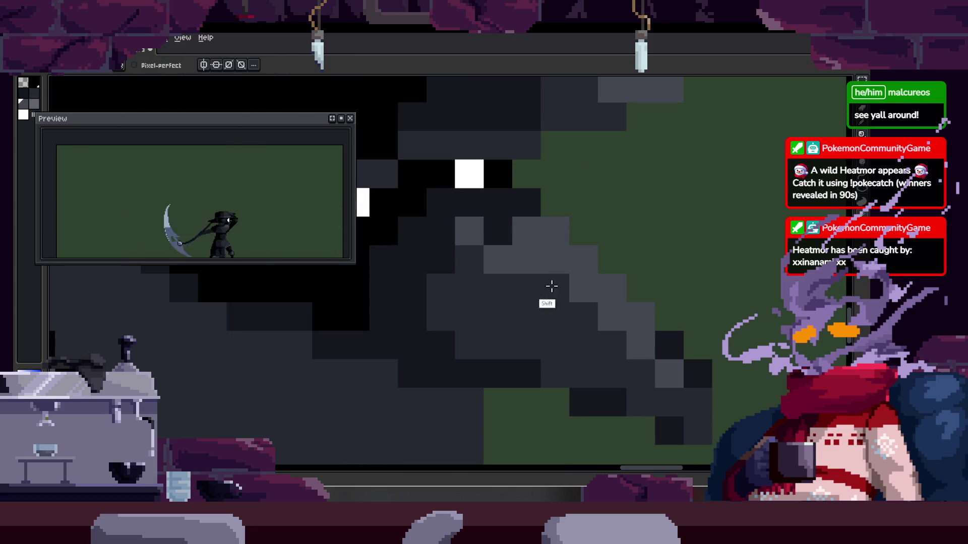
click(484, 263)
click(526, 288)
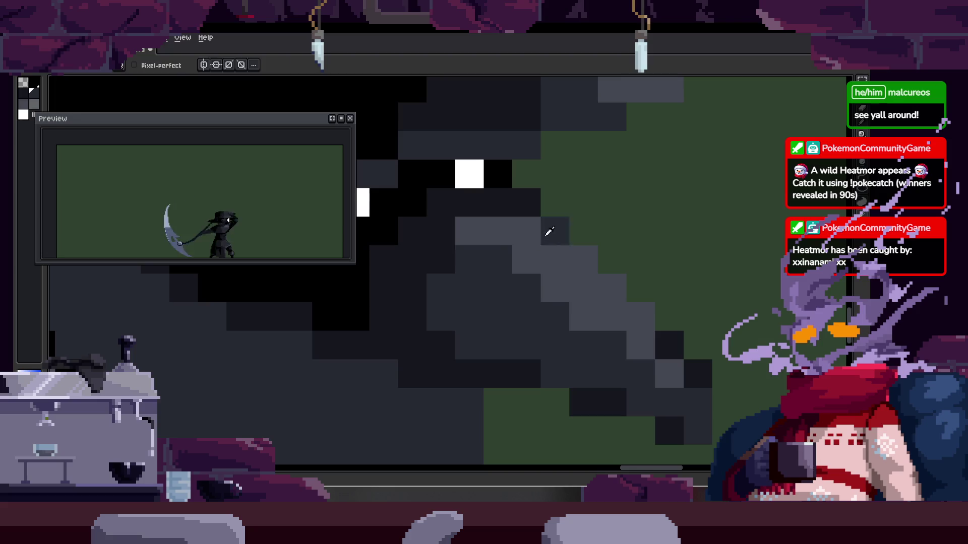
Zoom out to view the whole plague doctor and check the beak shading
key(z)
scroll(557, 228, down, 1)
scroll(558, 228, down, 1)
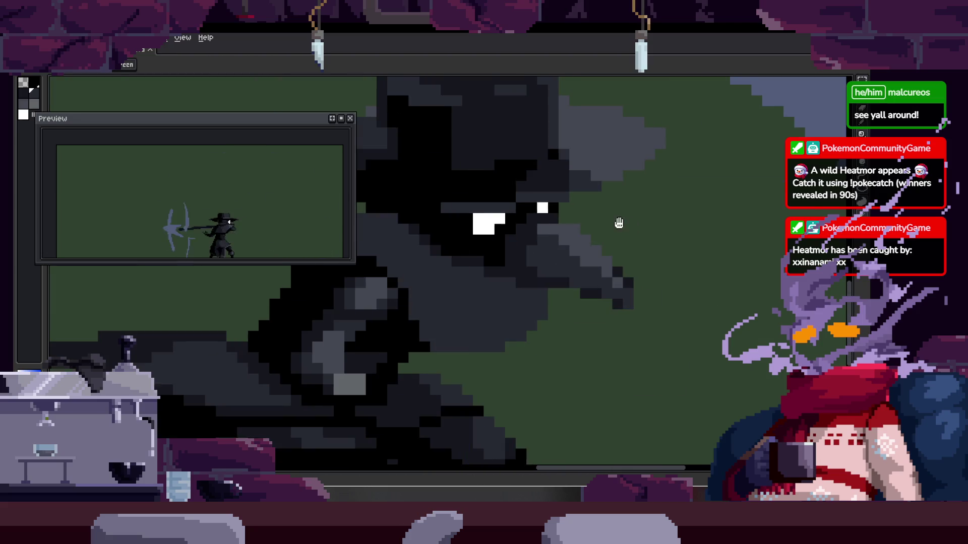
scroll(631, 218, down, 1)
scroll(527, 270, down, 2)
scroll(524, 268, up, 1)
scroll(509, 242, up, 1)
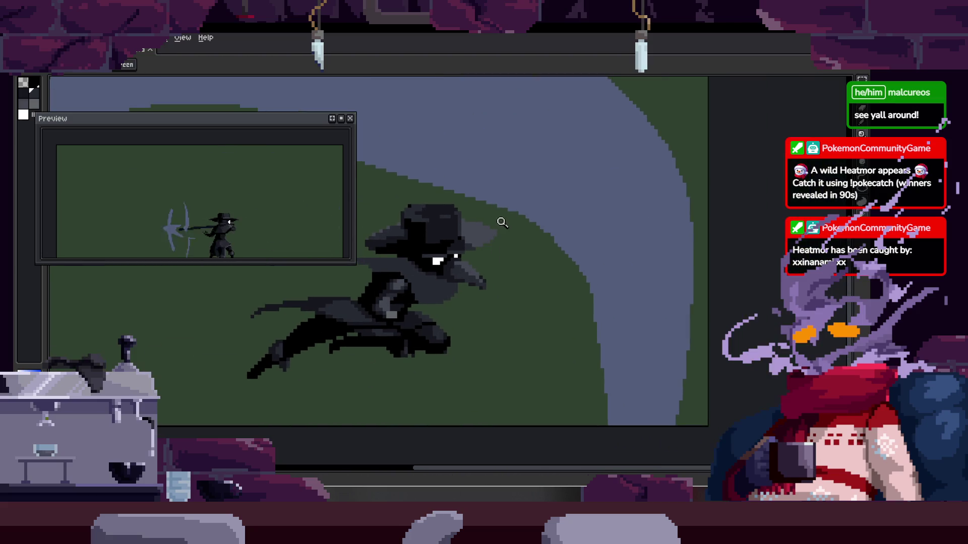
scroll(489, 242, up, 1)
scroll(460, 279, up, 1)
scroll(460, 278, up, 1)
key(b)
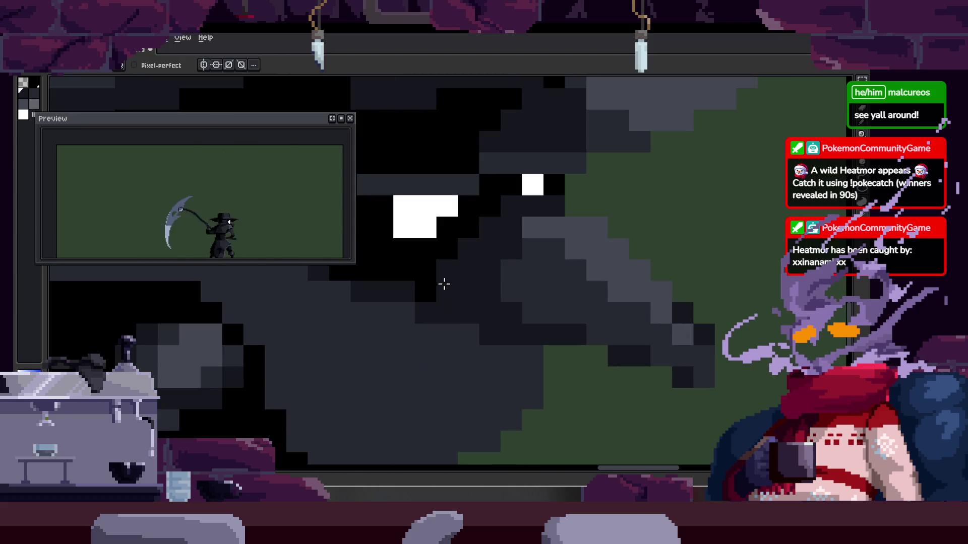
scroll(505, 255, down, 1)
right_click(558, 260)
key(Escape)
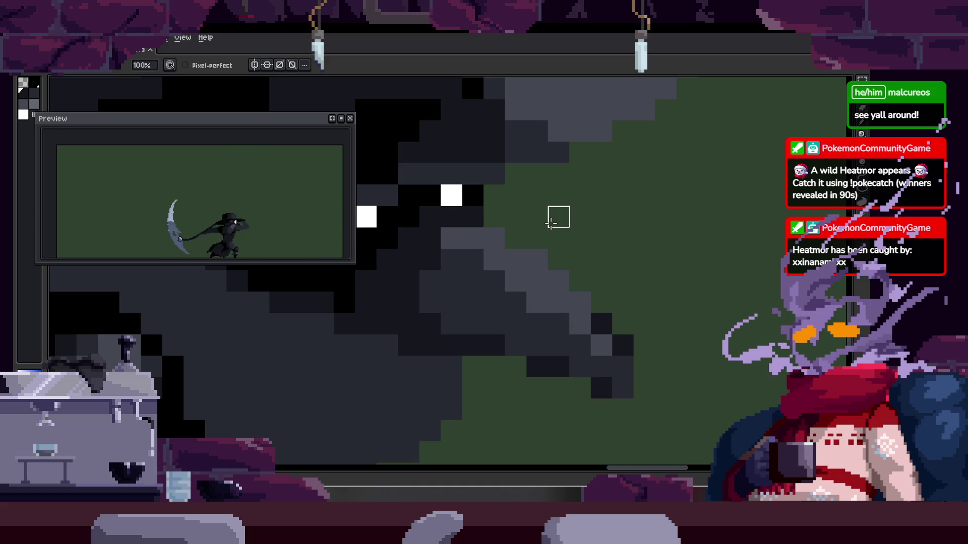
Zoom around the dashing plague doctor's beak to inspect its grey shading
scroll(488, 237, up, 2)
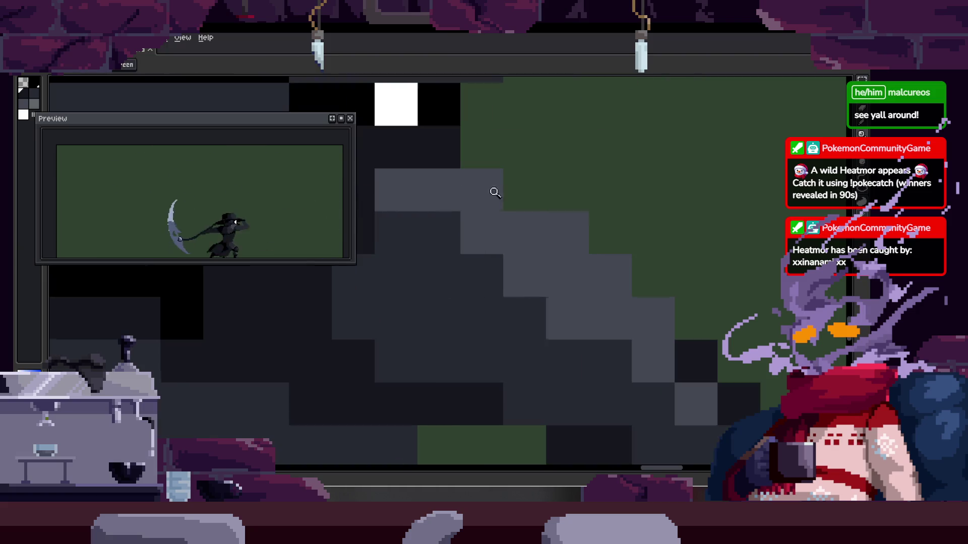
scroll(492, 189, right, 3)
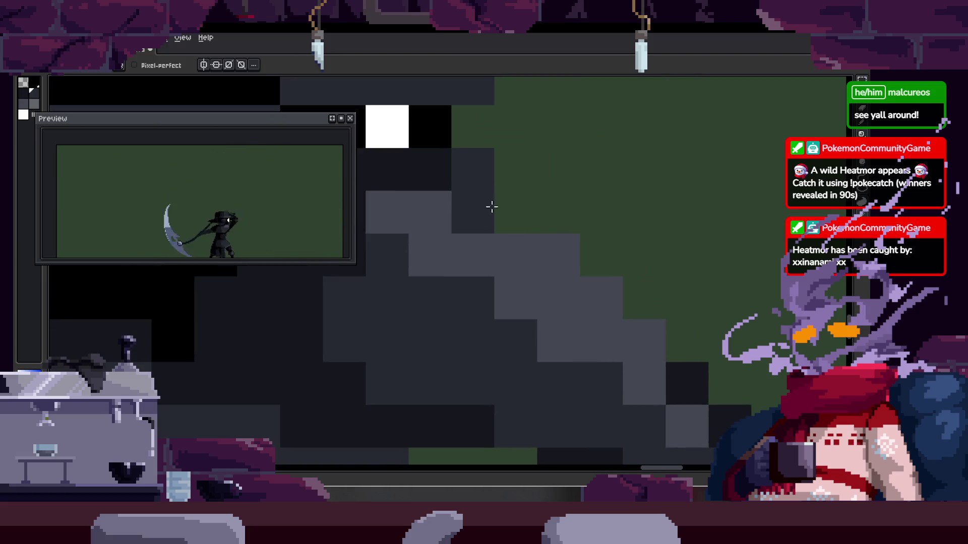
scroll(575, 264, down, 1)
scroll(579, 287, down, 1)
scroll(578, 288, up, 1)
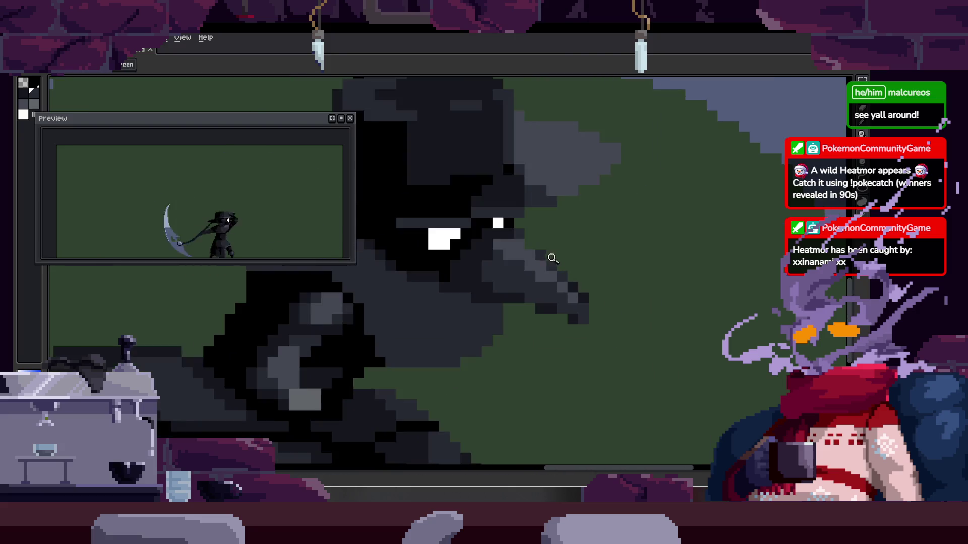
scroll(551, 255, up, 2)
key(b)
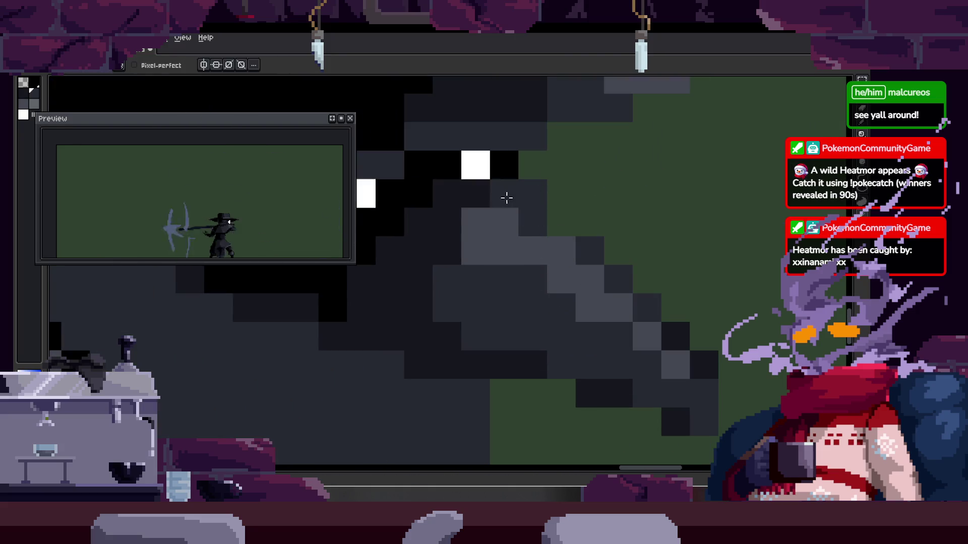
scroll(529, 229, down, 1)
scroll(530, 230, right, 1)
scroll(558, 268, down, 2)
scroll(558, 286, up, 2)
scroll(486, 207, down, 1)
scroll(498, 271, down, 2)
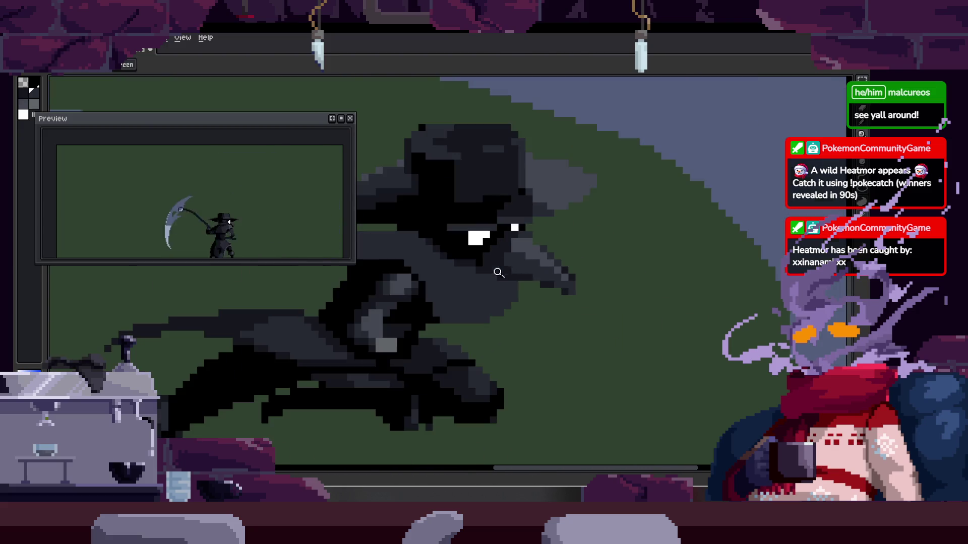
scroll(498, 271, down, 1)
scroll(503, 244, up, 3)
key(b)
scroll(482, 277, down, 1)
scroll(483, 276, right, 1)
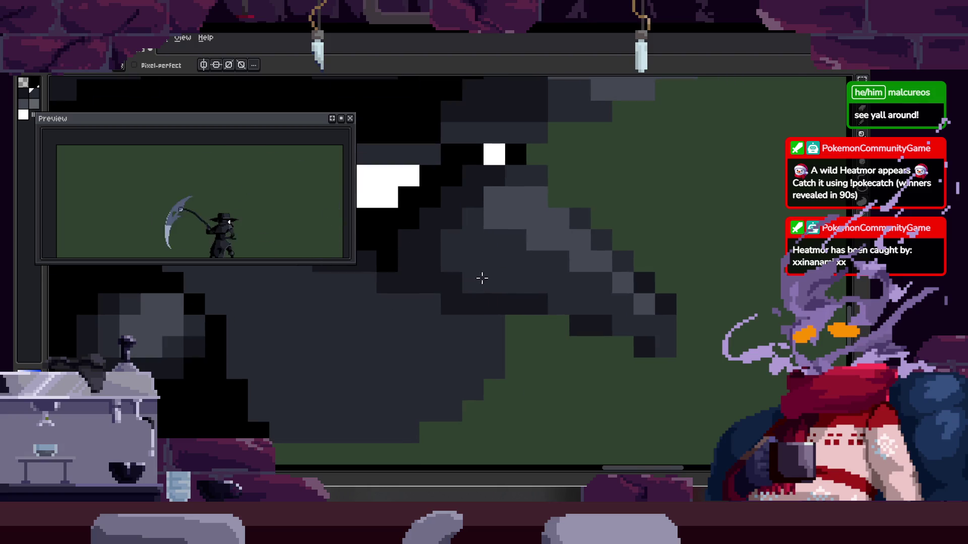
scroll(543, 302, right, 2)
scroll(528, 294, down, 1)
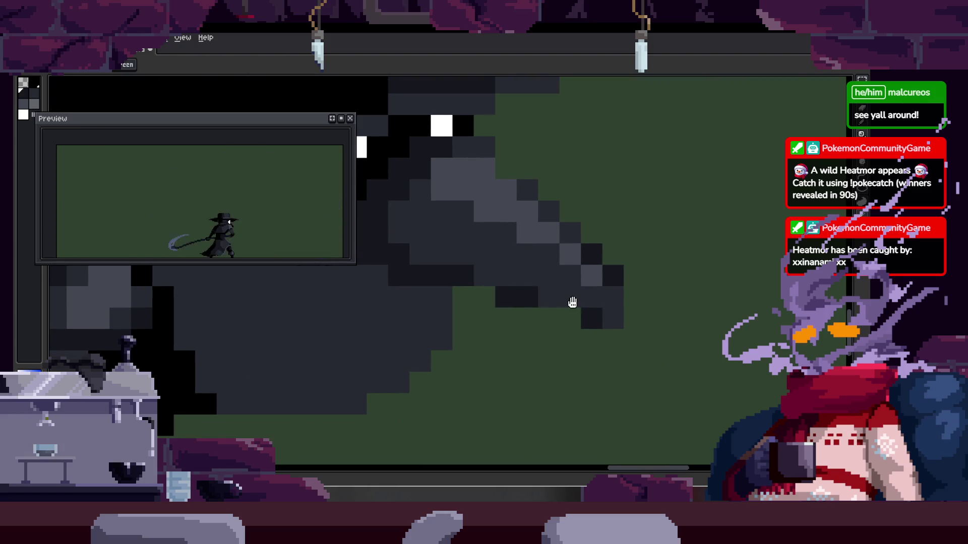
scroll(568, 305, down, 1)
scroll(560, 305, down, 3)
scroll(566, 301, up, 3)
Sample beak colours, zoom out to review the whole character, and save the sprite
key(alt)
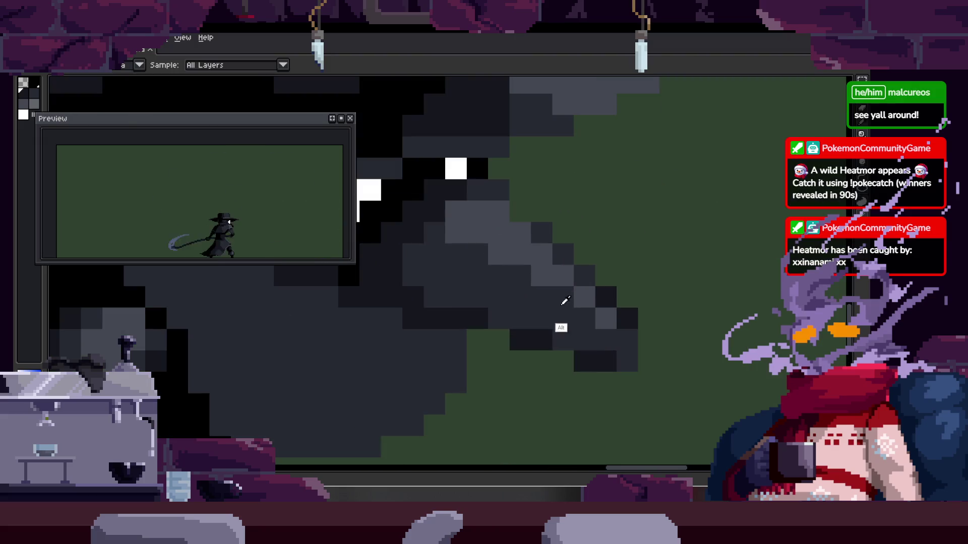
key(alt)
scroll(551, 280, down, 1)
scroll(551, 281, down, 2)
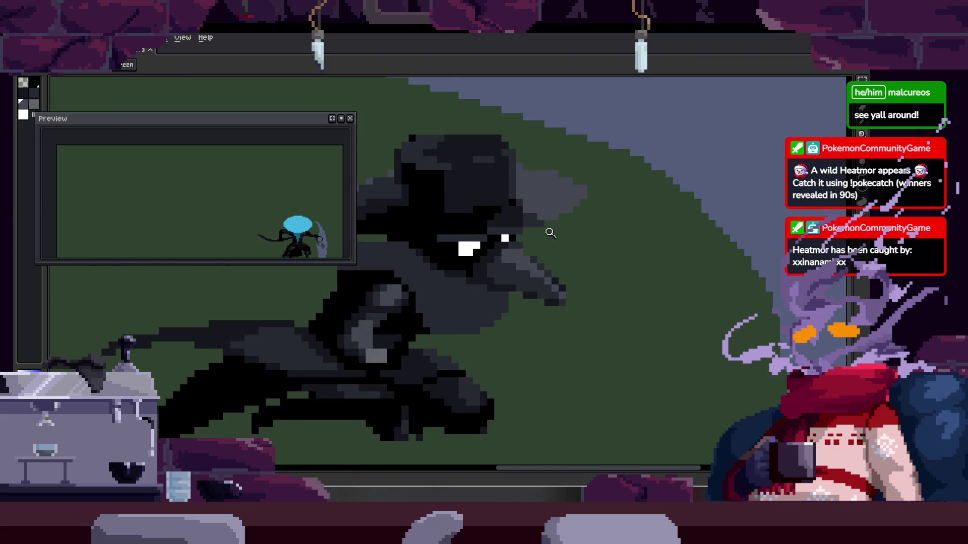
scroll(481, 295, up, 3)
scroll(487, 259, down, 1)
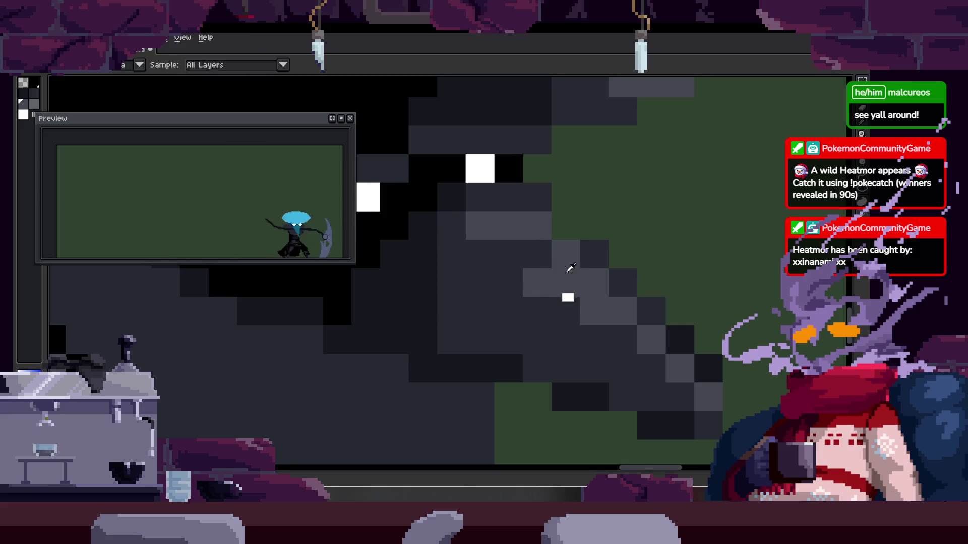
scroll(525, 237, down, 1)
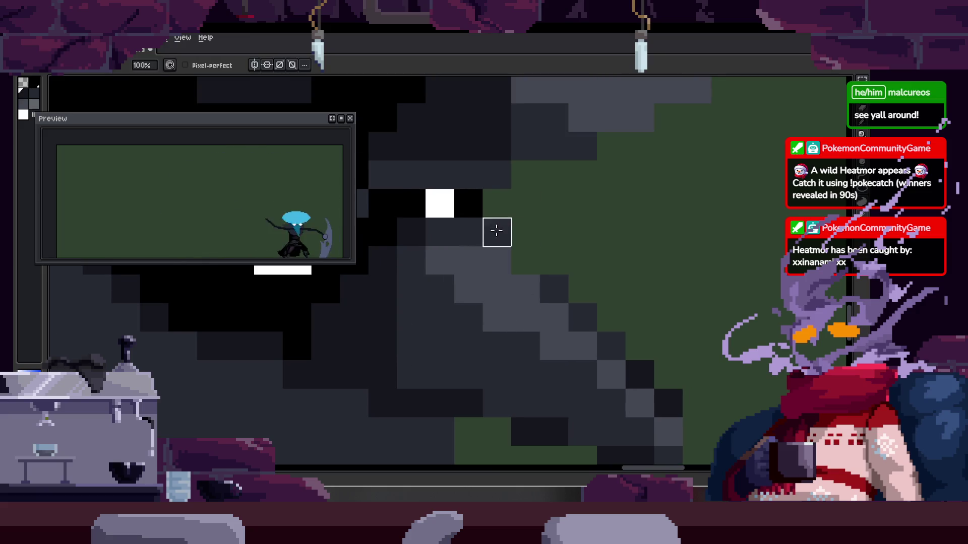
key(z)
scroll(554, 257, down, 5)
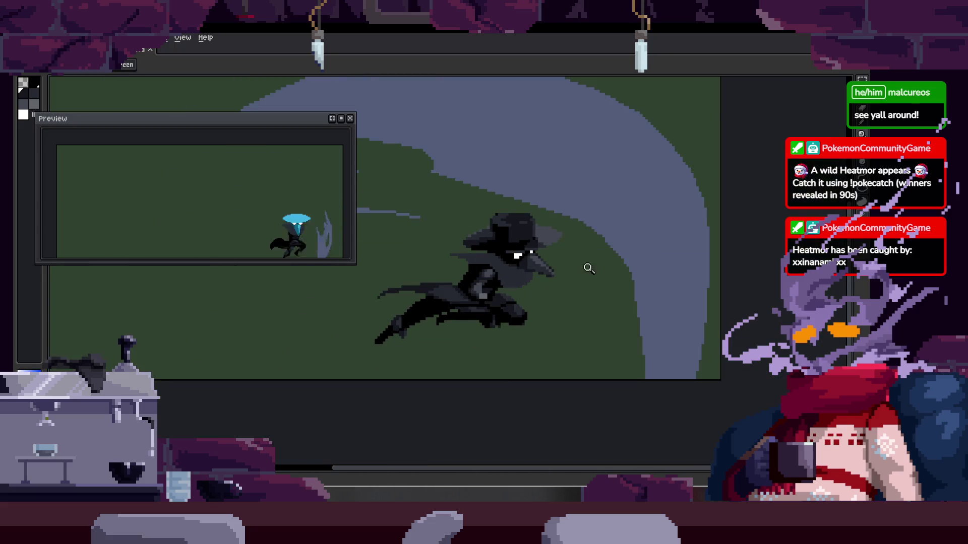
scroll(504, 252, up, 5)
key(b)
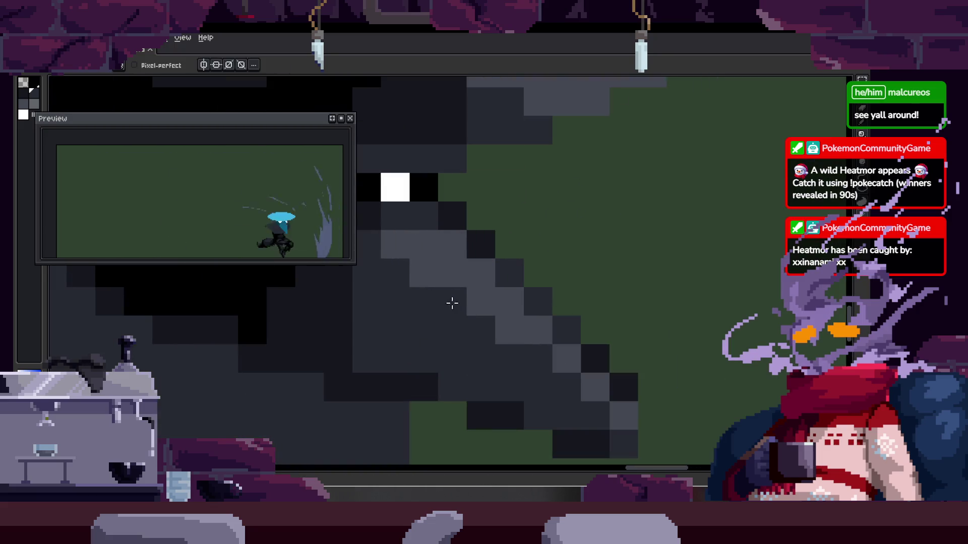
scroll(451, 307, down, 1)
scroll(514, 282, down, 3)
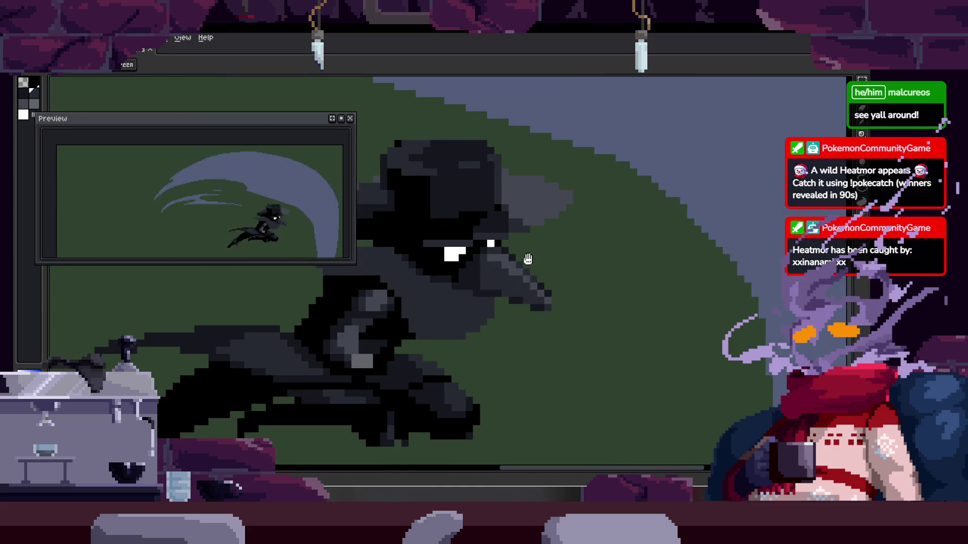
key(ctrl+s)
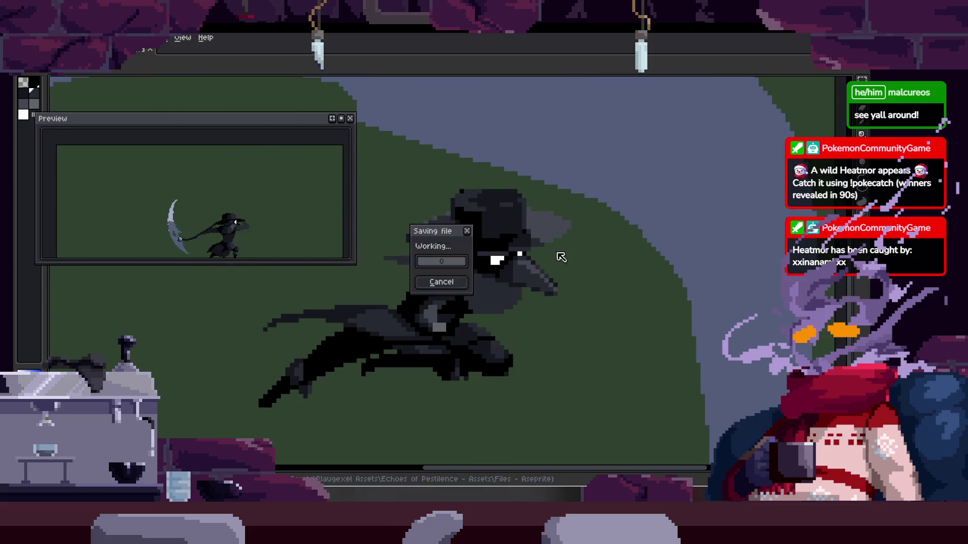
scroll(565, 237, up, 2)
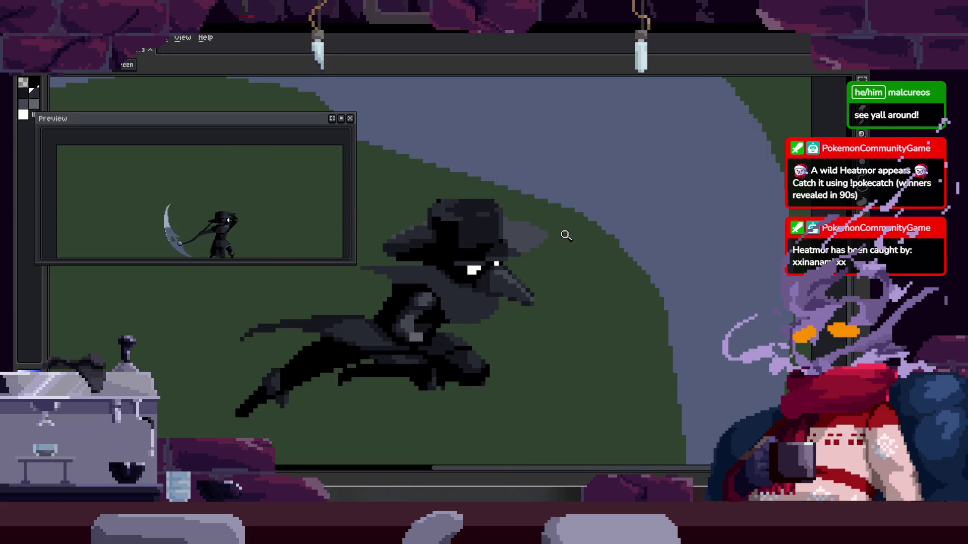
click(550, 237)
key(b)
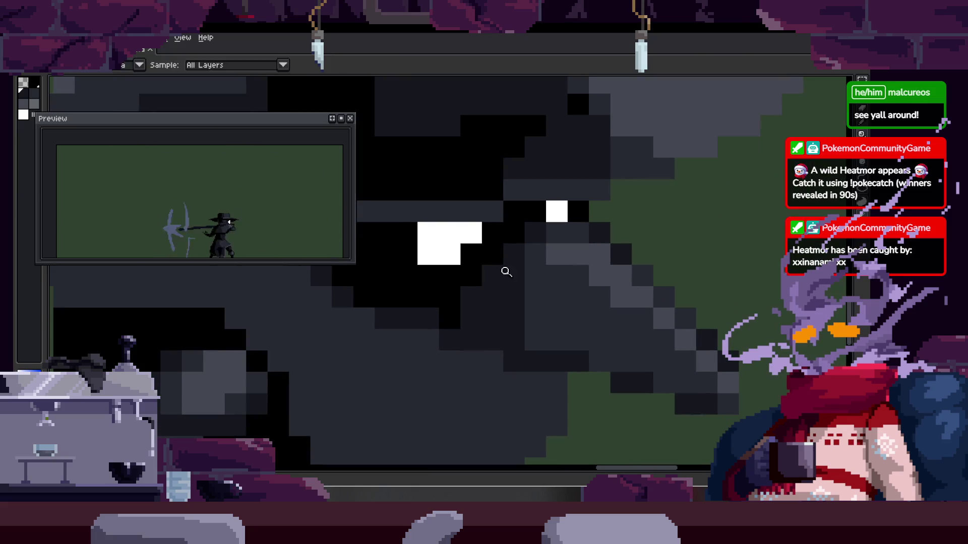
drag(528, 259, 504, 269)
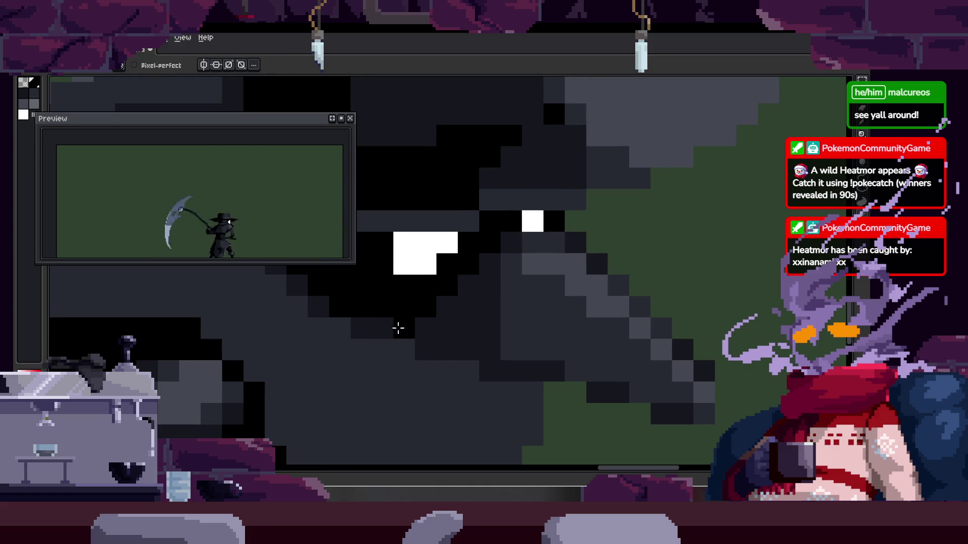
drag(444, 335, 465, 339)
drag(527, 360, 524, 359)
key(ctrl+z)
click(430, 337)
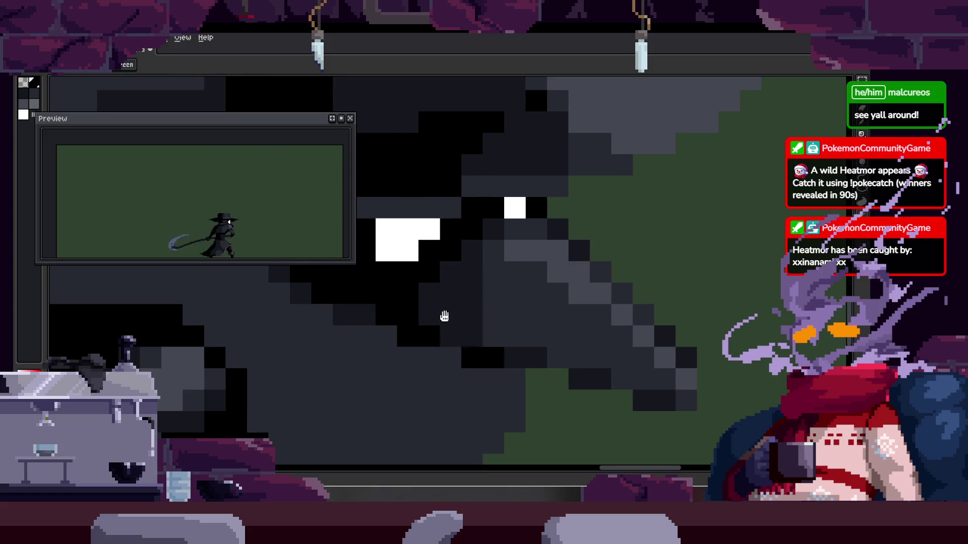
drag(455, 328, 419, 309)
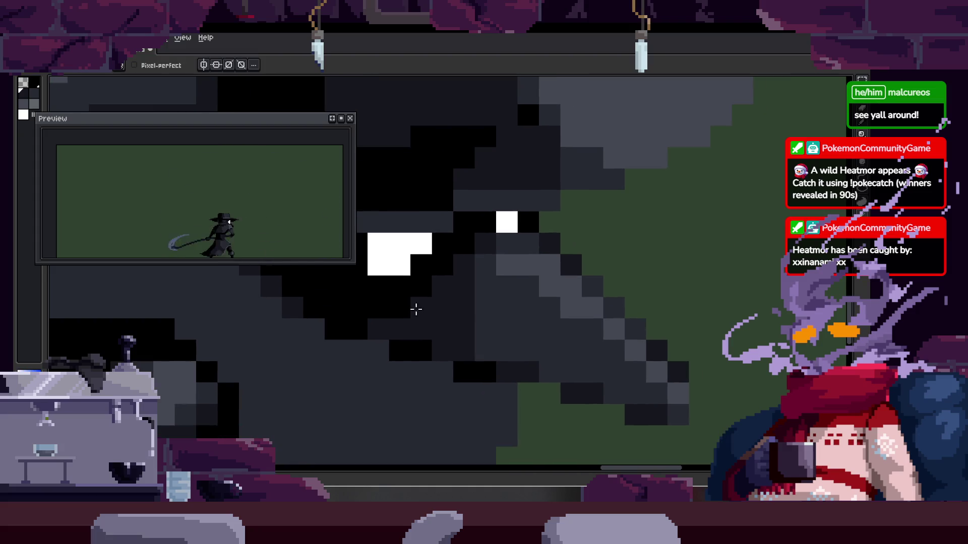
key(z)
scroll(432, 277, down, 5)
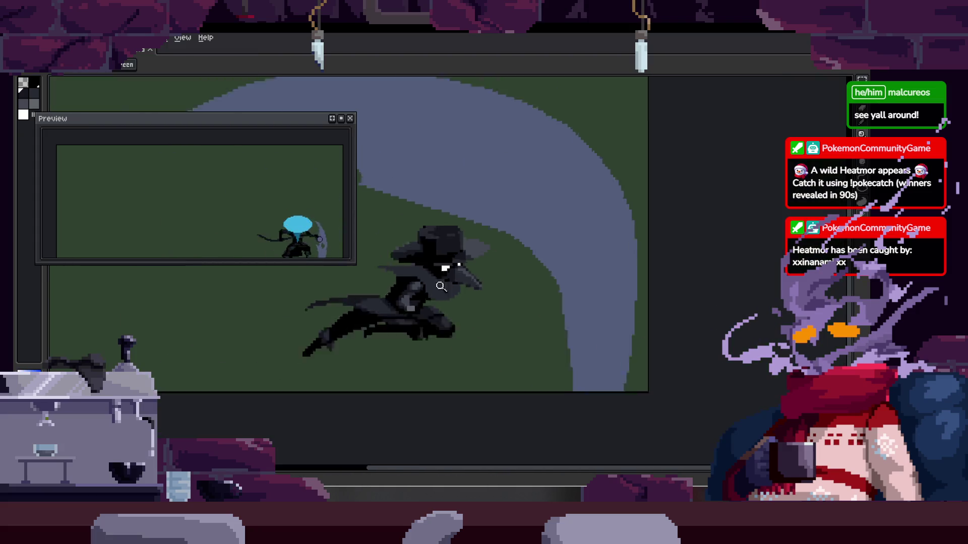
key(Tab)
key(Tab)
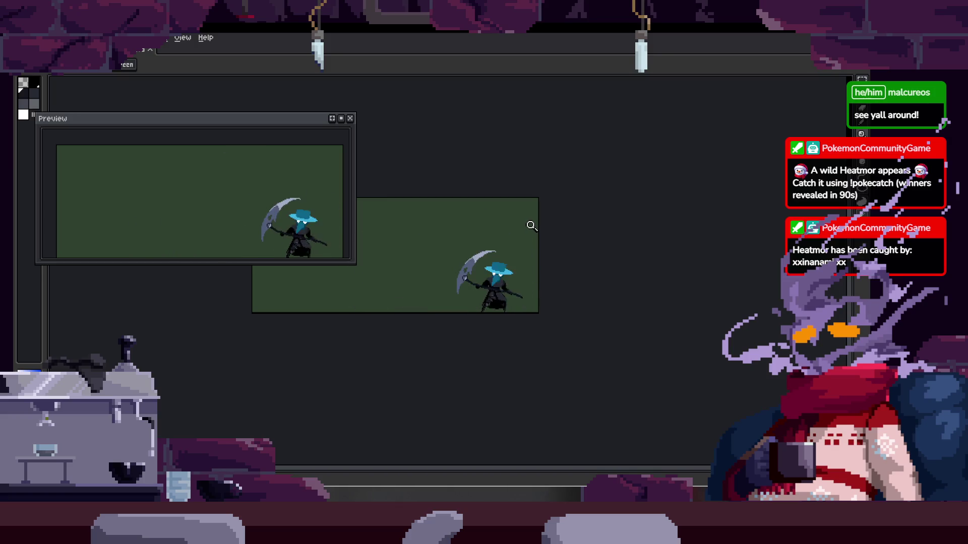
Zoom in, save the plague doctor animation with Ctrl+S, then hide the timeline again
click(531, 225)
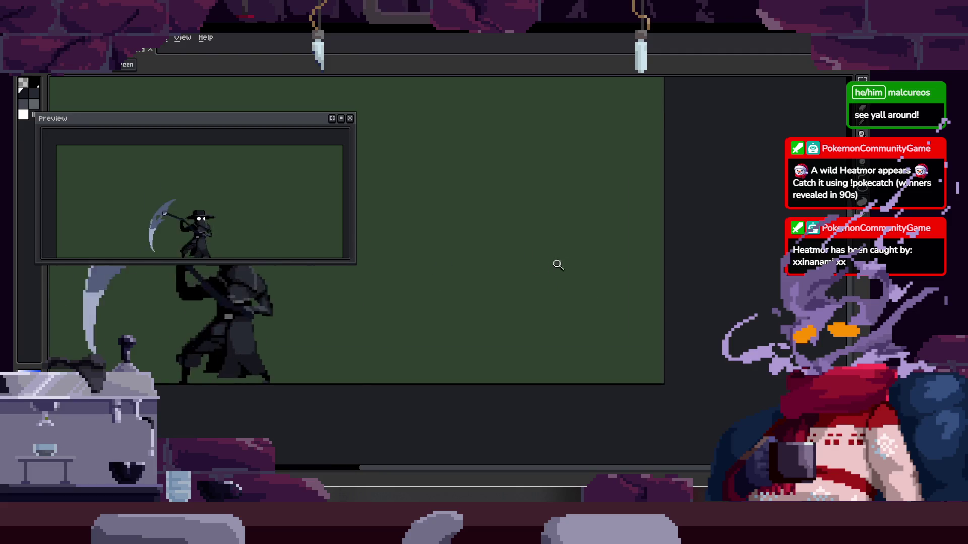
key(Tab)
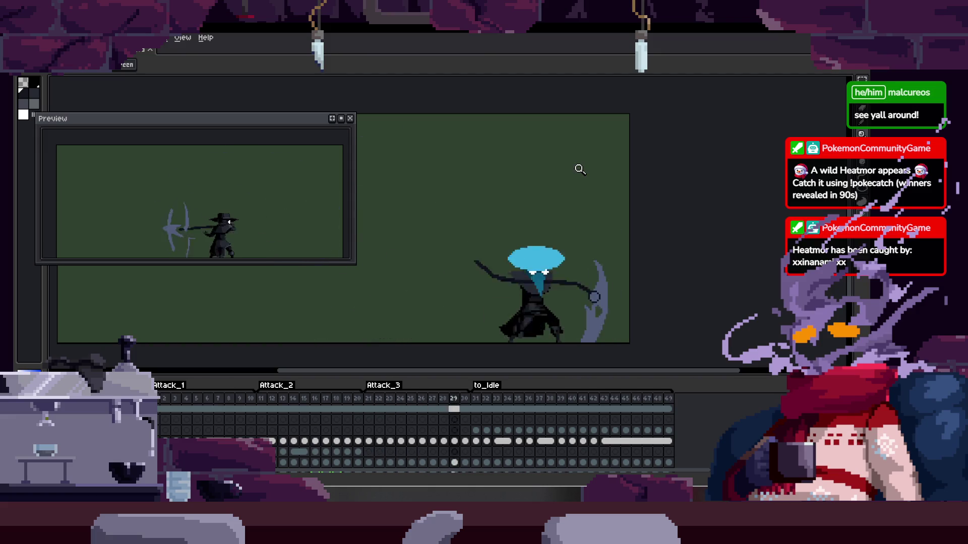
key(ctrl+s)
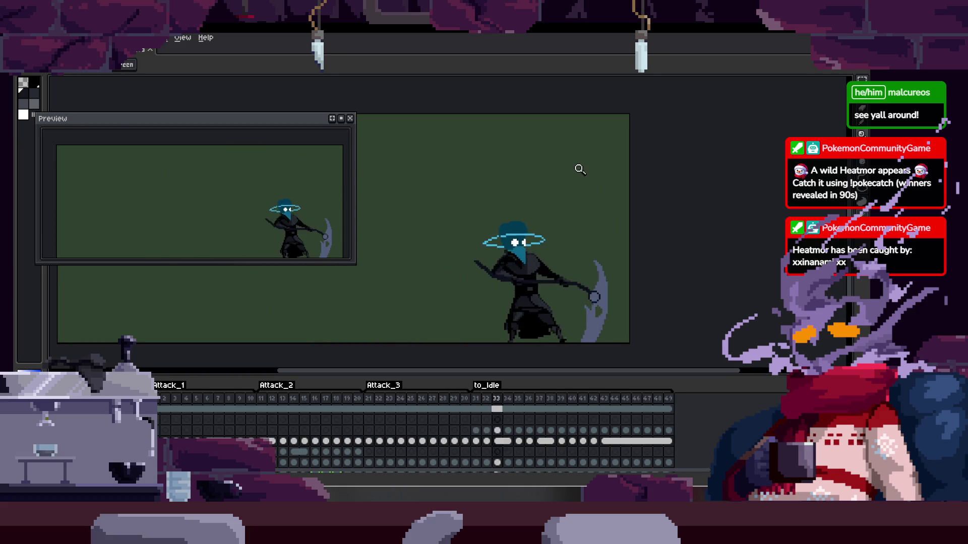
scroll(577, 202, up, 4)
key(Tab)
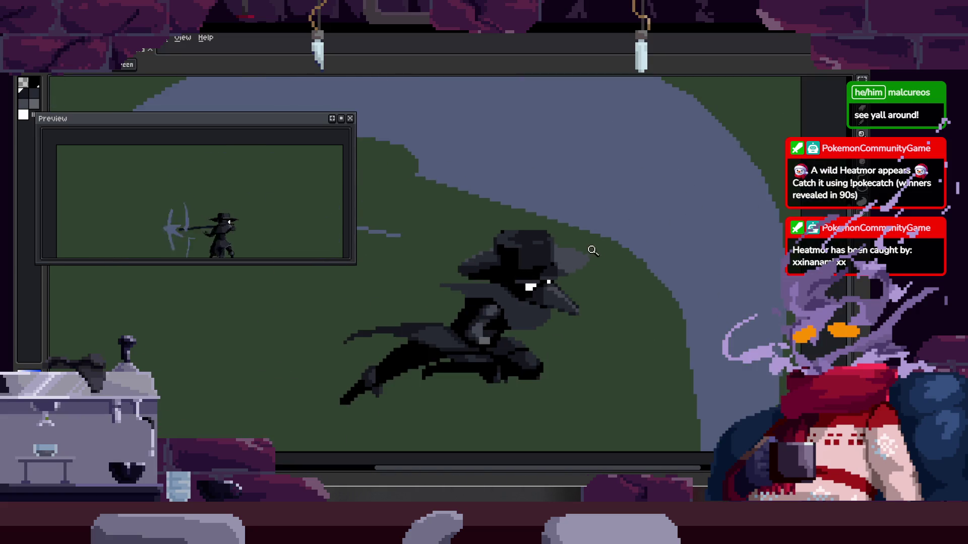
Zoom and pan into the plague doctor's head and sample a lighter beak shade
scroll(604, 246, up, 2)
scroll(586, 260, down, 3)
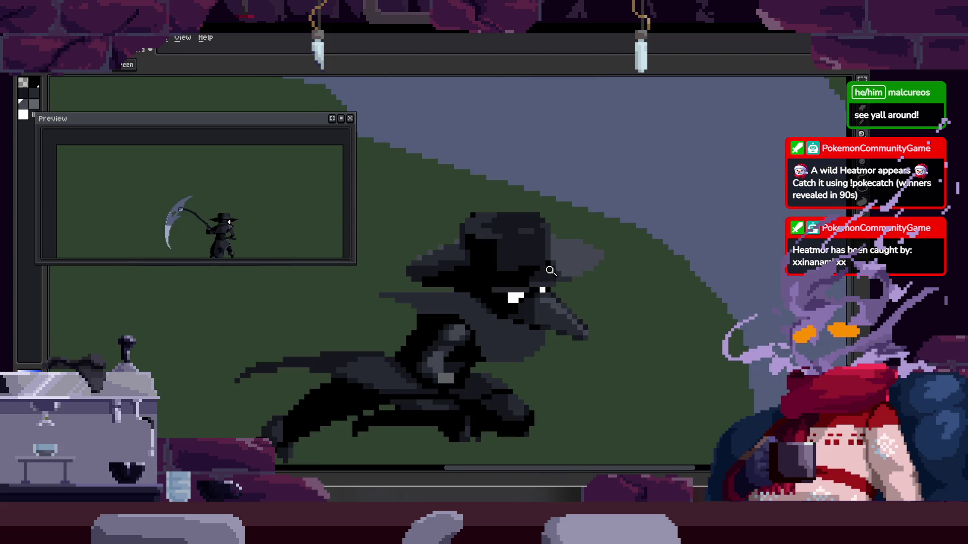
scroll(523, 298, up, 3)
scroll(522, 298, down, 1)
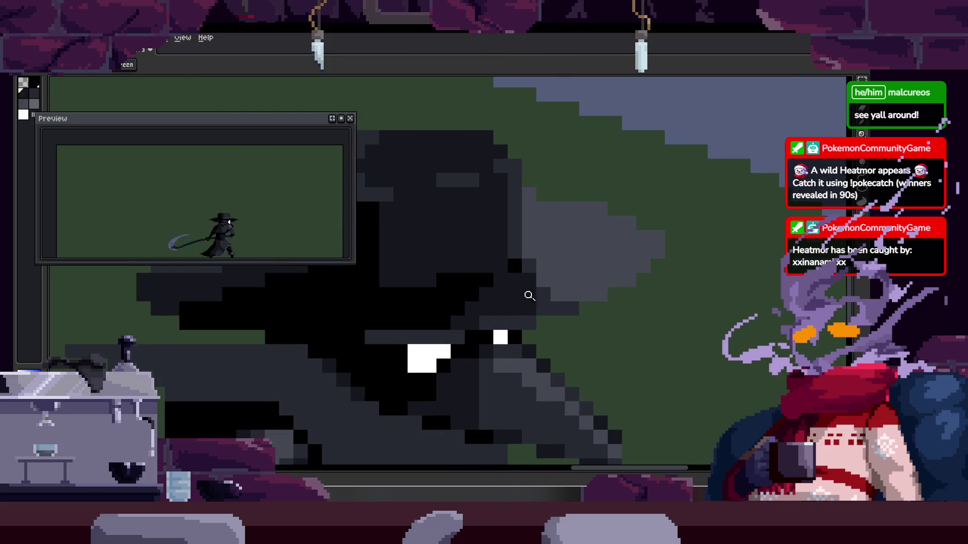
scroll(536, 292, down, 2)
scroll(590, 298, down, 1)
scroll(591, 298, up, 2)
scroll(495, 252, up, 1)
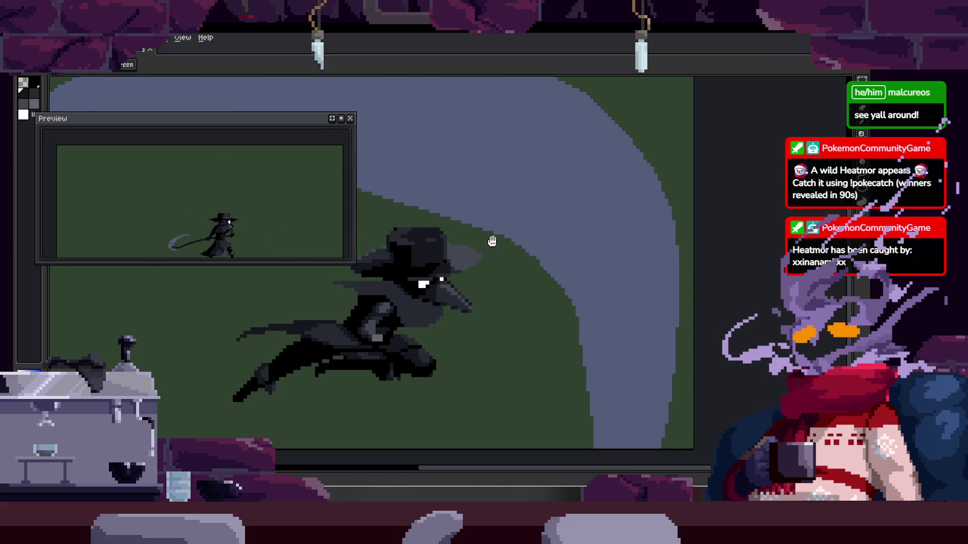
scroll(561, 251, up, 1)
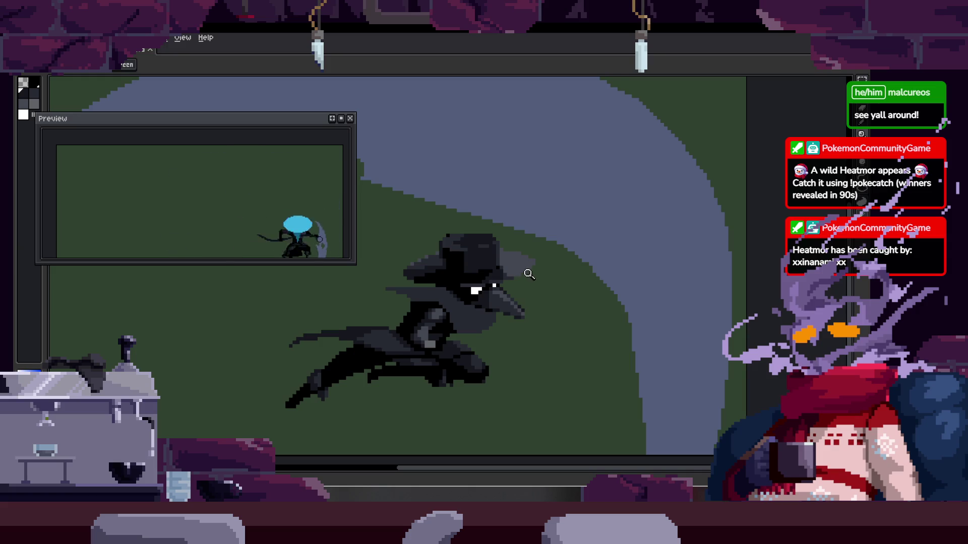
scroll(534, 237, up, 1)
scroll(534, 242, up, 1)
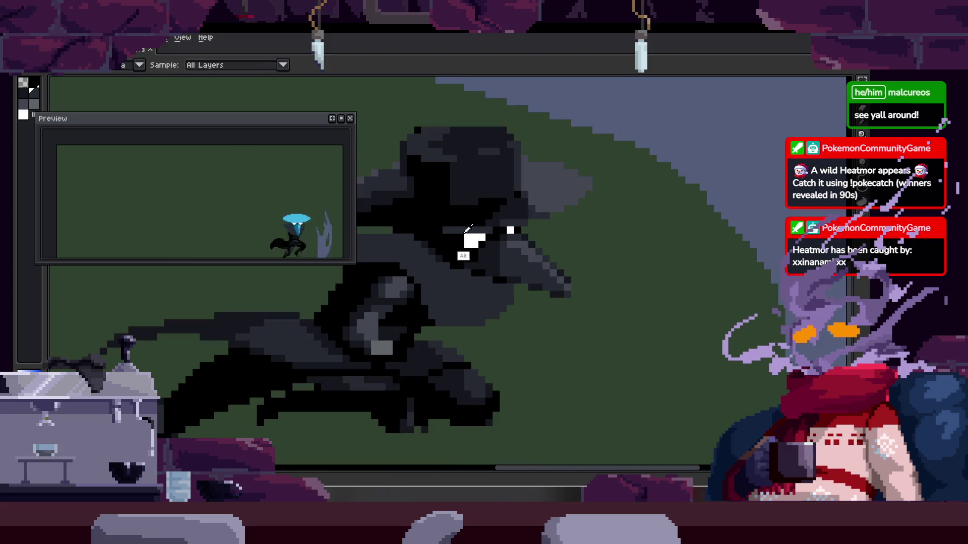
scroll(504, 276, up, 3)
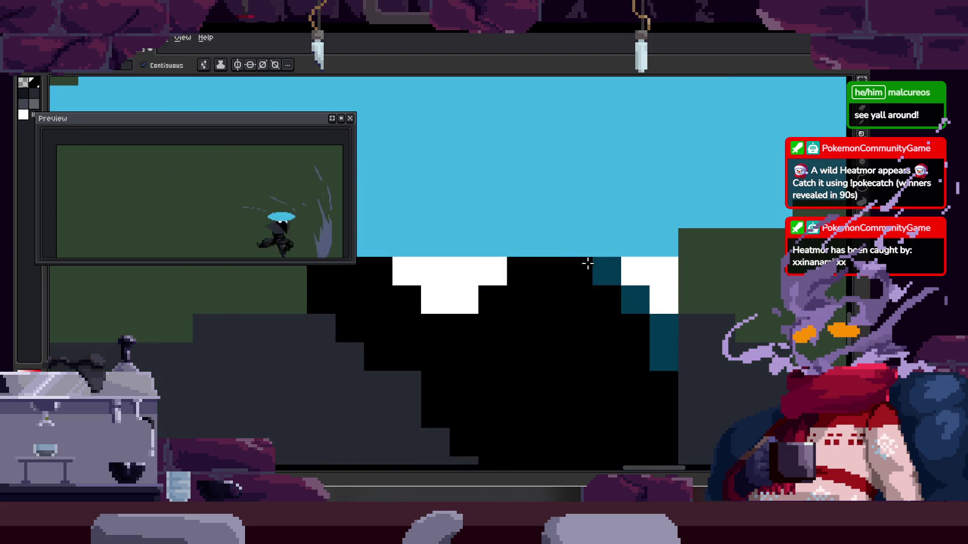
scroll(632, 297, down, 3)
key(alt)
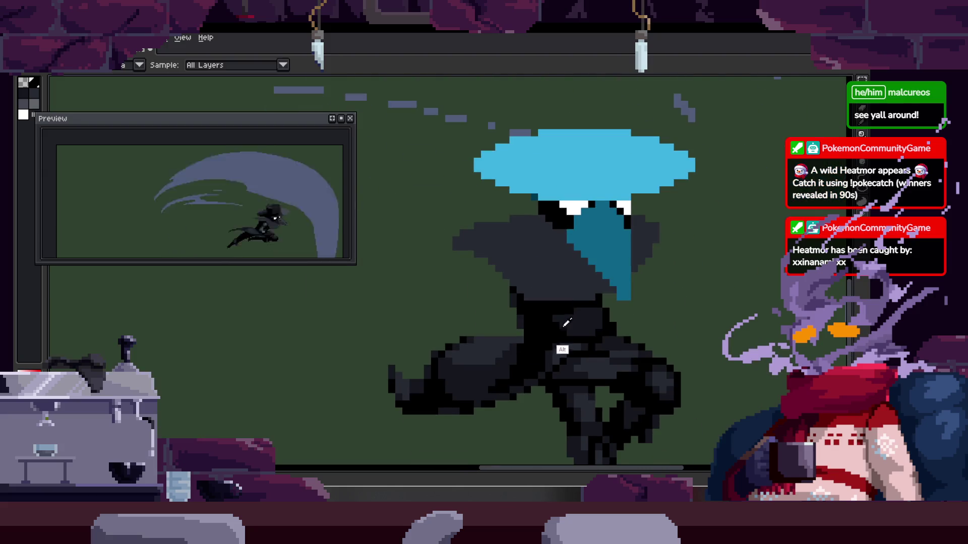
scroll(536, 259, up, 1)
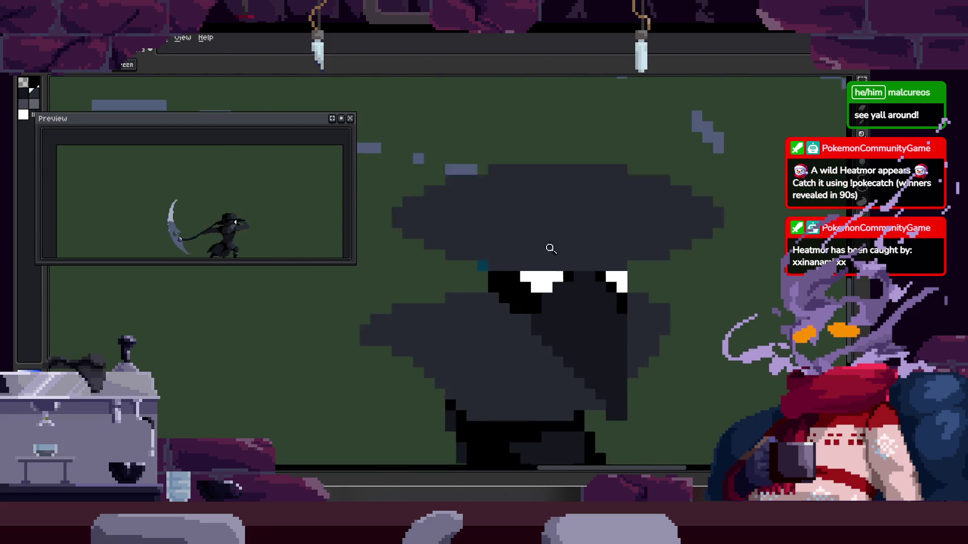
scroll(451, 284, up, 2)
scroll(458, 263, down, 2)
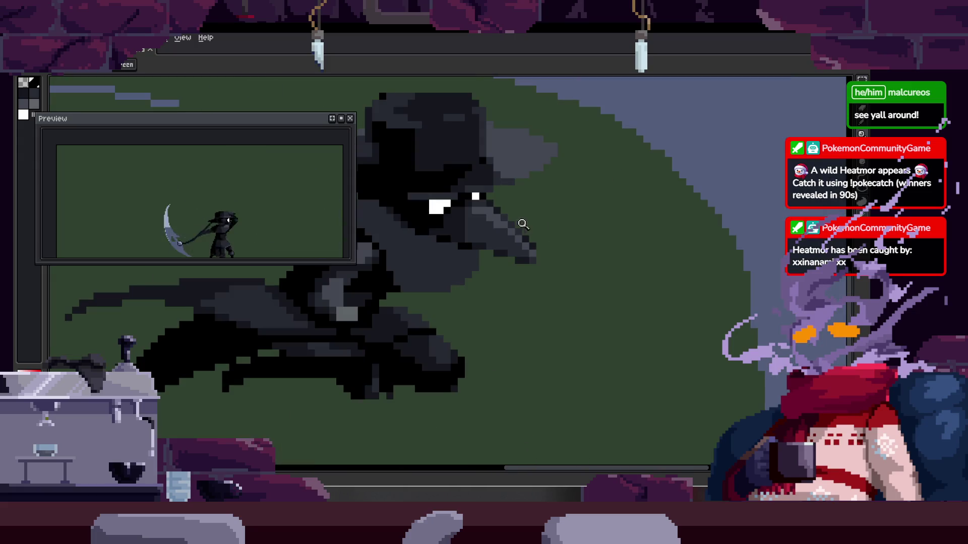
scroll(512, 242, up, 2)
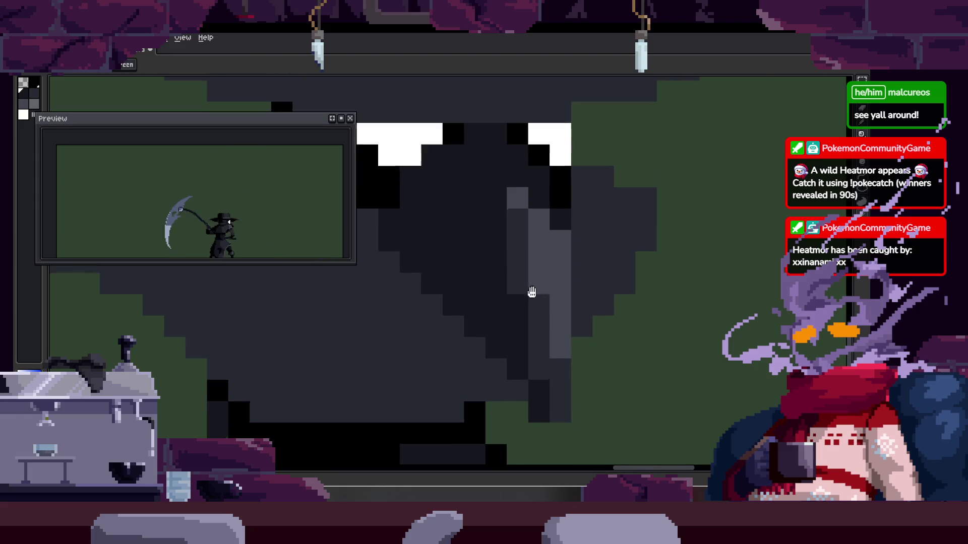
drag(514, 220, 533, 234)
key(alt)
key(z)
scroll(527, 225, down, 3)
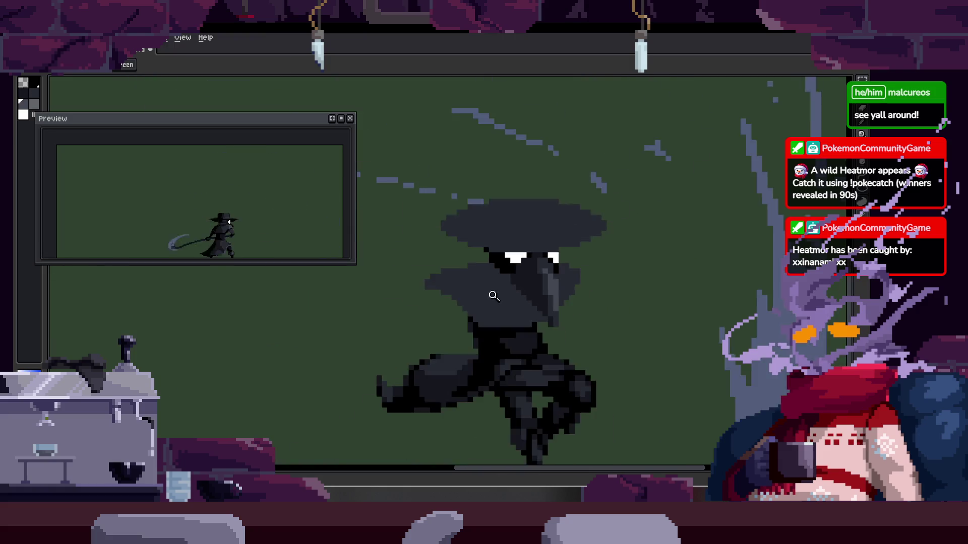
key(z)
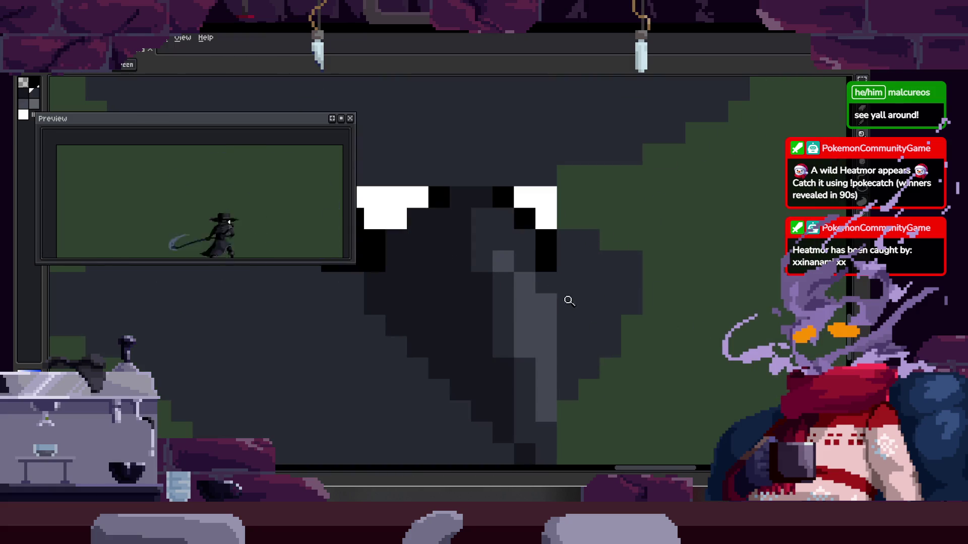
scroll(552, 304, down, 1)
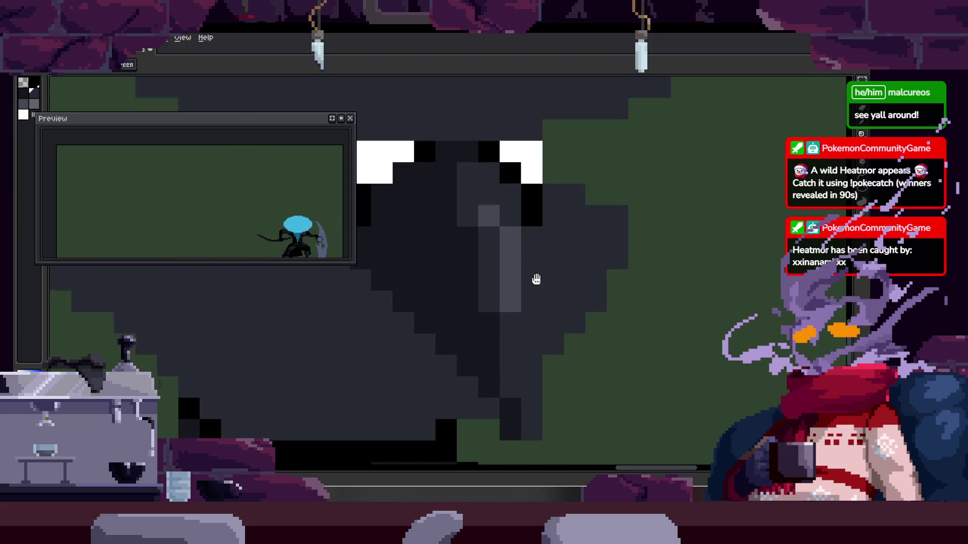
scroll(536, 288, down, 2)
scroll(566, 302, up, 1)
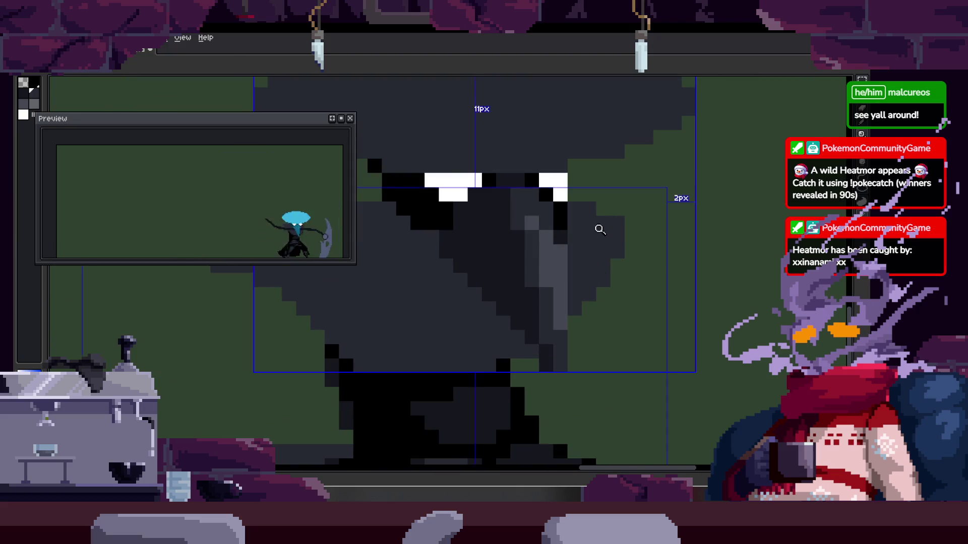
scroll(608, 247, down, 3)
scroll(609, 227, up, 3)
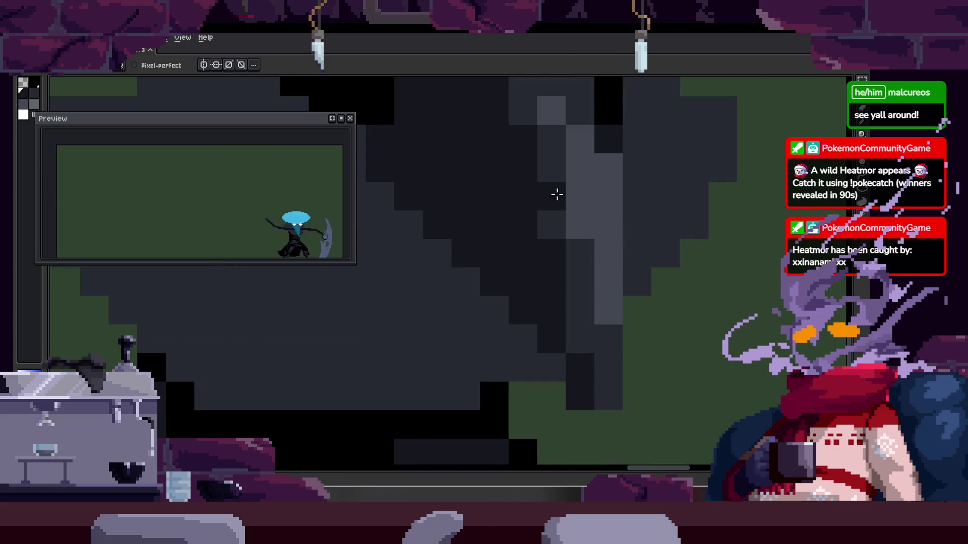
scroll(574, 354, down, 1)
scroll(575, 318, down, 2)
scroll(520, 292, up, 1)
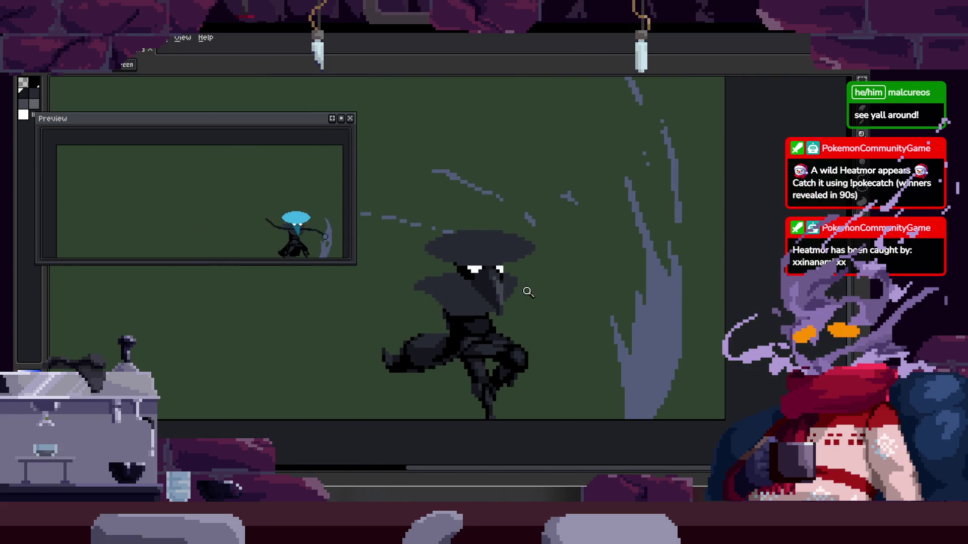
scroll(543, 246, up, 2)
scroll(422, 314, down, 1)
scroll(471, 212, up, 1)
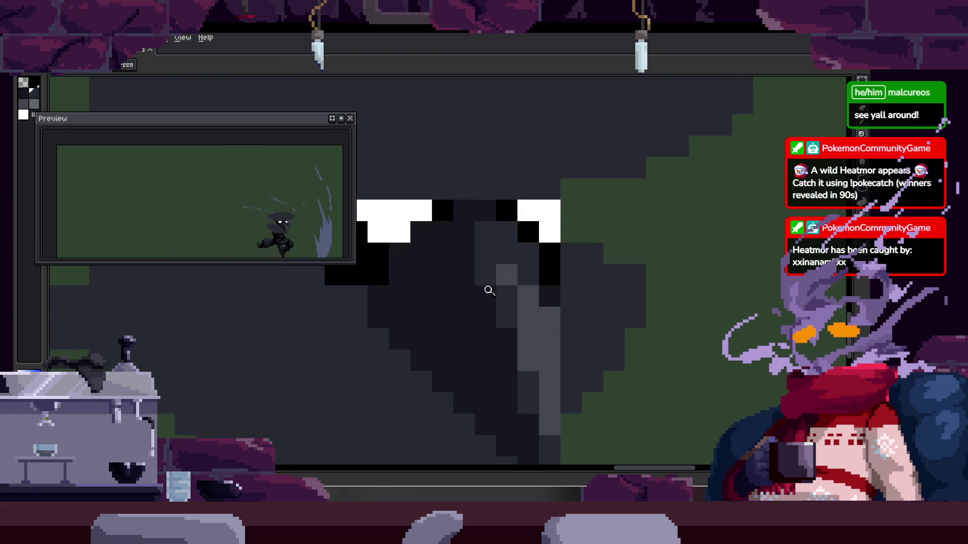
scroll(510, 317, down, 2)
scroll(512, 281, up, 3)
Paint the sampled shade over a few dark pixels on the beak
key(b)
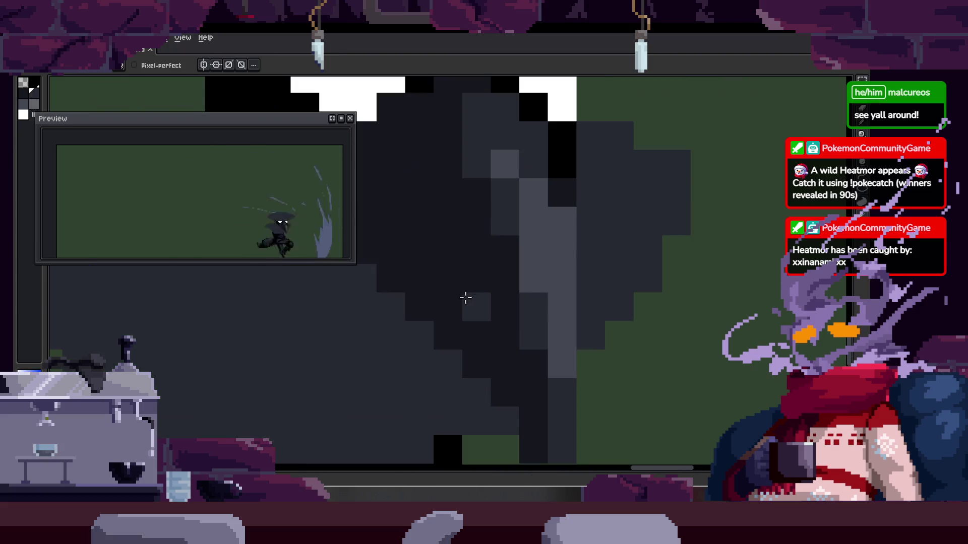
drag(466, 297, 506, 290)
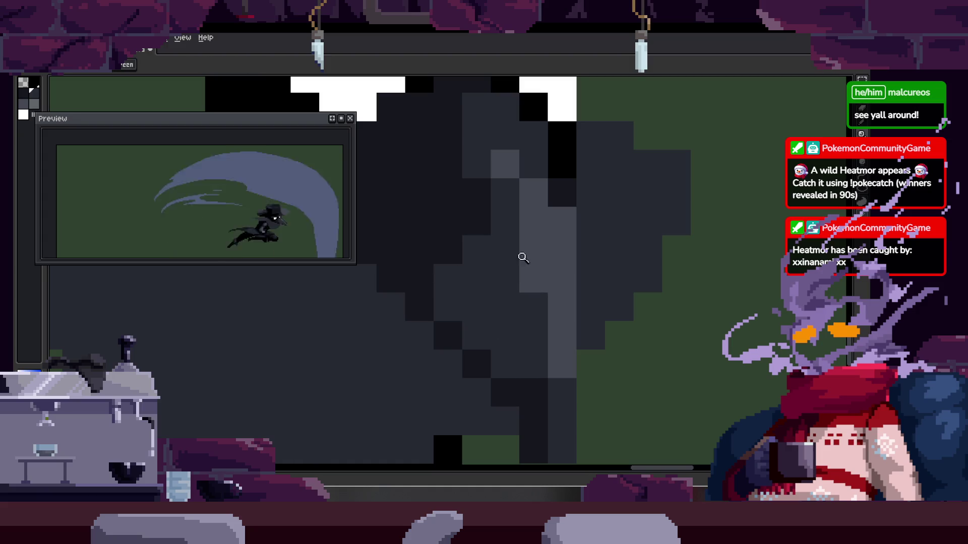
scroll(555, 269, down, 1)
scroll(589, 277, down, 1)
scroll(568, 305, down, 2)
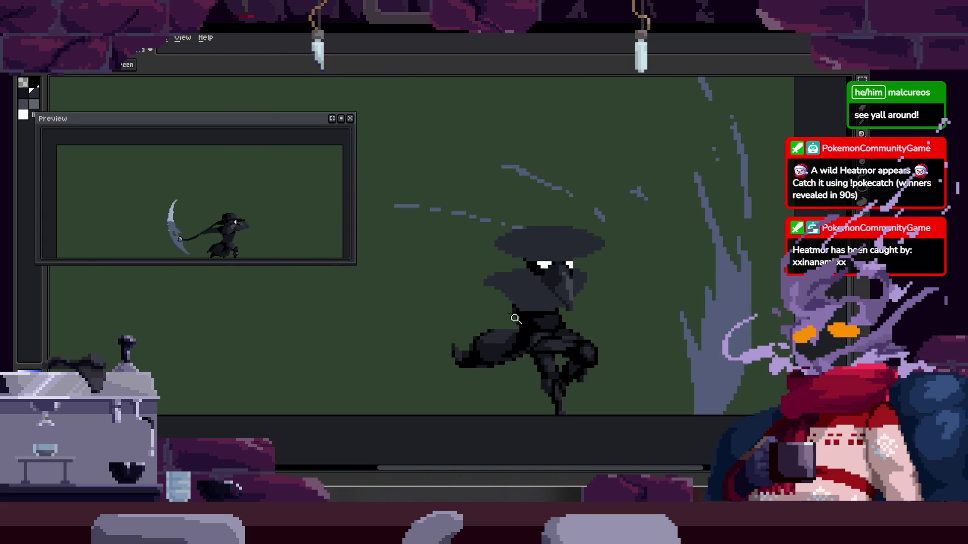
scroll(549, 302, down, 1)
scroll(545, 303, down, 2)
scroll(534, 282, up, 1)
scroll(529, 262, up, 3)
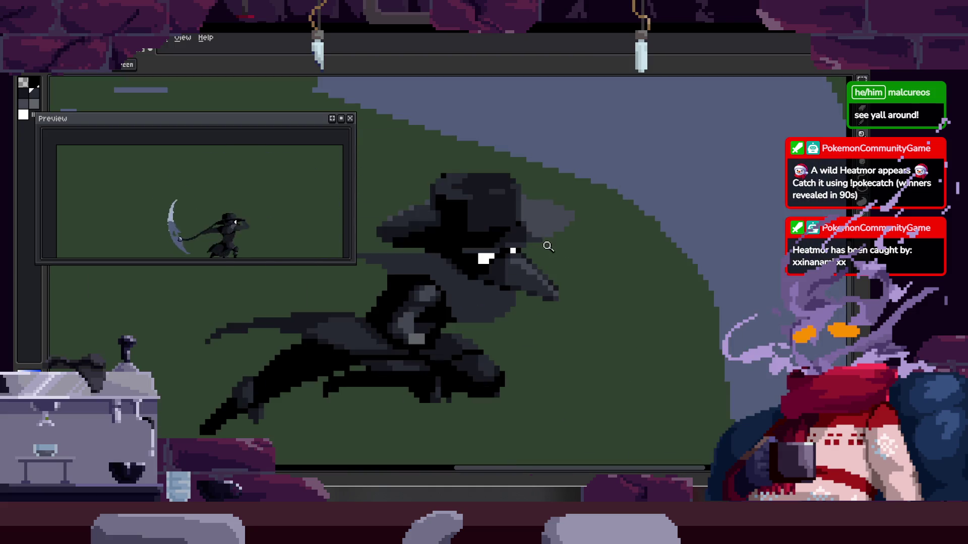
scroll(521, 245, up, 1)
scroll(539, 215, up, 1)
scroll(493, 260, up, 1)
scroll(512, 244, up, 1)
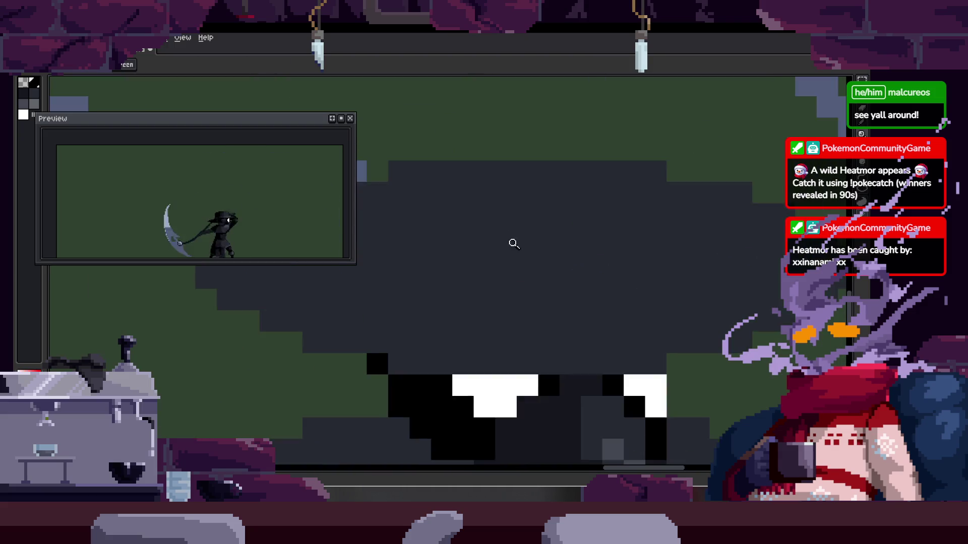
scroll(384, 307, up, 1)
key(b)
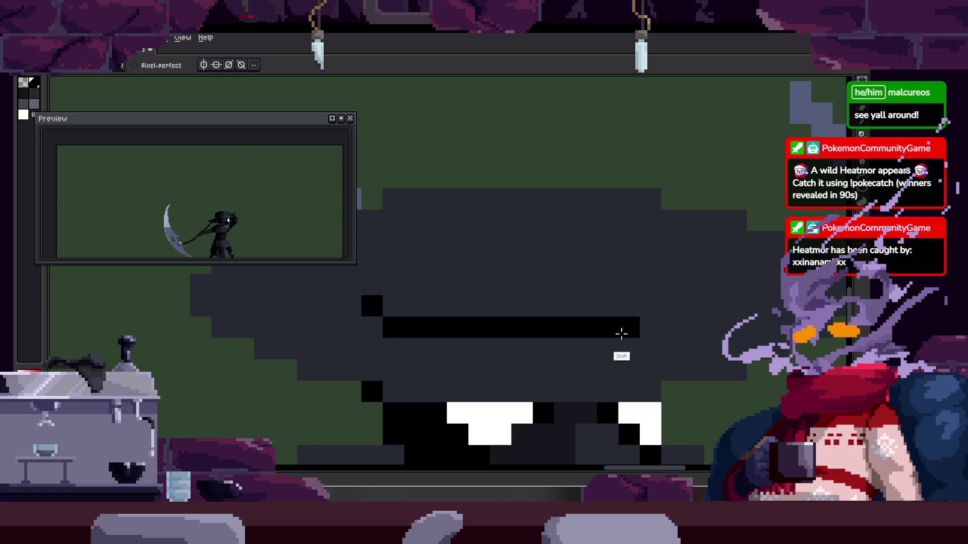
Outline an arched top-hat crown above the hat brim and fill it solid black
click(651, 307)
scroll(612, 307, up, 1)
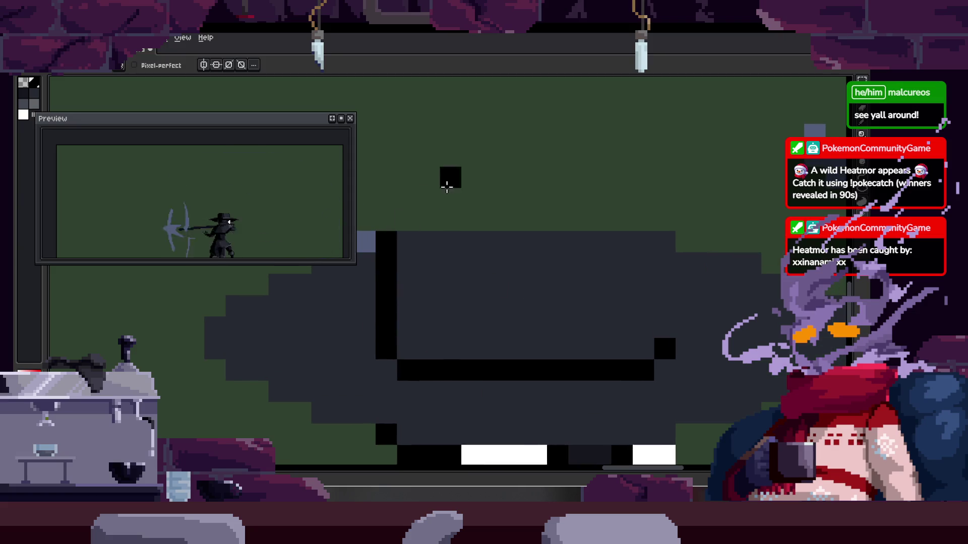
drag(443, 189, 514, 220)
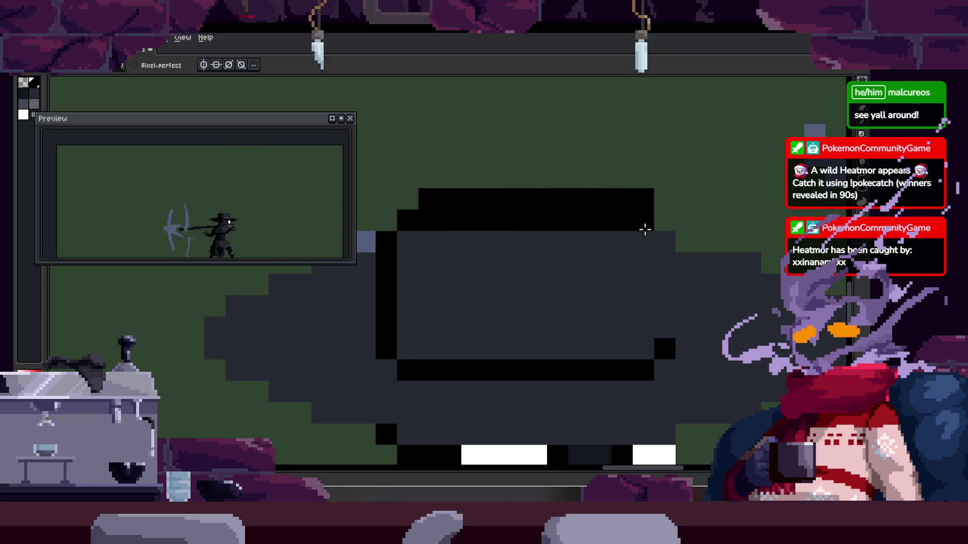
click(666, 331)
key(g)
click(598, 304)
scroll(671, 238, down, 2)
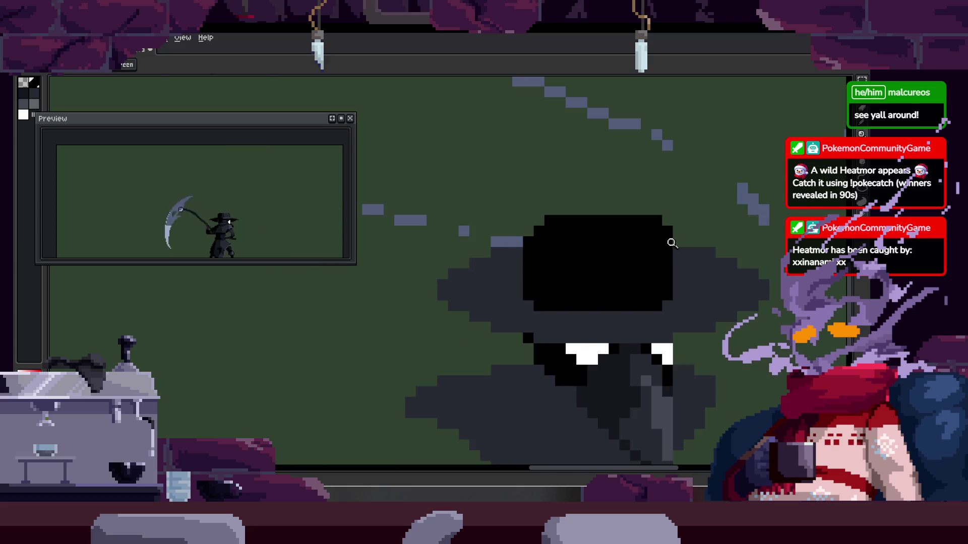
scroll(595, 195, up, 2)
Review the new crown, step between frames around frame 27, and play the attack animation
key(z)
click(480, 244)
scroll(480, 244, down, 2)
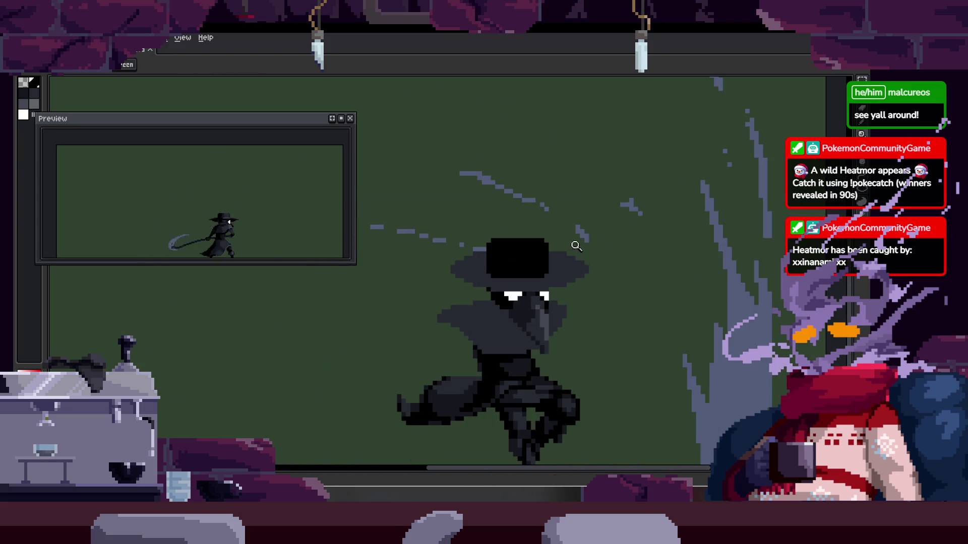
scroll(564, 257, up, 2)
scroll(536, 278, down, 2)
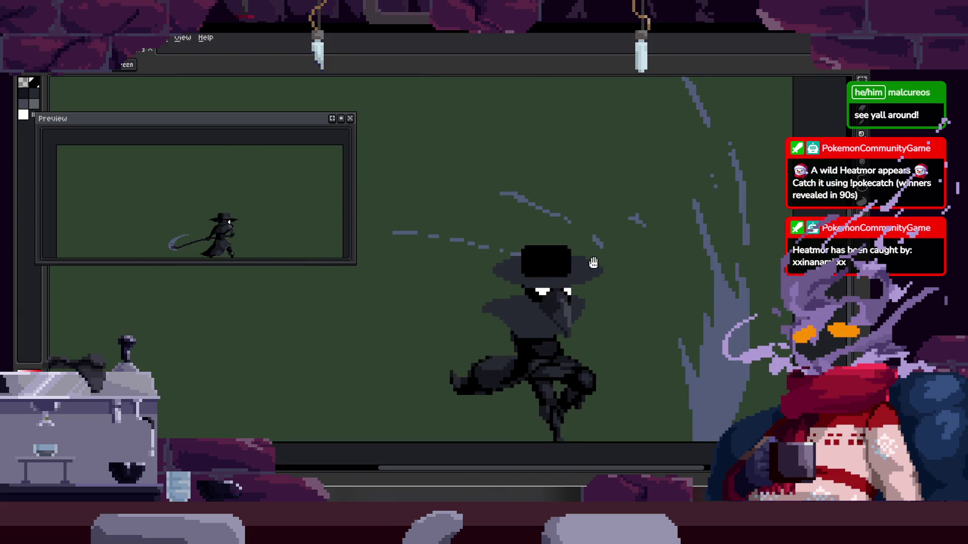
scroll(593, 263, up, 1)
key(b)
scroll(569, 296, up, 1)
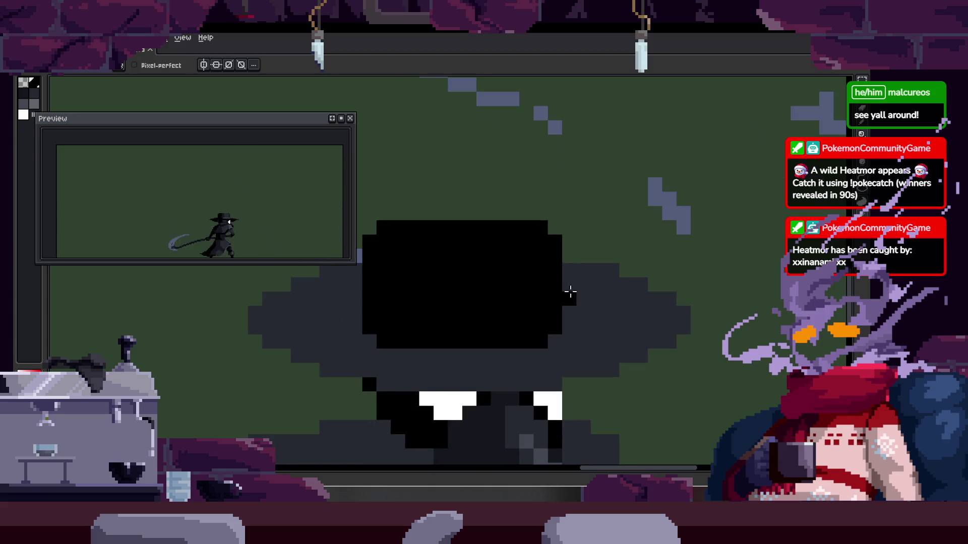
scroll(583, 255, up, 1)
scroll(477, 263, up, 1)
scroll(503, 269, up, 1)
scroll(503, 269, down, 3)
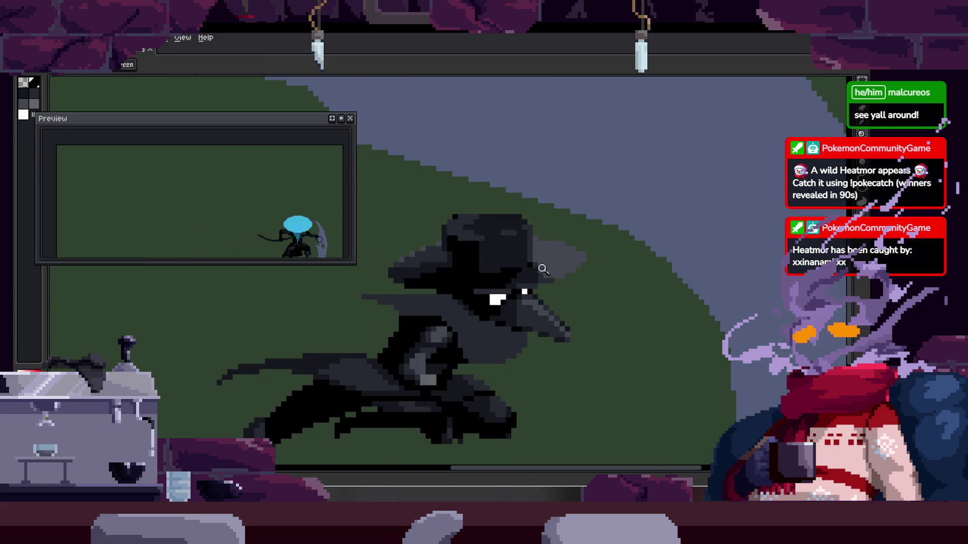
key(z)
key(Tab)
key(Right)
key(Left)
key(Right)
key(Return)
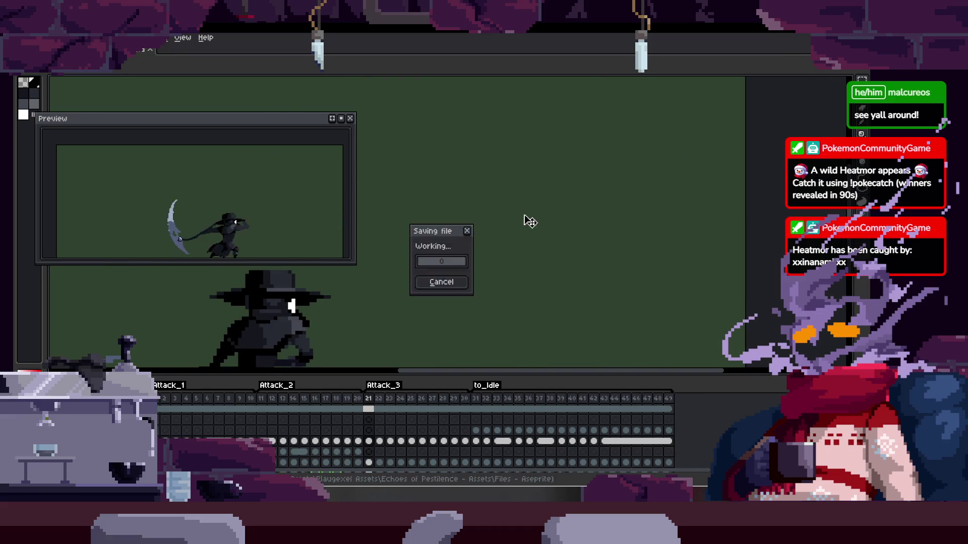
Hide the timeline and save the sprite twice while the scythe attack loops in preview
key(Tab)
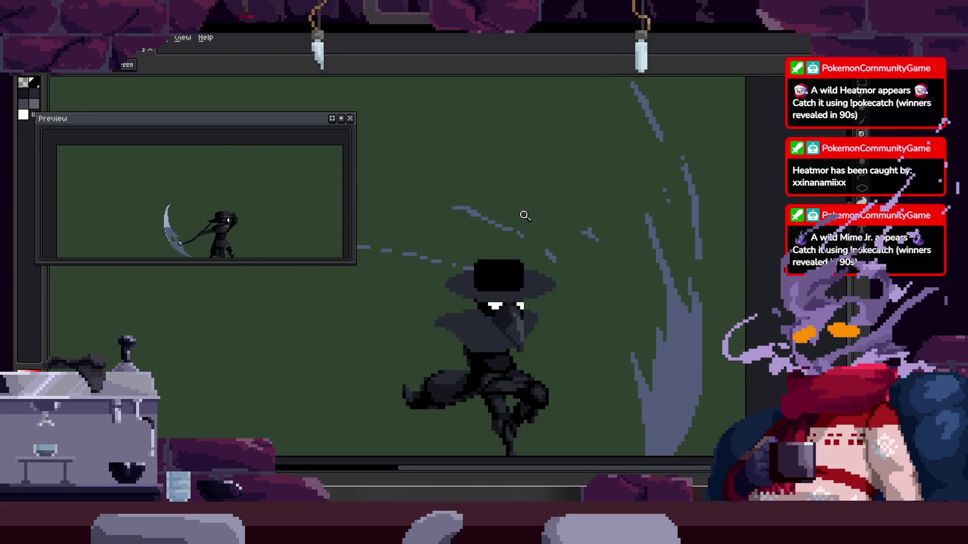
key(ctrl+s)
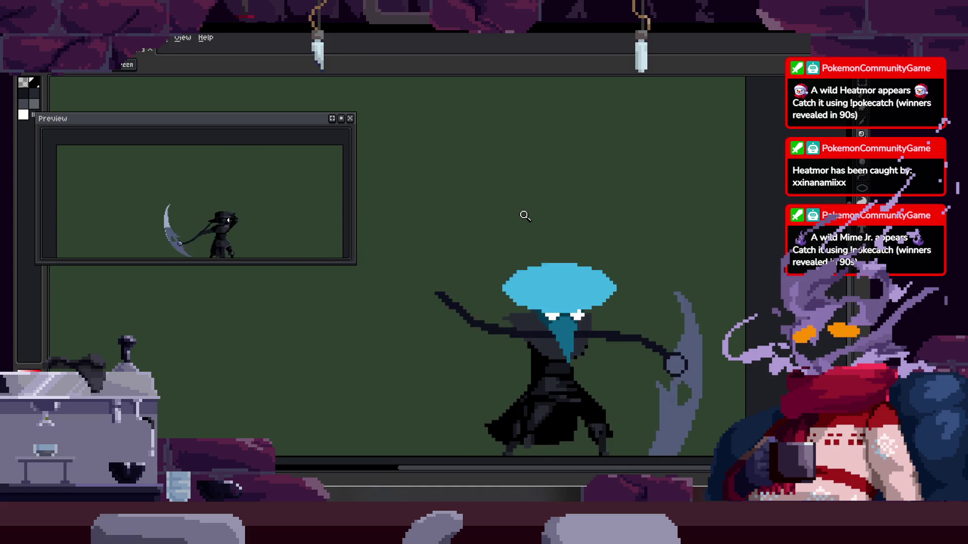
scroll(564, 245, down, 3)
key(ctrl+s)
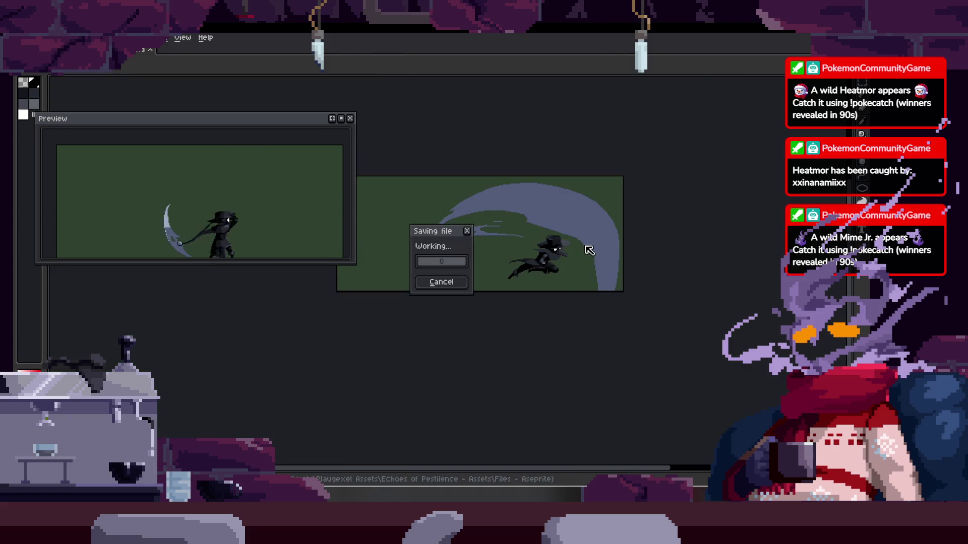
scroll(589, 253, up, 3)
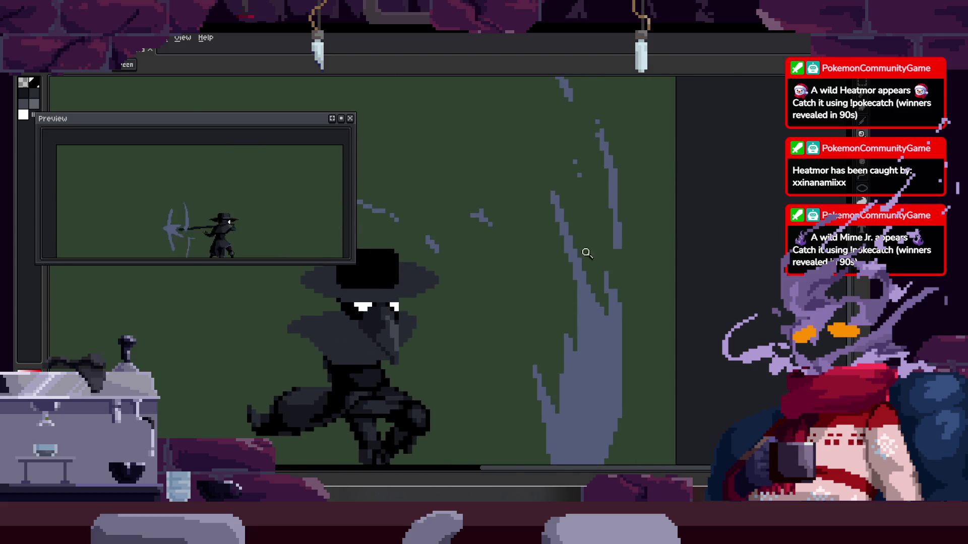
key(Tab)
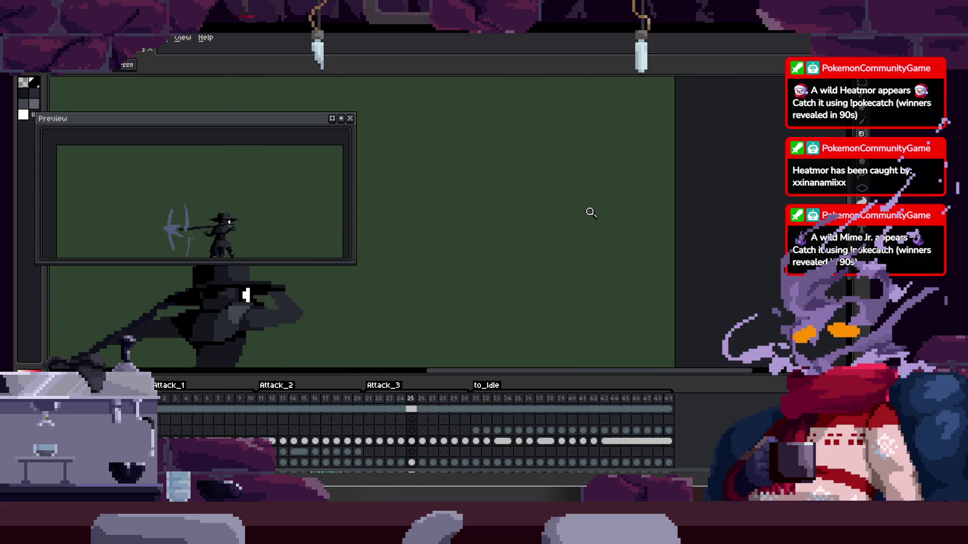
key(Tab)
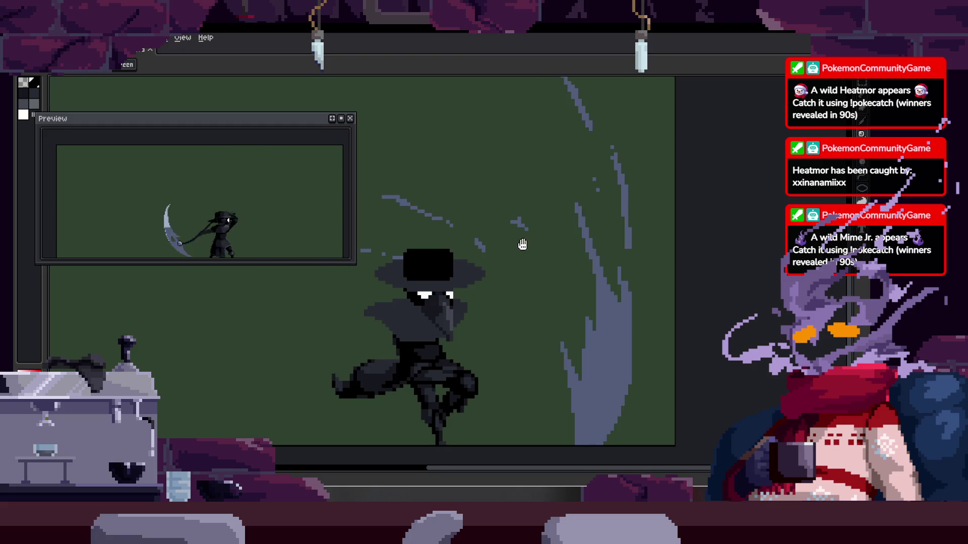
scroll(522, 245, down, 3)
scroll(586, 218, up, 3)
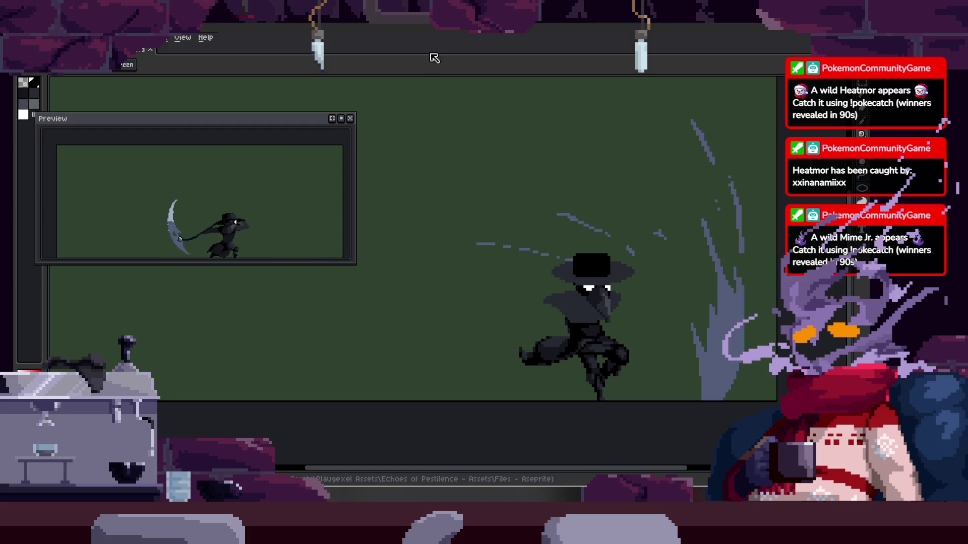
Save the plague doctor sprite file with Ctrl+S
scroll(510, 245, down, 3)
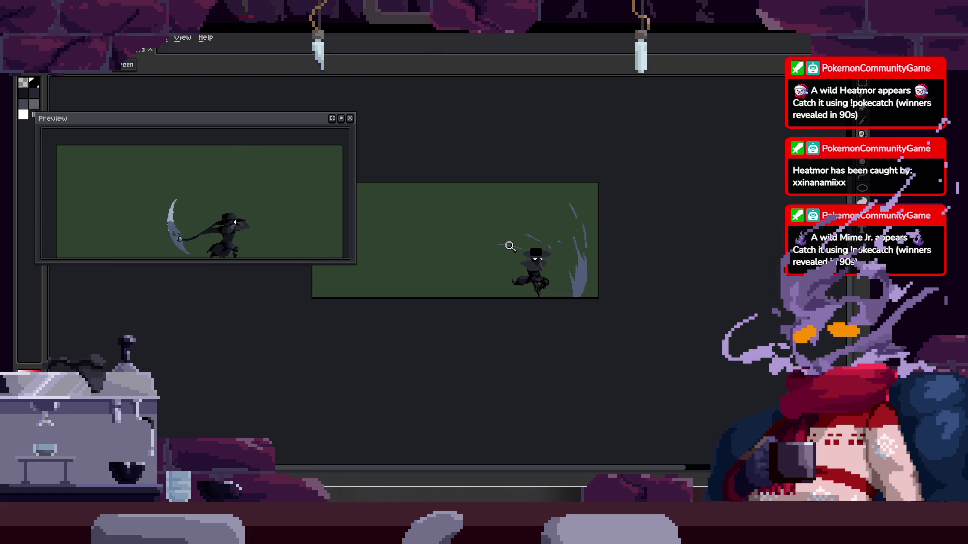
scroll(510, 246, up, 2)
scroll(520, 249, down, 1)
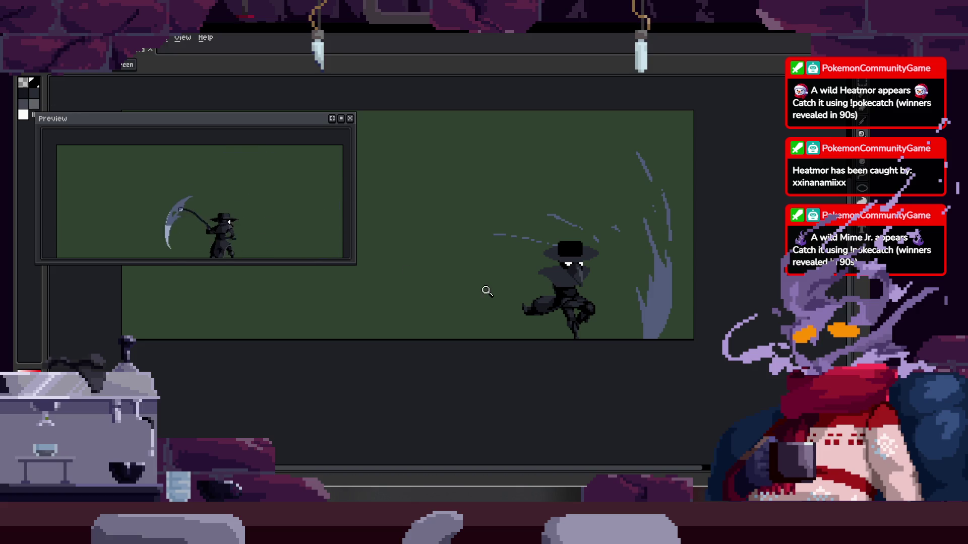
scroll(487, 292, up, 1)
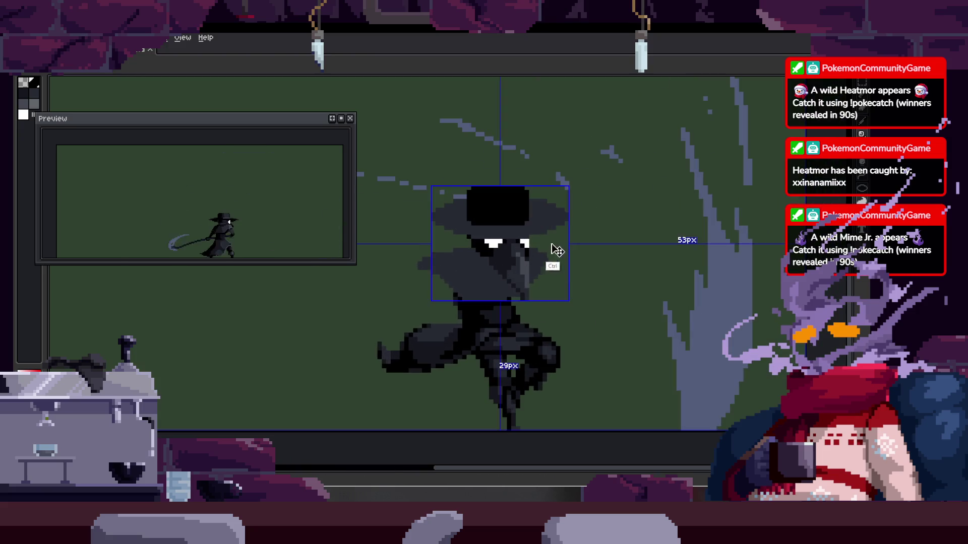
key(Tab)
key(ctrl+s)
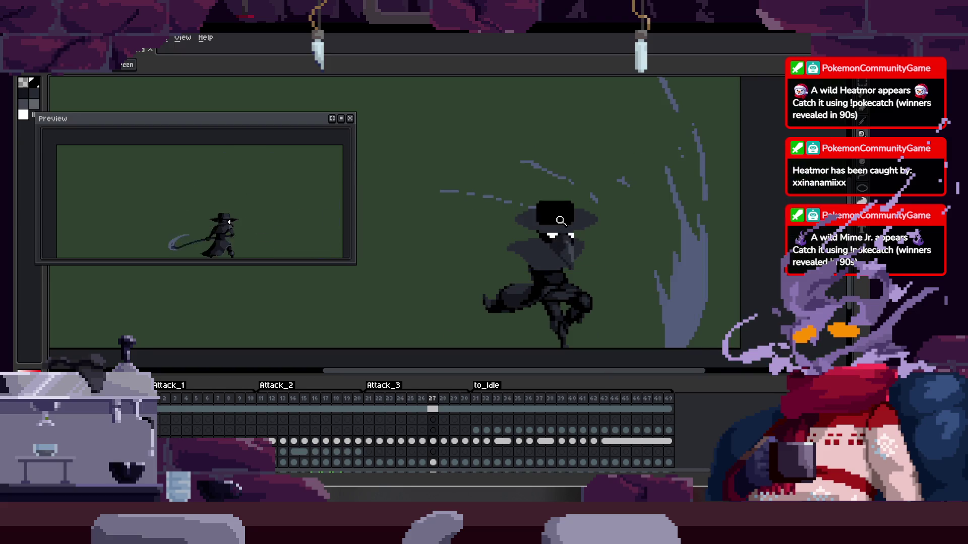
key(Tab)
Close the animation preview and stop playback on the raised-scythe frame
scroll(561, 221, down, 3)
scroll(486, 234, up, 2)
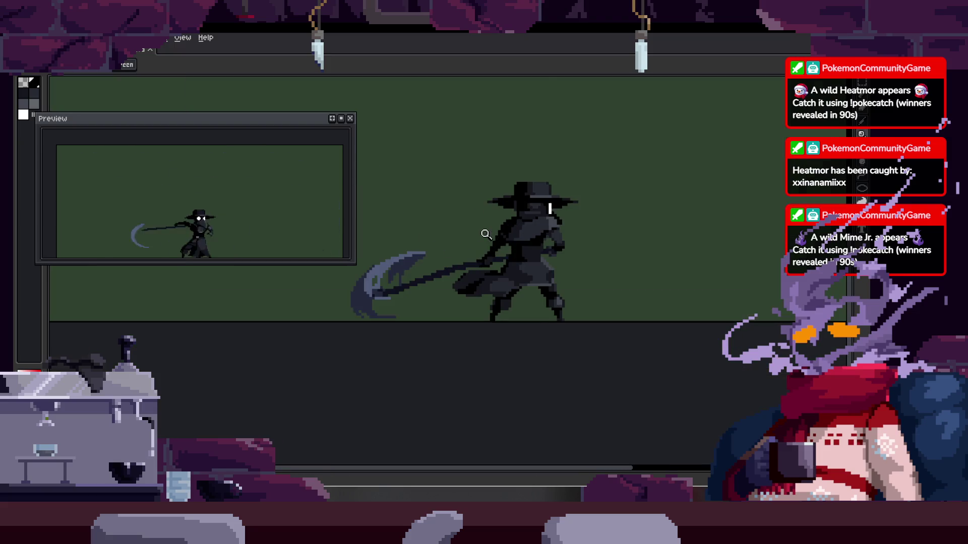
click(351, 123)
key(Tab)
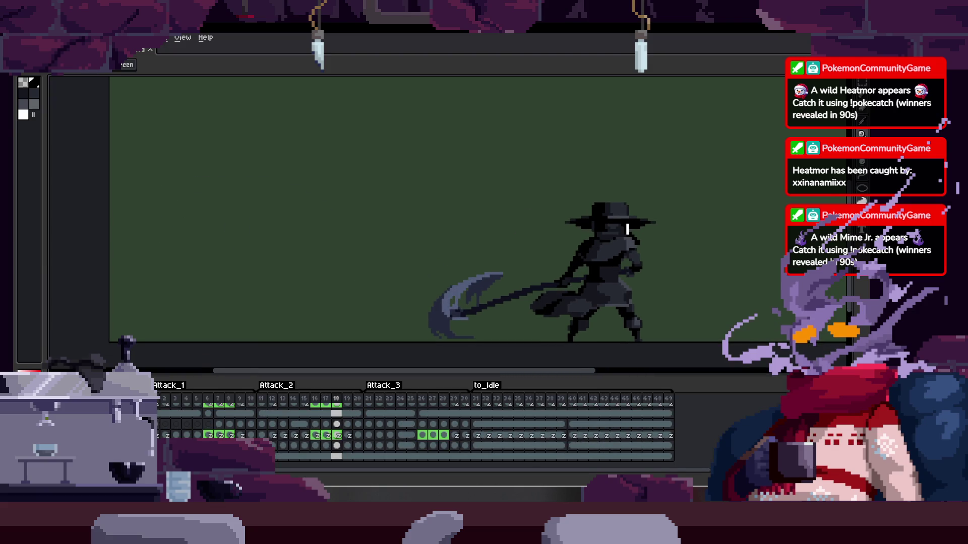
key(Right)
key(Tab)
key(b)
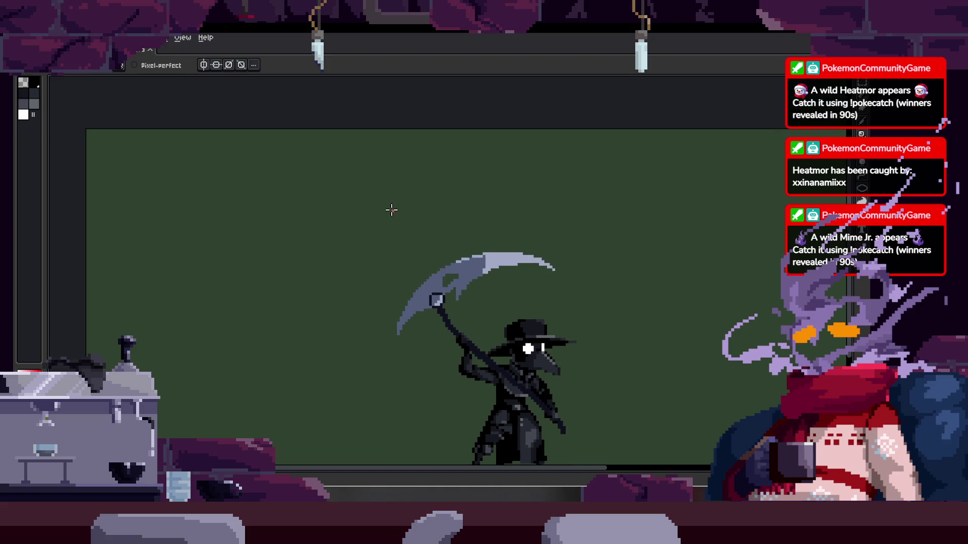
Pan to open space beside the doctor, draw a red '10' stroke, and undo the bad stroke
drag(391, 209, 387, 204)
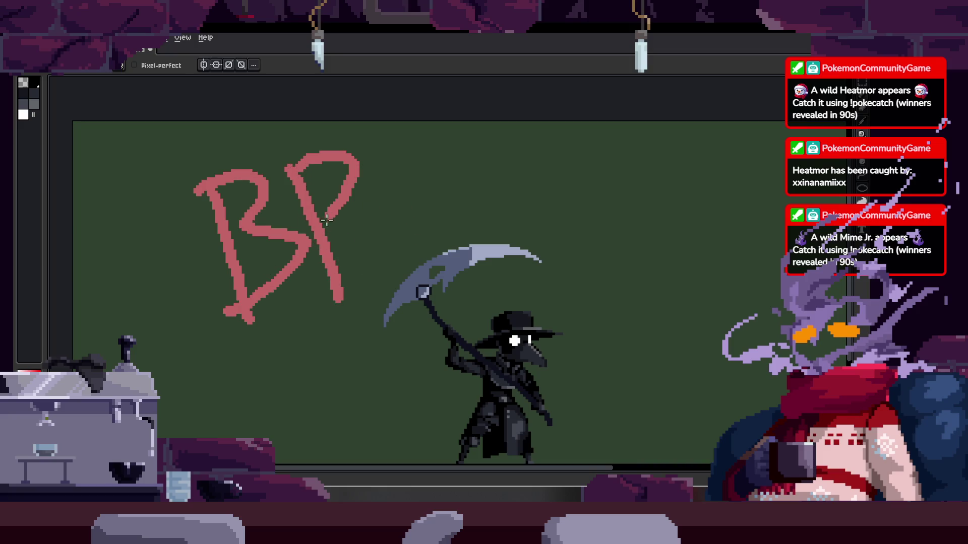
drag(567, 267, 429, 208)
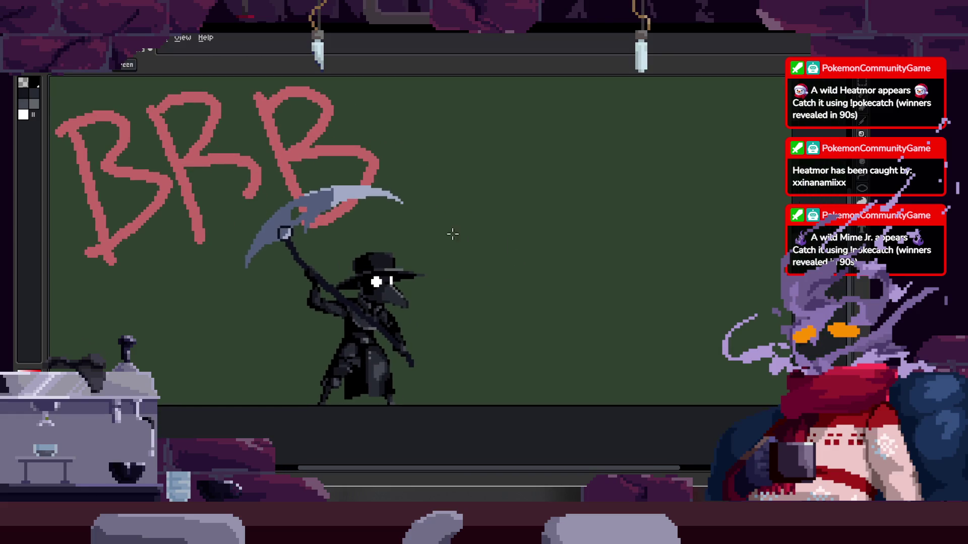
drag(456, 176, 462, 228)
key(ctrl+z)
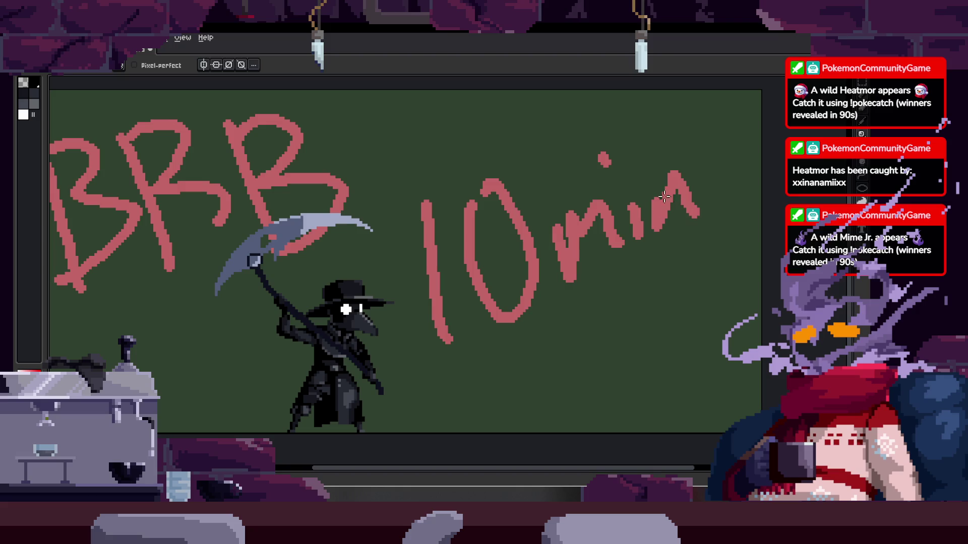
Zoom out and pan to frame the red 'BRB 10min' note
key(z)
scroll(600, 237, down, 2)
scroll(603, 236, up, 1)
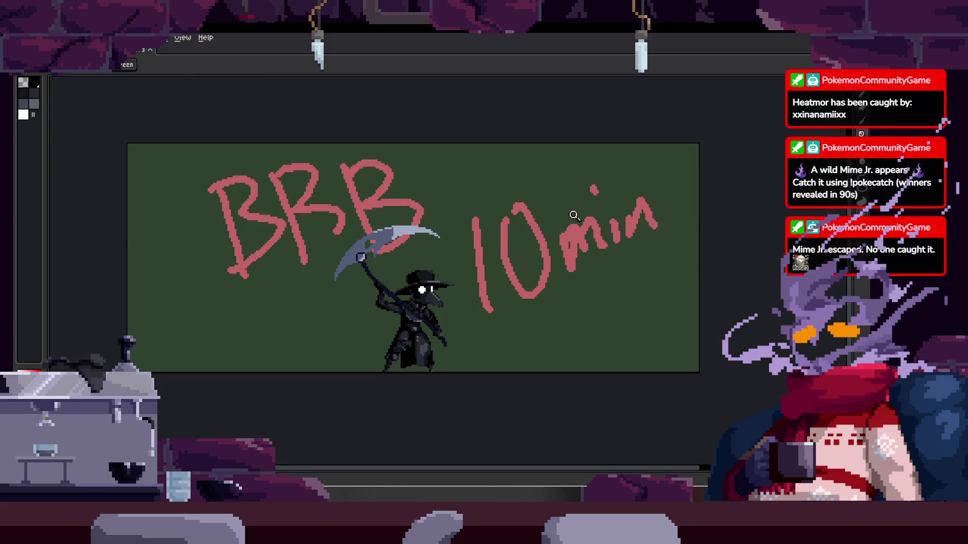
drag(545, 238, 563, 224)
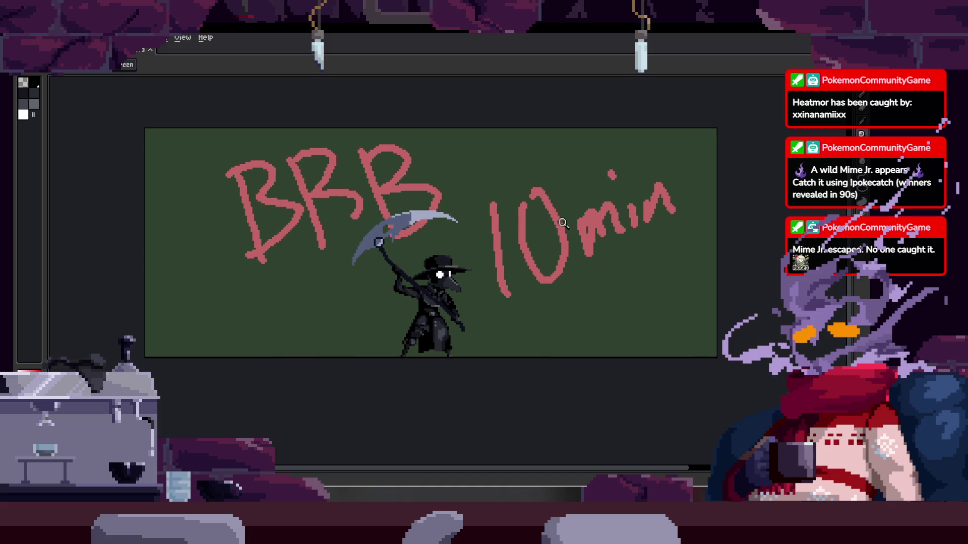
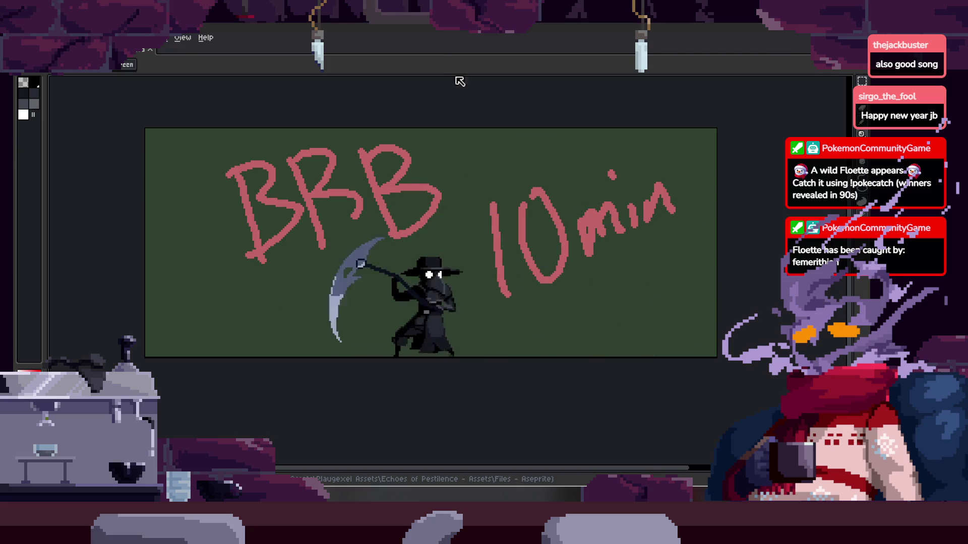
Zoom in on the sprite and undo the strokes of the scribbled 'BRB 10min' note
click(549, 317)
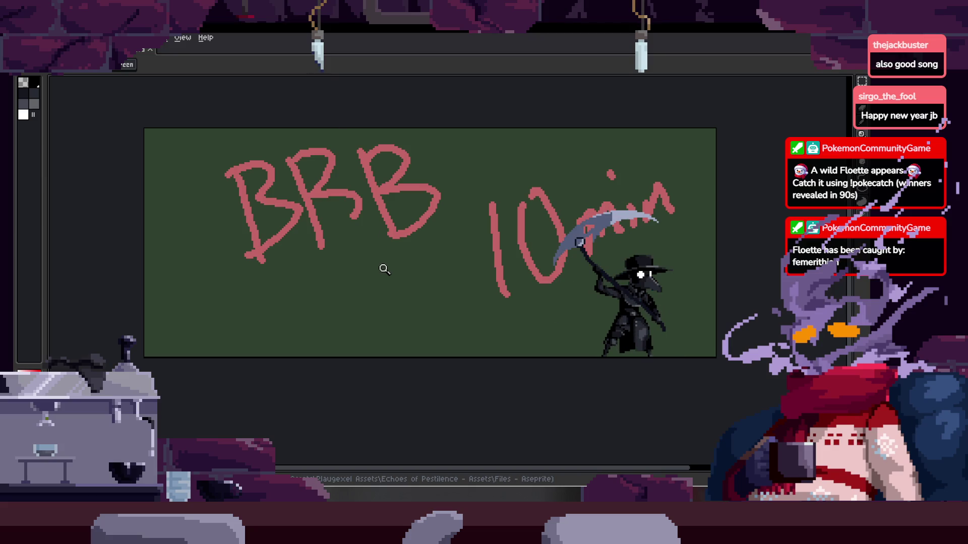
key(b)
drag(505, 230, 491, 233)
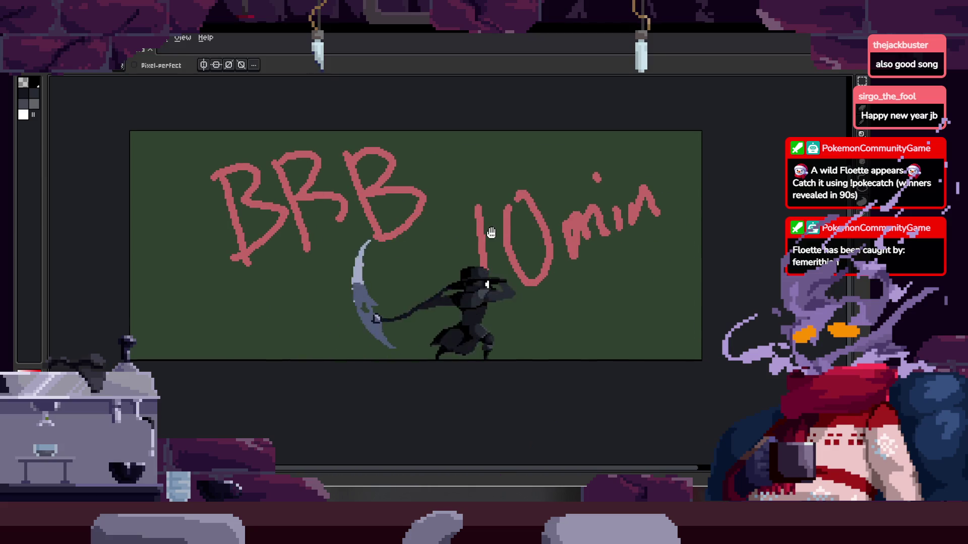
key(Tab)
key(z)
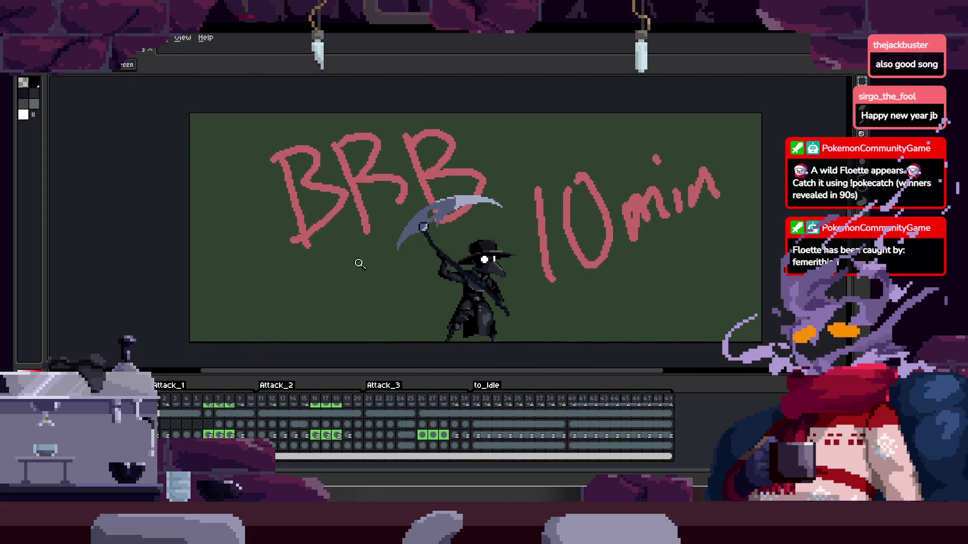
click(394, 257)
key(Tab)
scroll(417, 298, down, 1)
scroll(333, 206, up, 1)
key(ctrl+z)
key(ctrl+z)
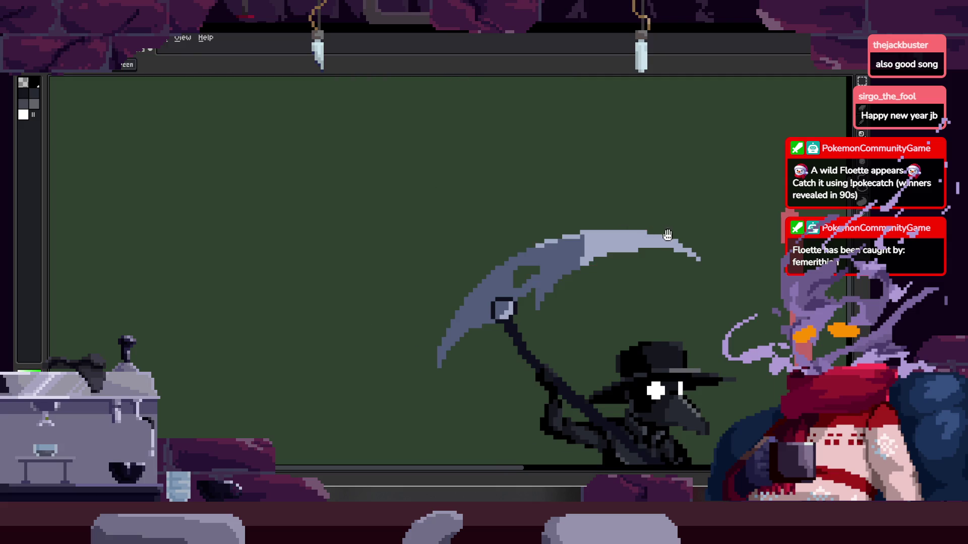
key(ctrl+z)
key(ctrl+z)
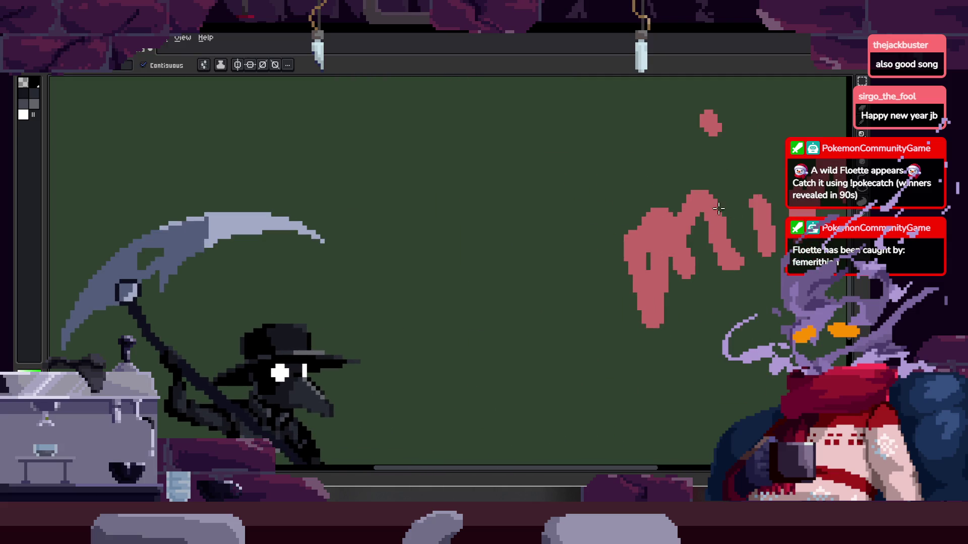
key(ctrl+z)
key(ctrl+z)
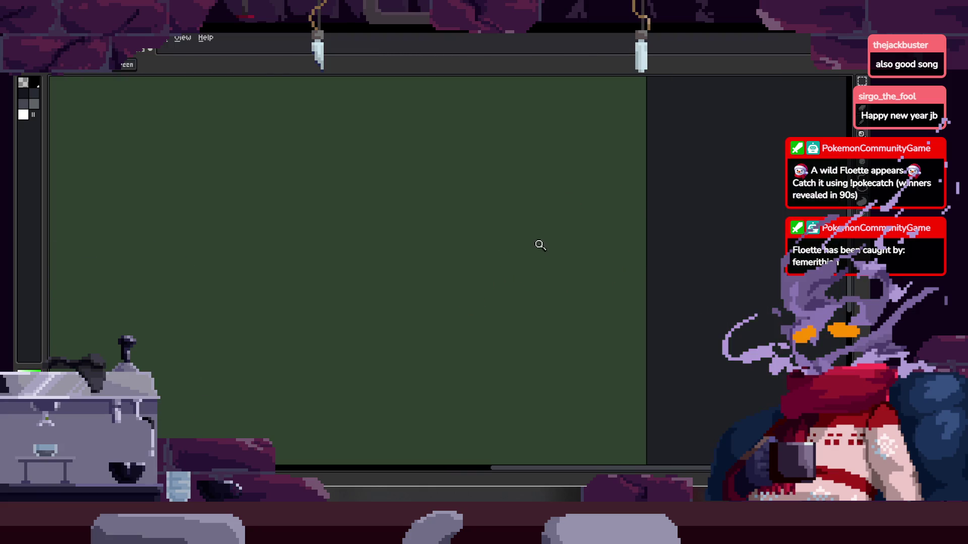
scroll(538, 244, down, 5)
Show the timeline and open the Preview window (F7), moving it clear of the sprite
key(Tab)
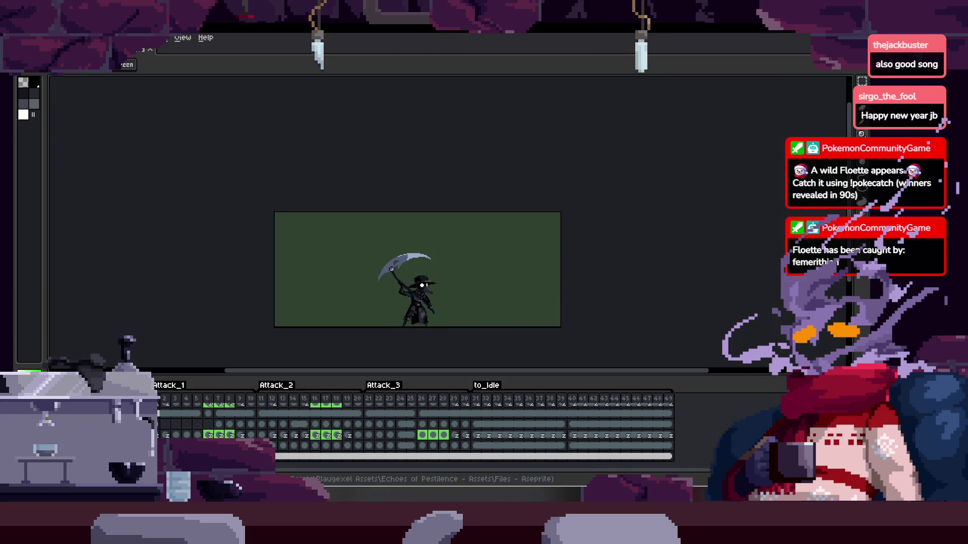
key(F7)
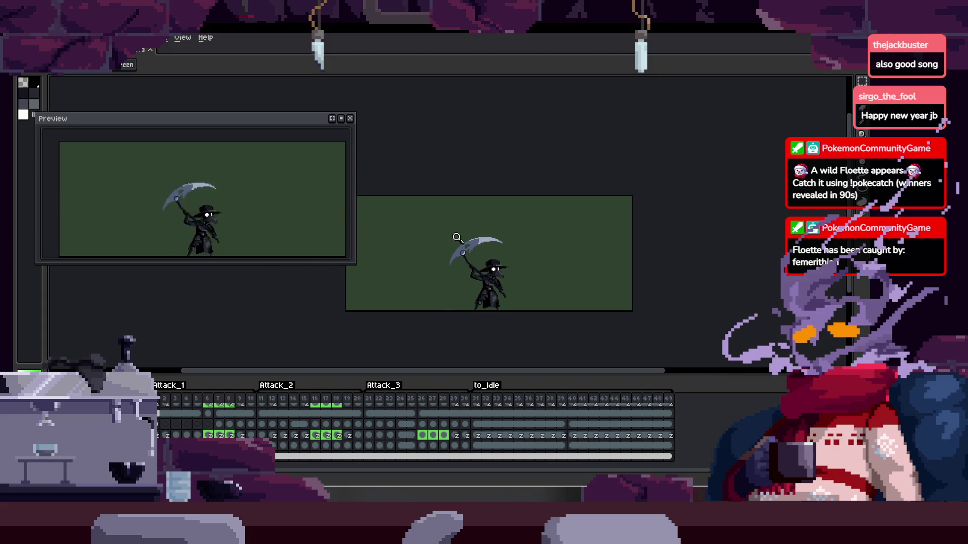
drag(278, 124, 293, 82)
Play the animation with the timeline shown, zooming the canvas to check playback
scroll(495, 249, up, 3)
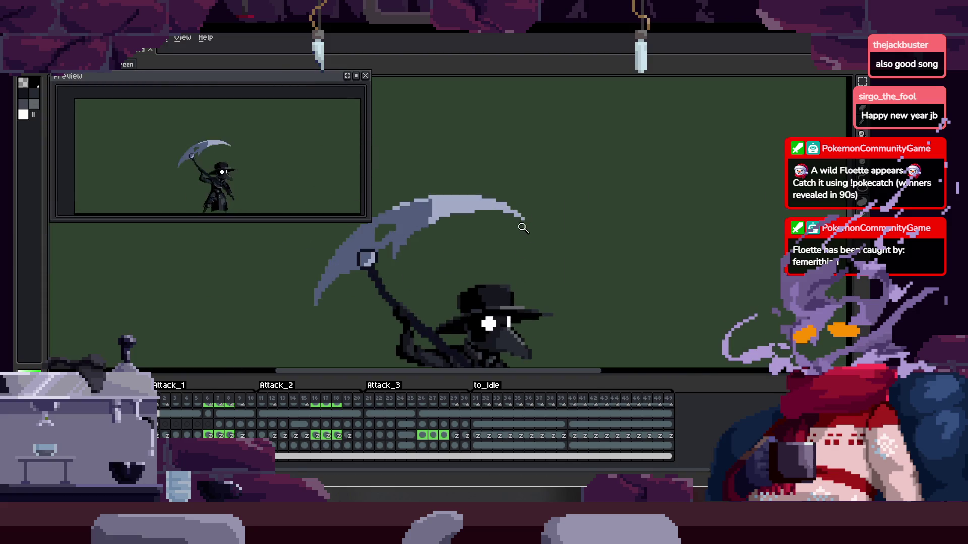
key(Tab)
scroll(510, 281, up, 3)
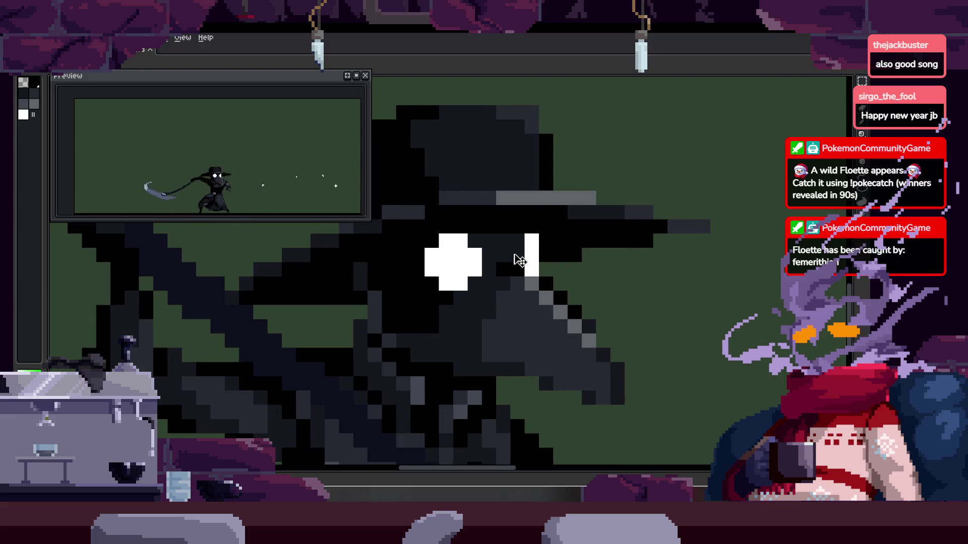
scroll(524, 217, down, 2)
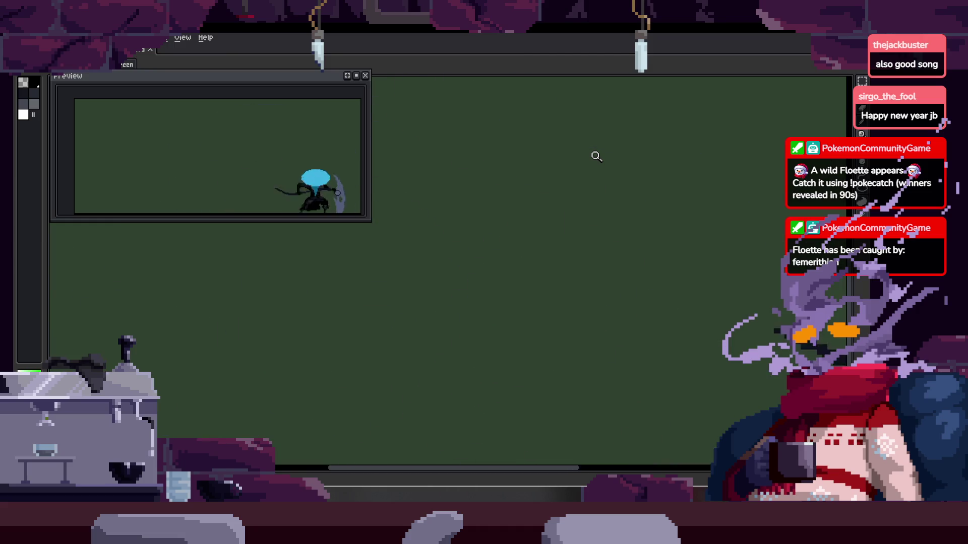
scroll(548, 276, down, 2)
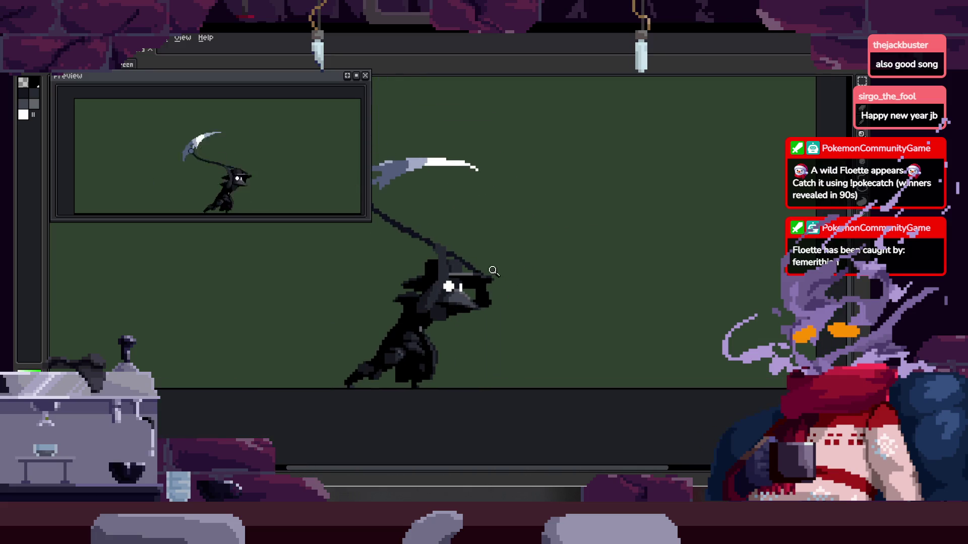
key(Tab)
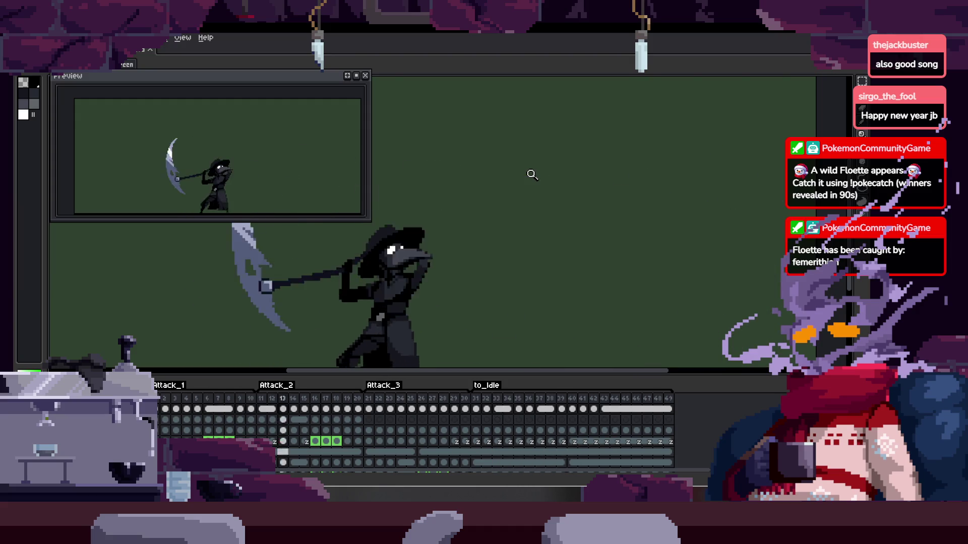
key(Tab)
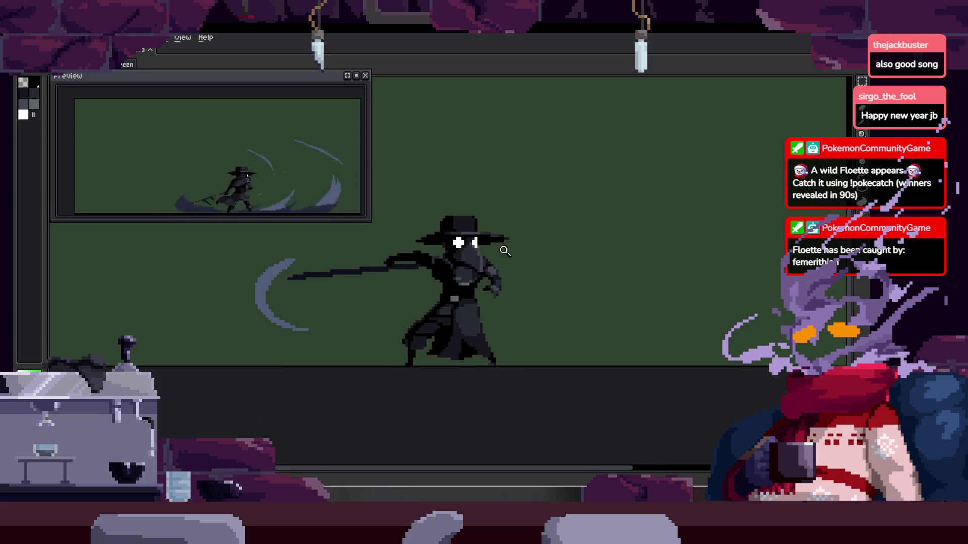
Review the animation tags in the timeline and zoom in on the character's head
scroll(484, 234, up, 1)
scroll(489, 235, up, 1)
scroll(519, 237, down, 1)
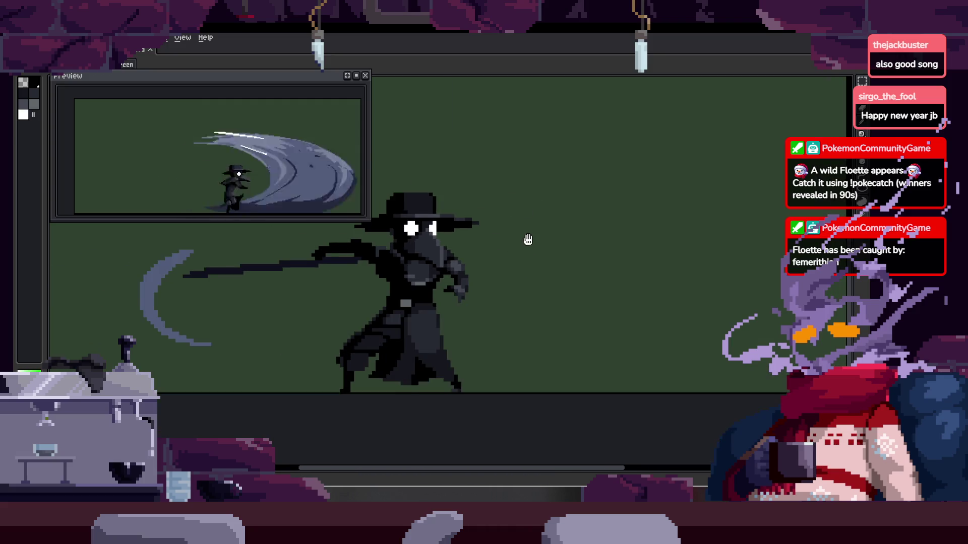
scroll(502, 237, down, 1)
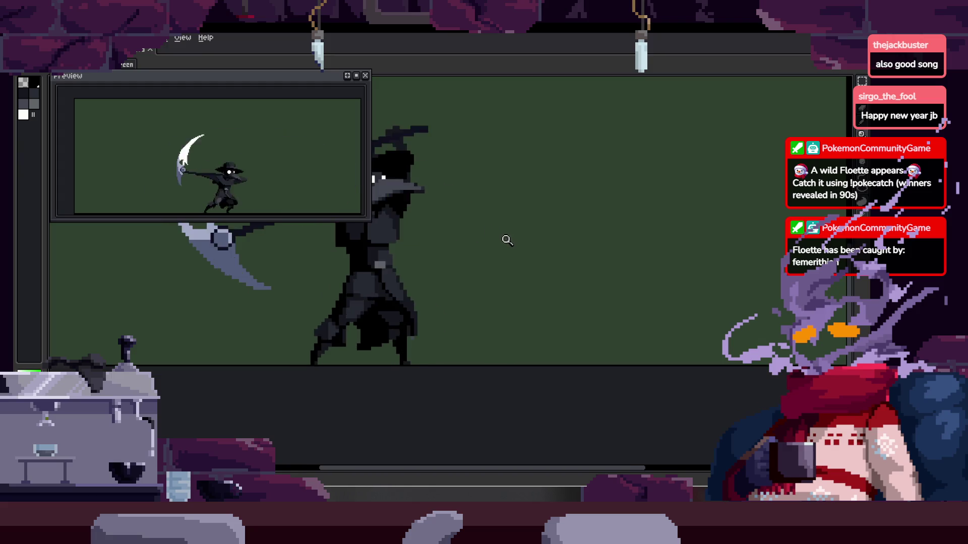
scroll(488, 238, up, 2)
scroll(490, 246, down, 2)
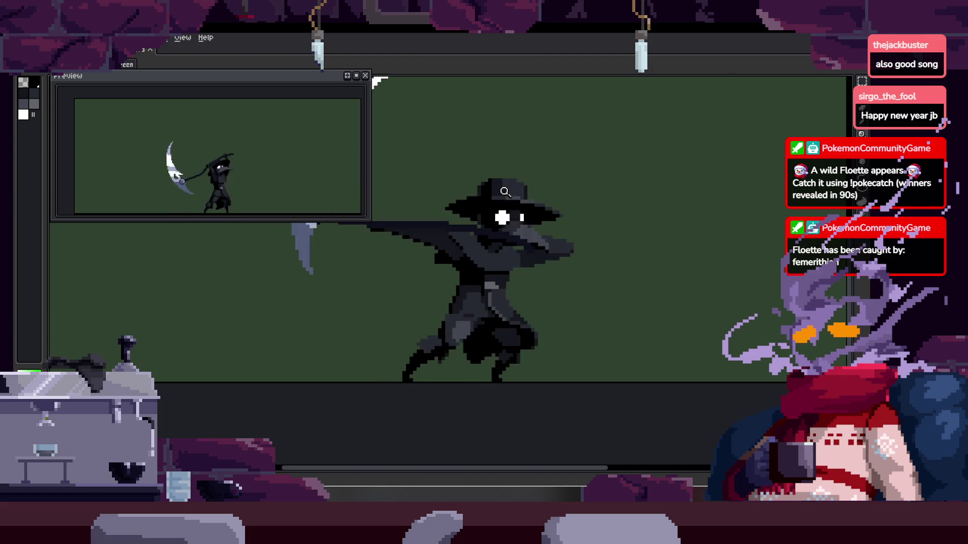
key(Tab)
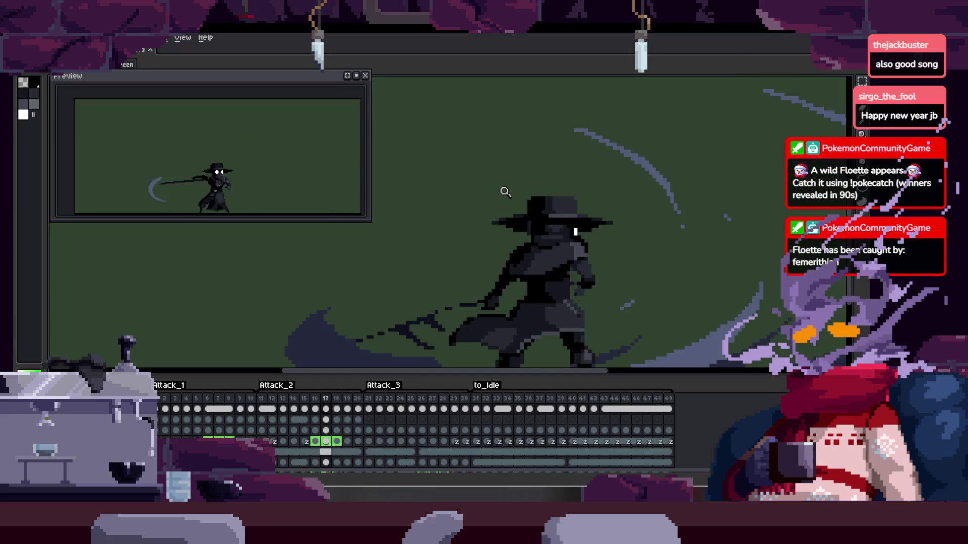
key(Tab)
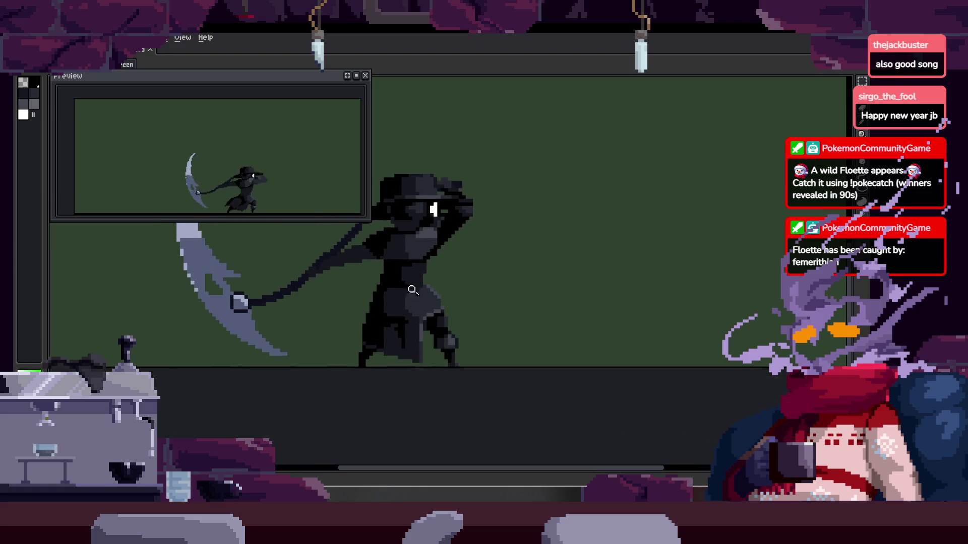
click(580, 230)
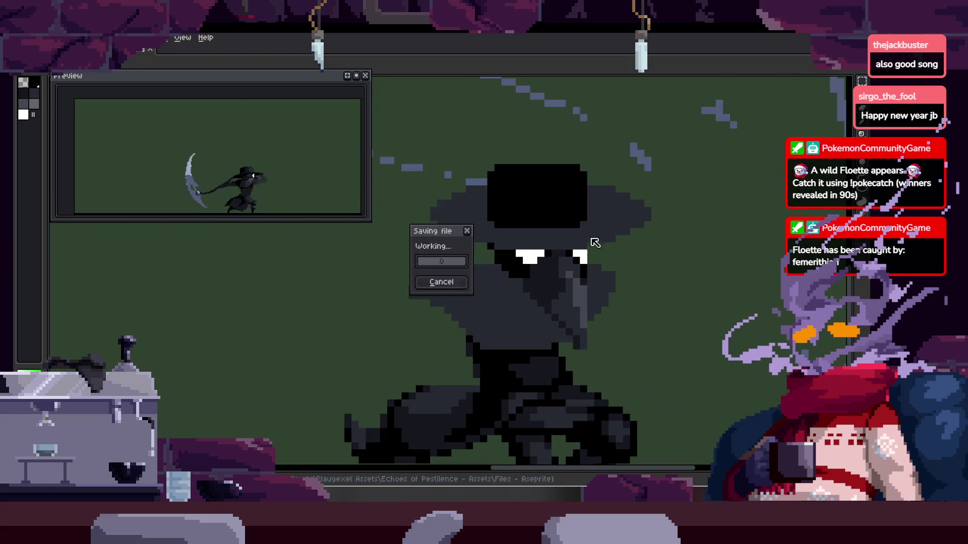
Zoom in on the hat and paint its black top dark grey
click(581, 189)
click(580, 186)
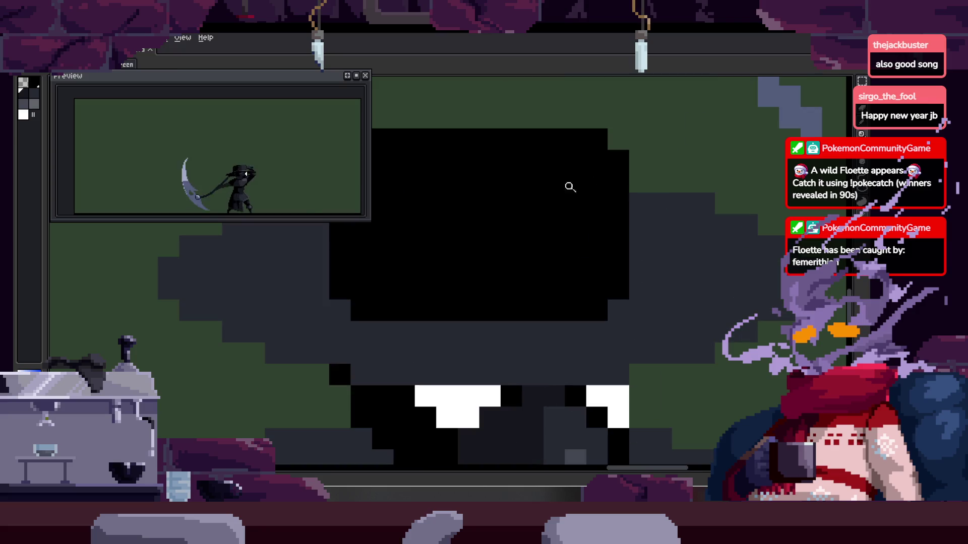
scroll(464, 289, down, 1)
click(490, 277)
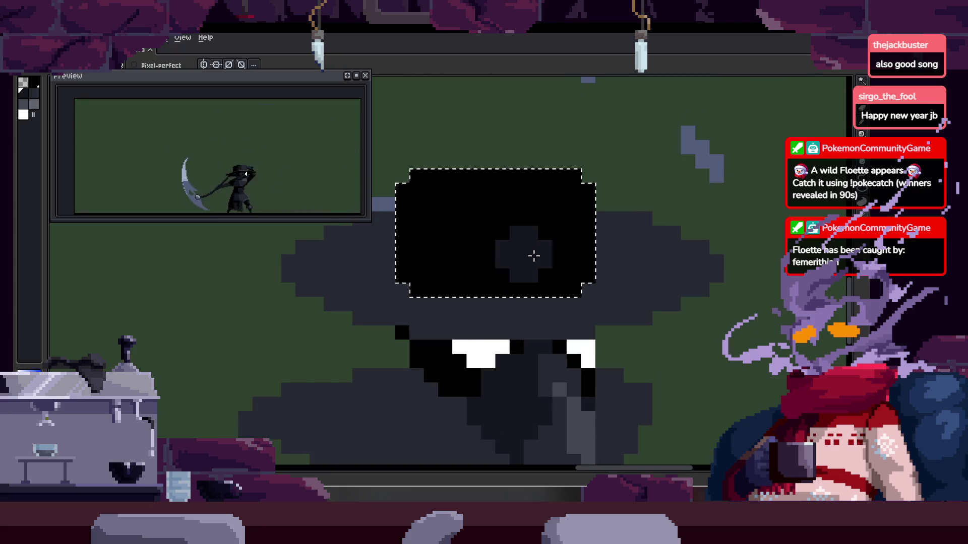
drag(521, 226, 584, 232)
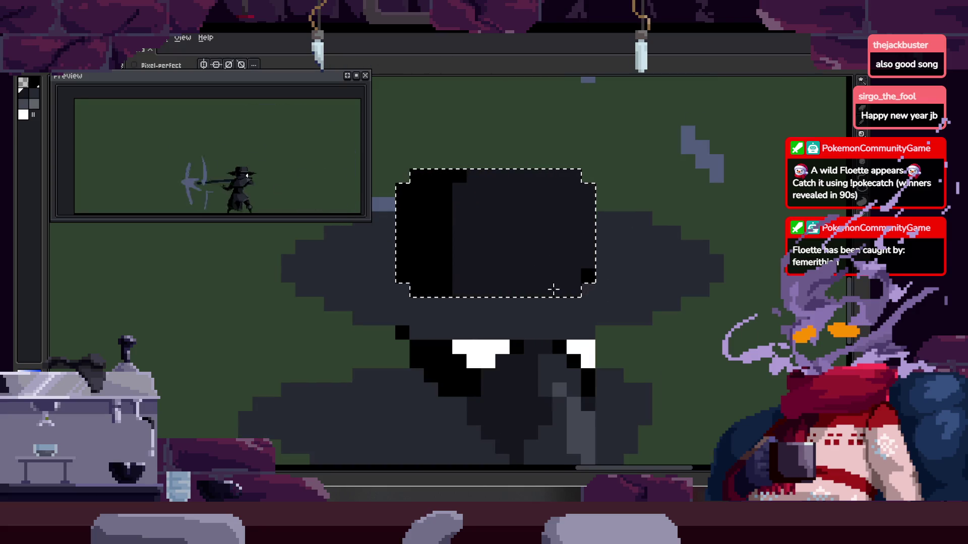
scroll(555, 231, down, 2)
scroll(545, 237, down, 1)
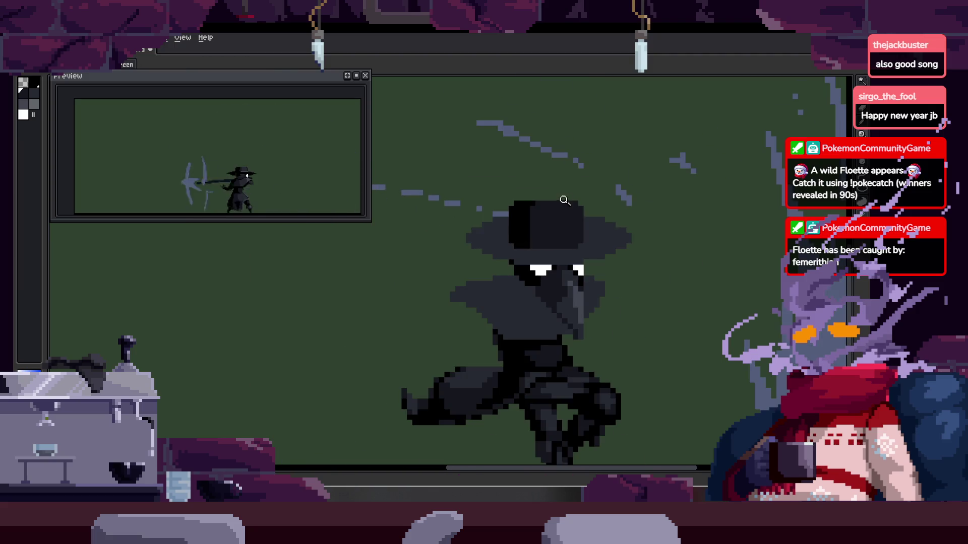
Pick a colour from the canvas and draw a row of black pixels across the hat
click(540, 225)
key(i)
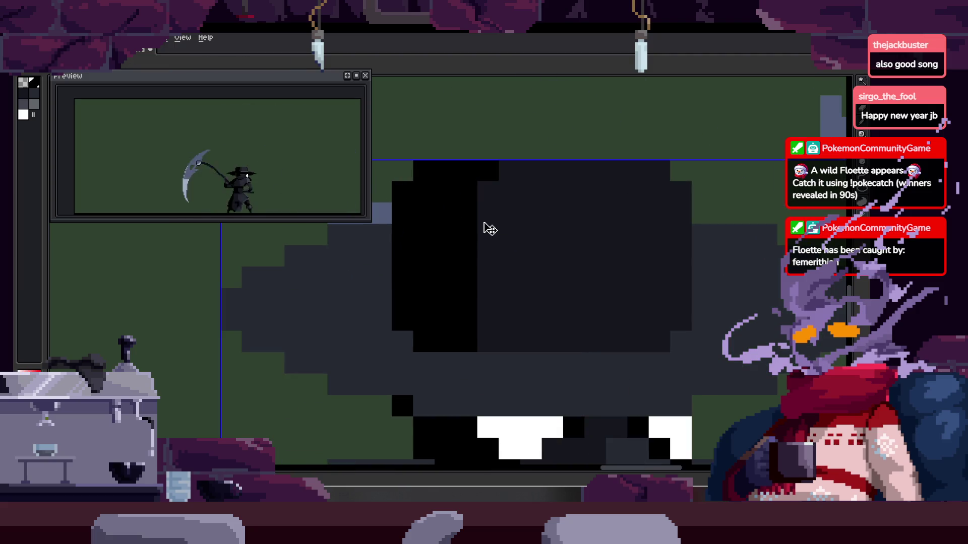
key(z)
scroll(474, 255, down, 1)
scroll(464, 262, up, 1)
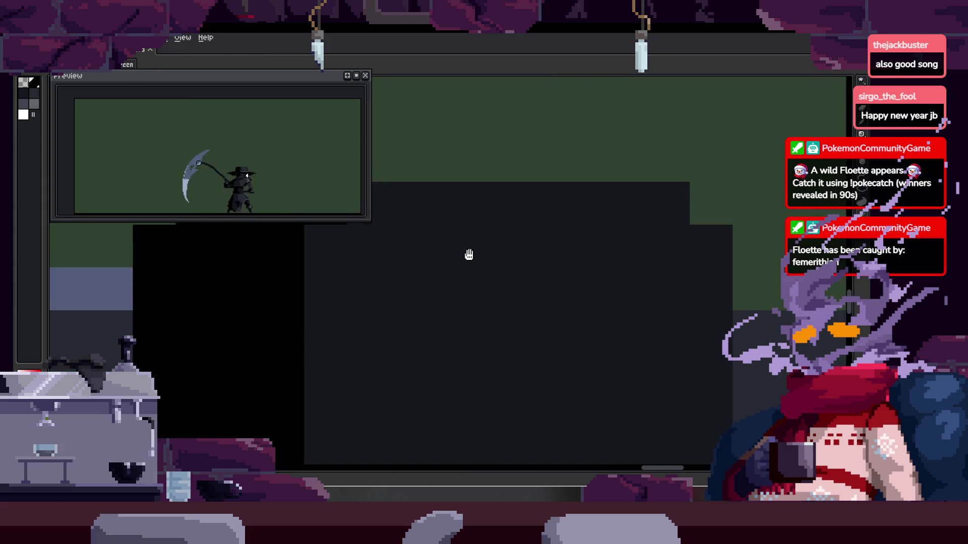
scroll(473, 259, down, 1)
scroll(473, 259, up, 2)
scroll(484, 262, down, 1)
key(b)
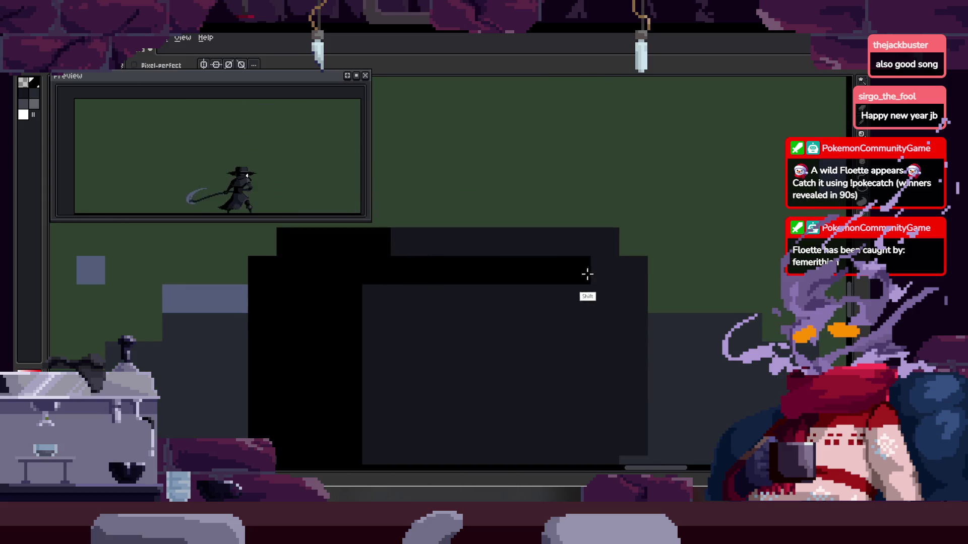
drag(401, 246, 560, 247)
scroll(555, 275, down, 3)
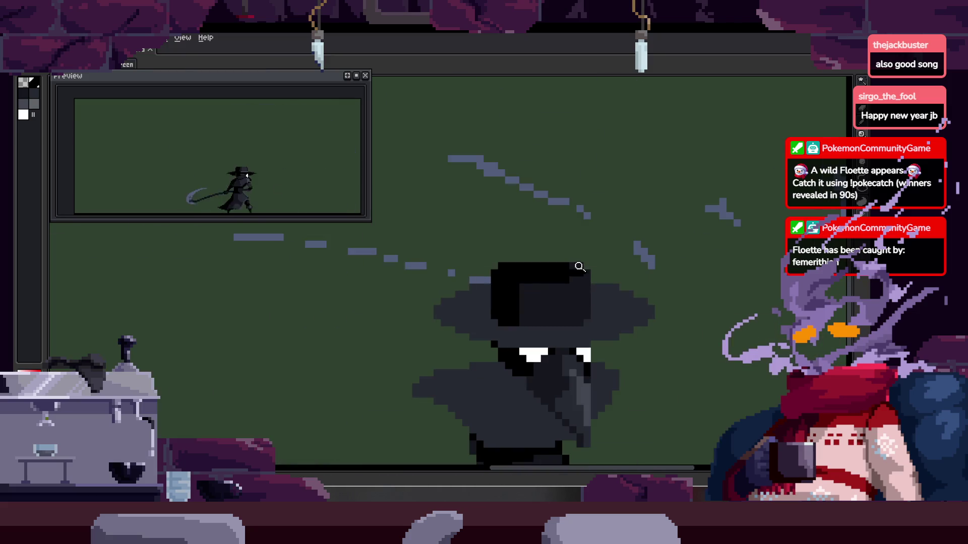
scroll(586, 265, up, 2)
Zoom in and out around the hat to inspect the repainted pixels
key(z)
scroll(564, 267, down, 1)
scroll(559, 262, down, 1)
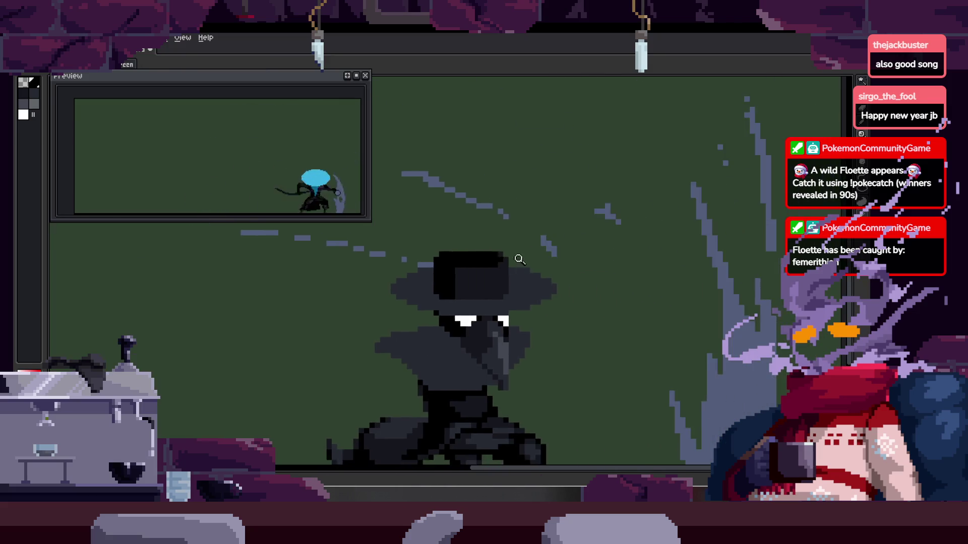
scroll(531, 249, up, 1)
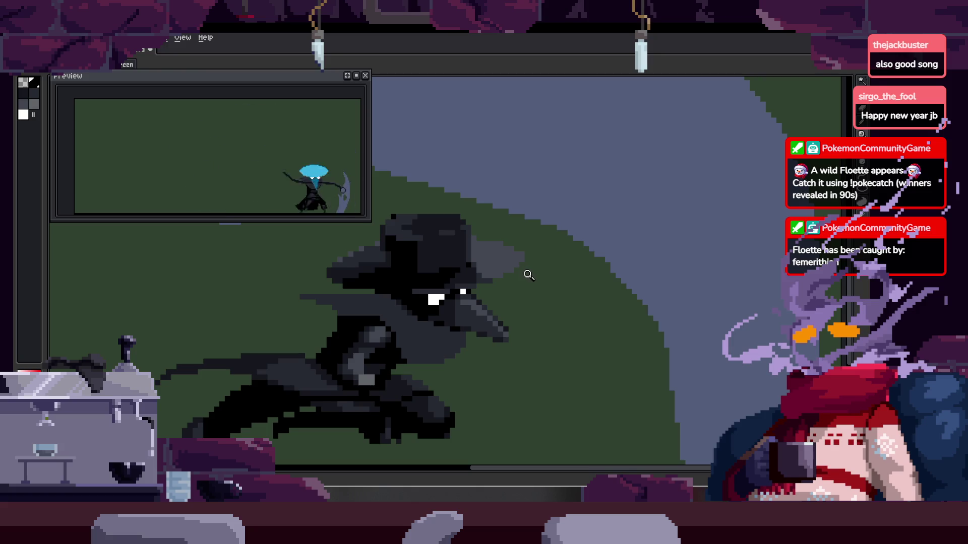
scroll(471, 236, up, 1)
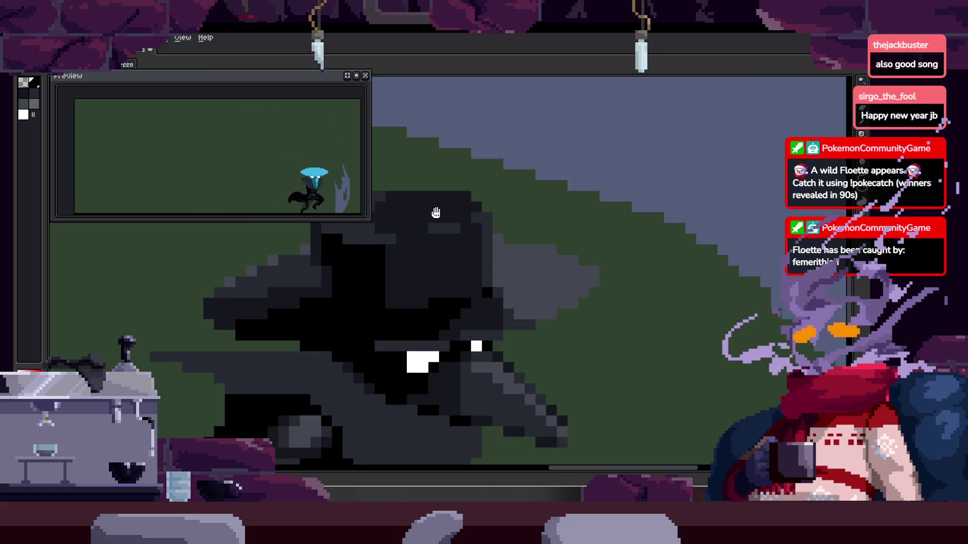
scroll(504, 237, up, 1)
scroll(554, 227, up, 1)
scroll(557, 220, up, 1)
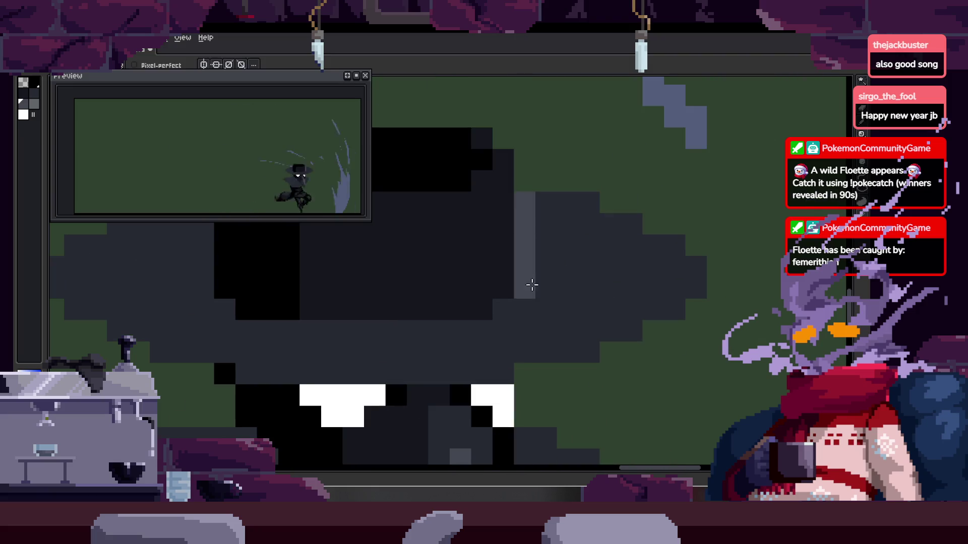
key(z)
scroll(568, 279, down, 1)
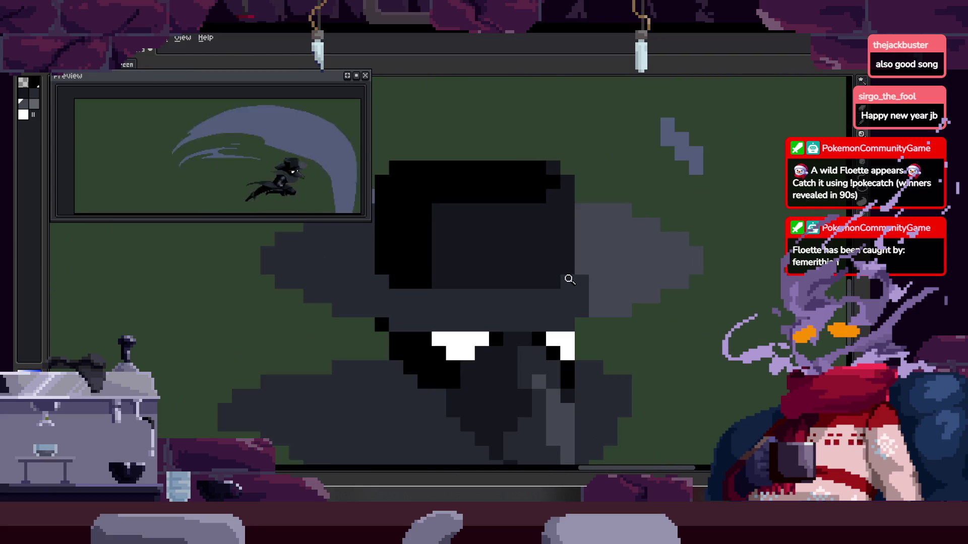
key(b)
scroll(651, 287, up, 3)
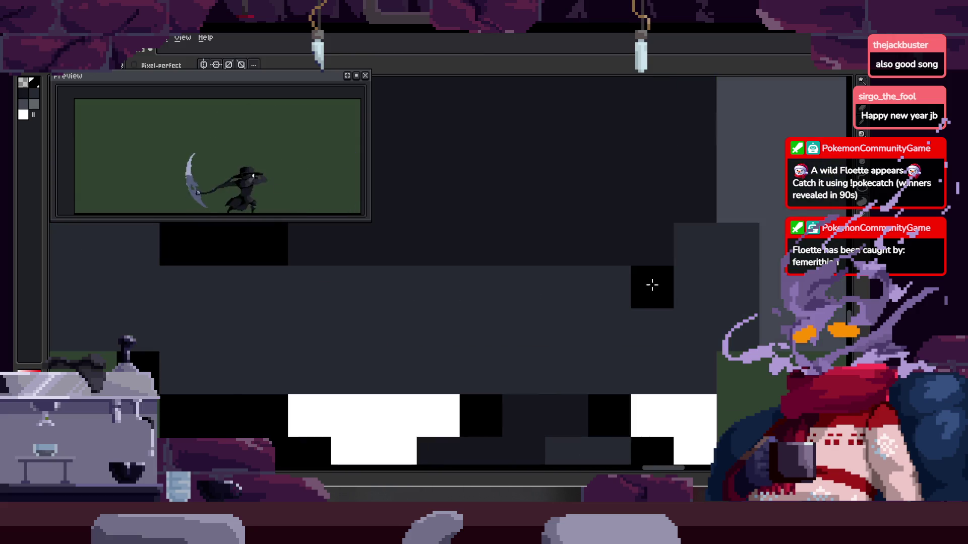
scroll(551, 367, down, 3)
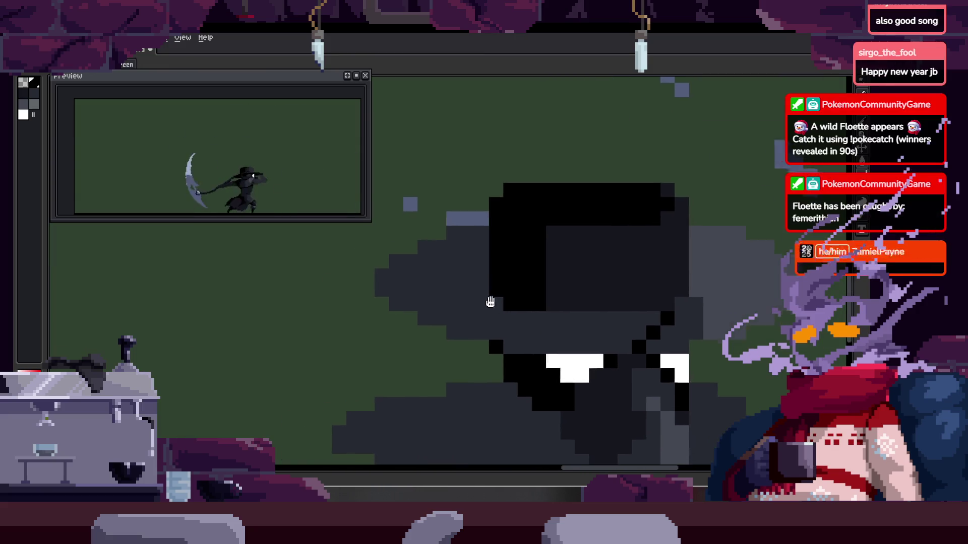
scroll(503, 283, up, 2)
scroll(515, 281, left, 2)
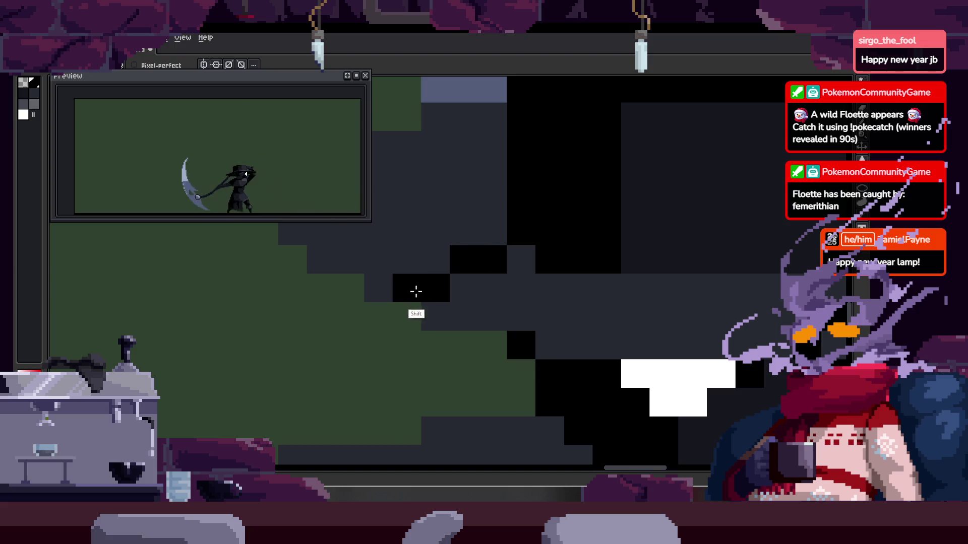
key(z)
scroll(388, 285, down, 2)
scroll(491, 301, down, 2)
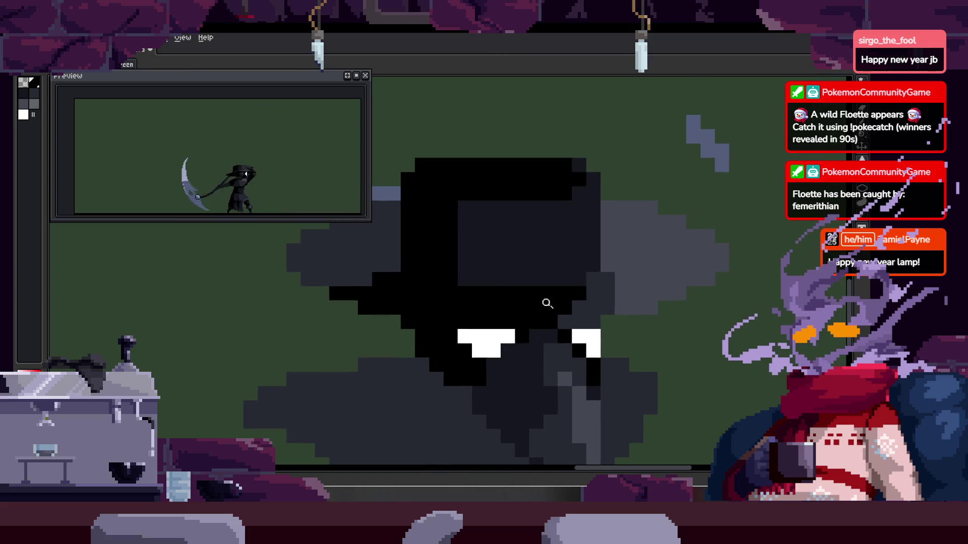
scroll(594, 266, down, 2)
scroll(543, 281, down, 1)
scroll(542, 281, up, 2)
key(b)
scroll(493, 299, up, 1)
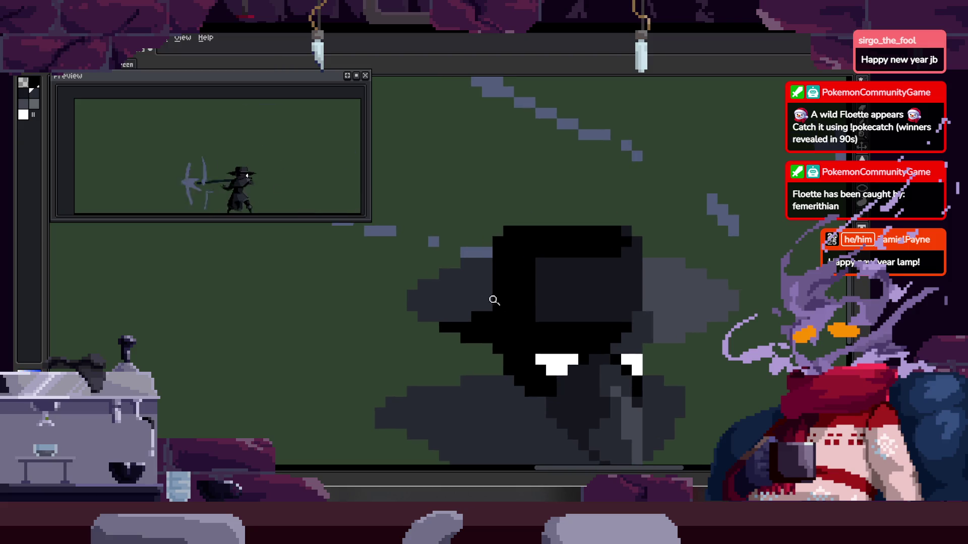
scroll(509, 287, up, 1)
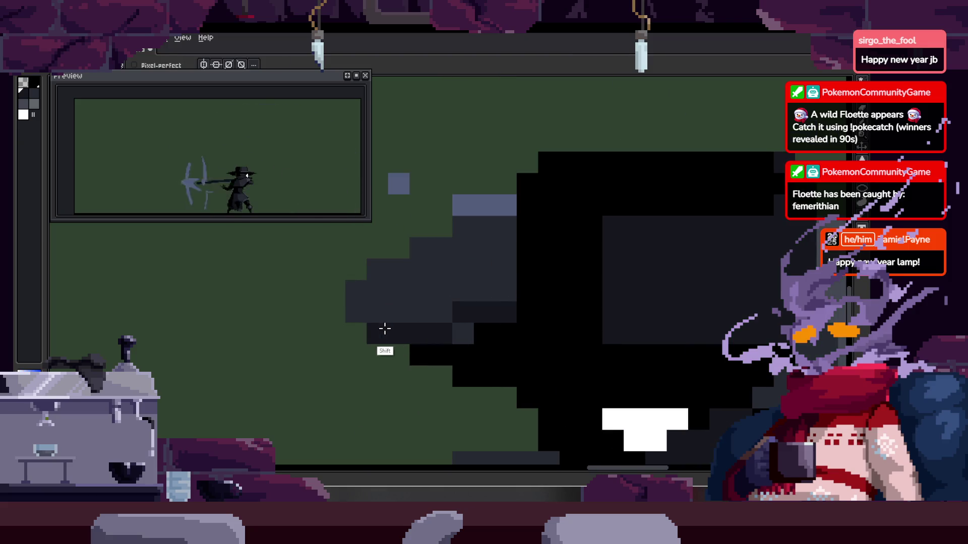
key(z)
scroll(461, 308, down, 3)
scroll(581, 312, down, 1)
Step through the animation frames to the one just before the crouching pose
key(Right)
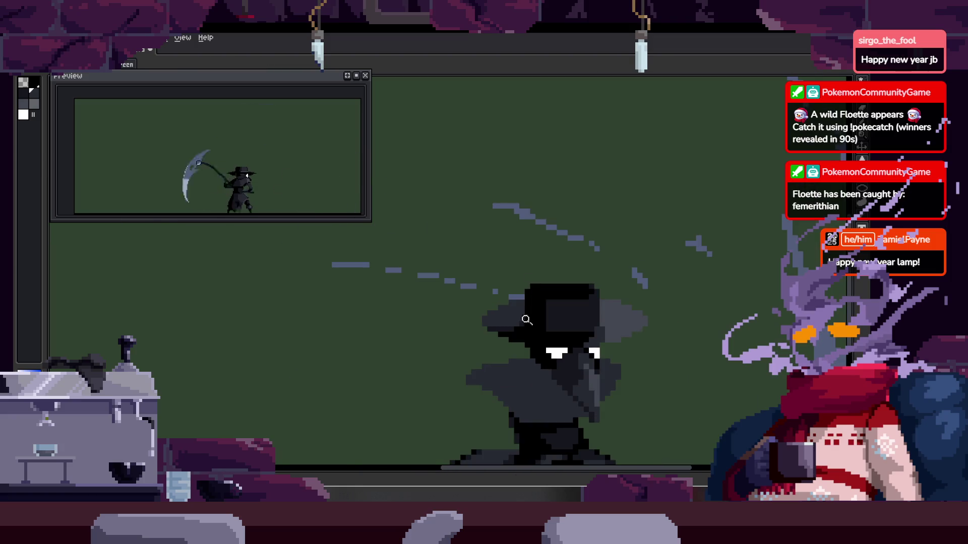
scroll(521, 319, up, 3)
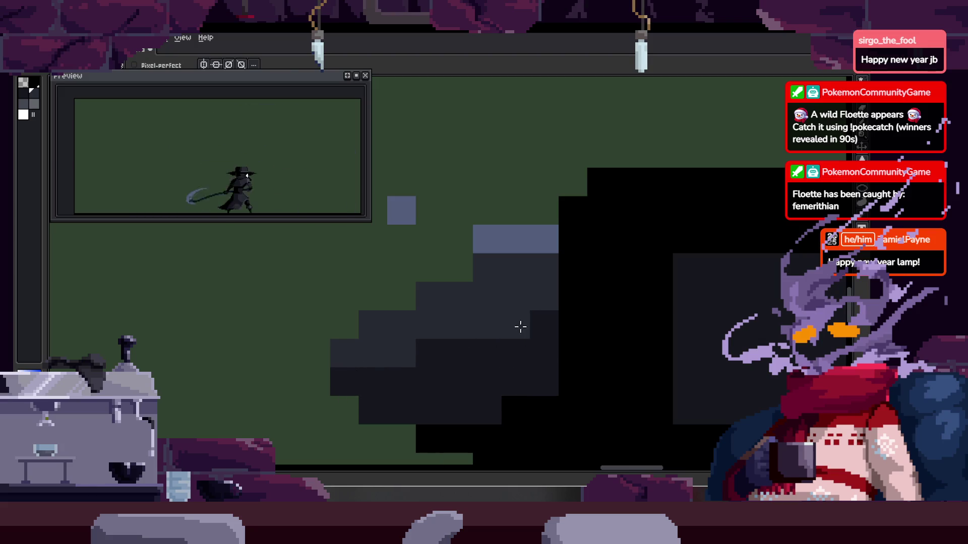
key(z)
scroll(518, 327, down, 3)
key(Right)
key(Right)
key(Left)
key(Right)
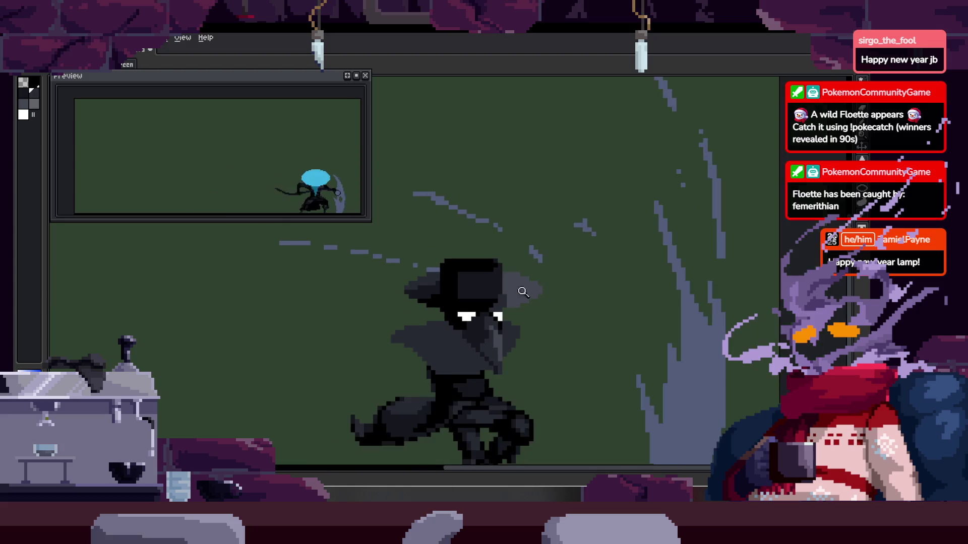
key(Right)
scroll(560, 256, up, 1)
key(Left)
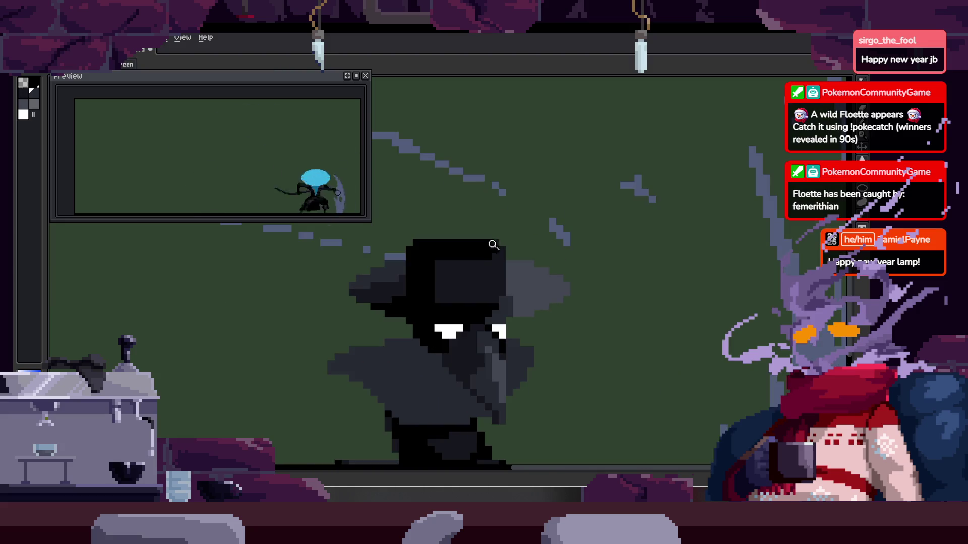
scroll(499, 262, up, 1)
key(b)
scroll(537, 324, down, 1)
key(z)
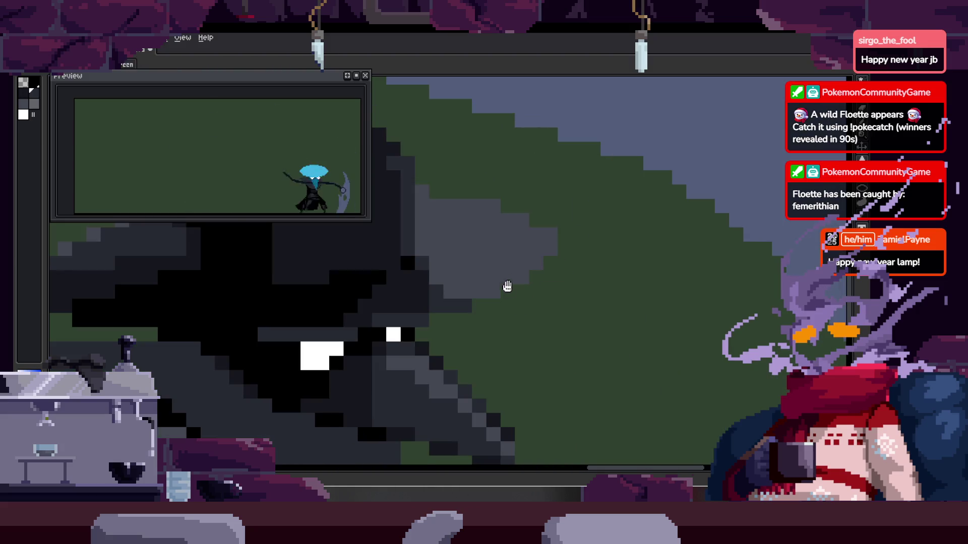
key(Right)
key(Right)
scroll(571, 305, up, 2)
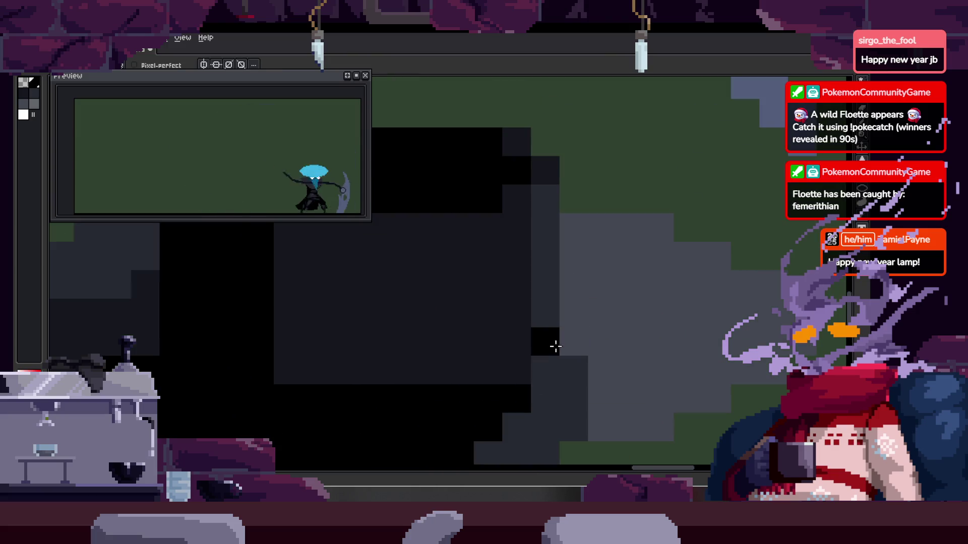
scroll(555, 368, down, 3)
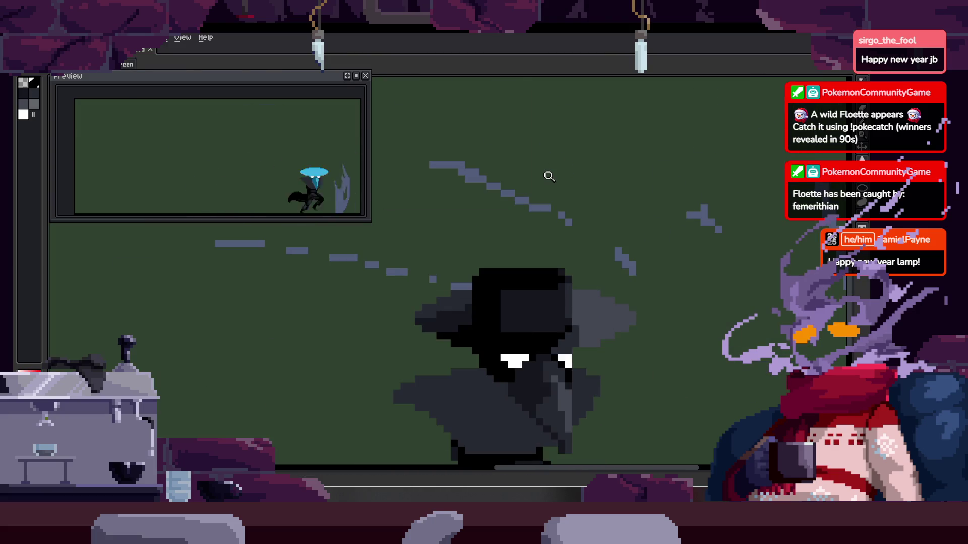
key(Right)
key(Left)
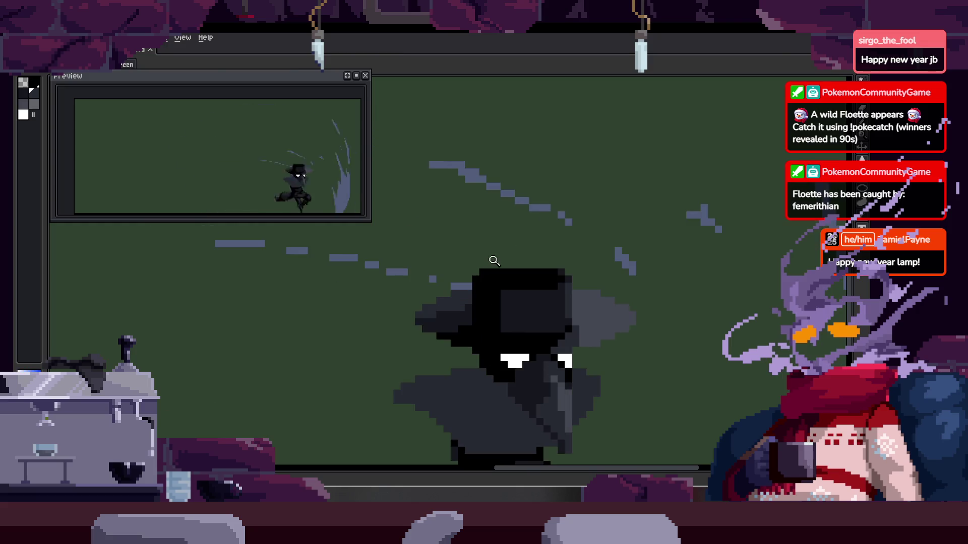
scroll(495, 259, up, 5)
Repaint that frame's grey and black hat pixels dark, then advance through the following frames
drag(512, 294, 442, 249)
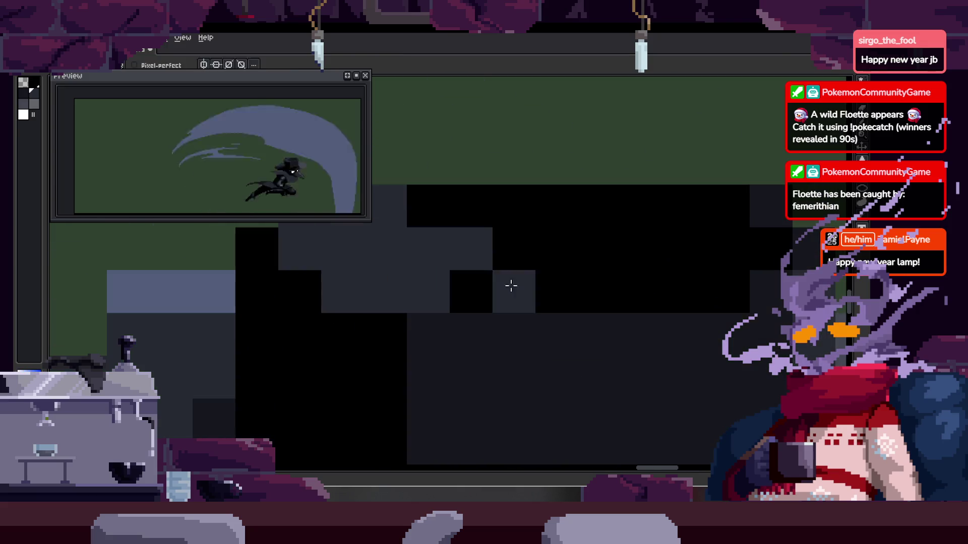
drag(501, 275, 559, 271)
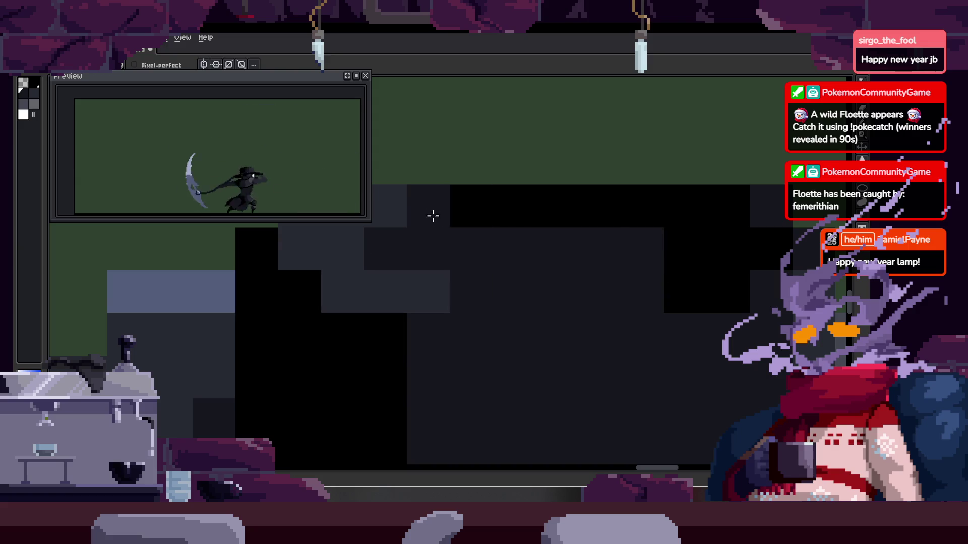
key(z)
scroll(568, 268, down, 3)
key(Right)
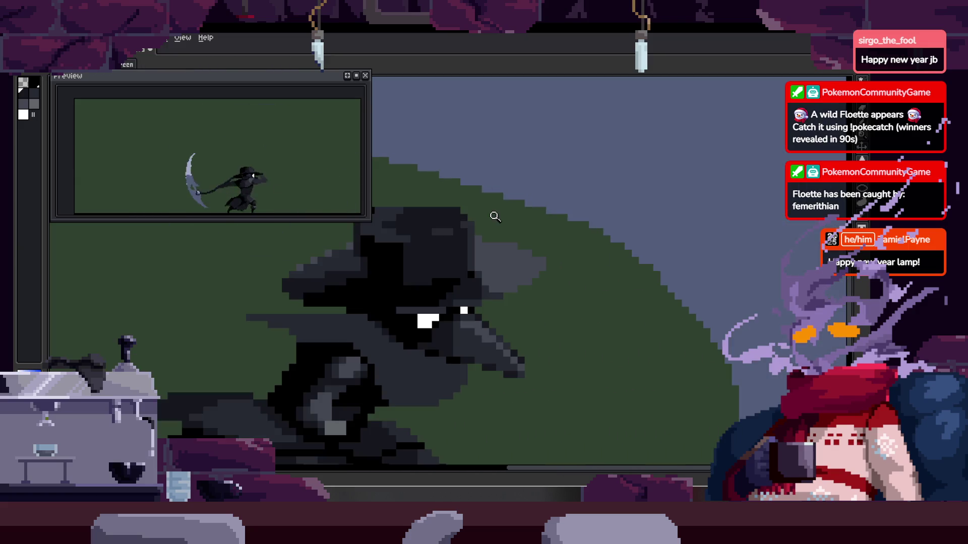
scroll(555, 238, down, 3)
key(Right)
key(Right)
key(Right)
key(Right)
key(Right)
key(Right)
key(Right)
key(Right)
key(Right)
key(Right)
Step to the teal-hat frame and recolour the light-blue beak outline dark teal
key(Right)
scroll(580, 221, up, 3)
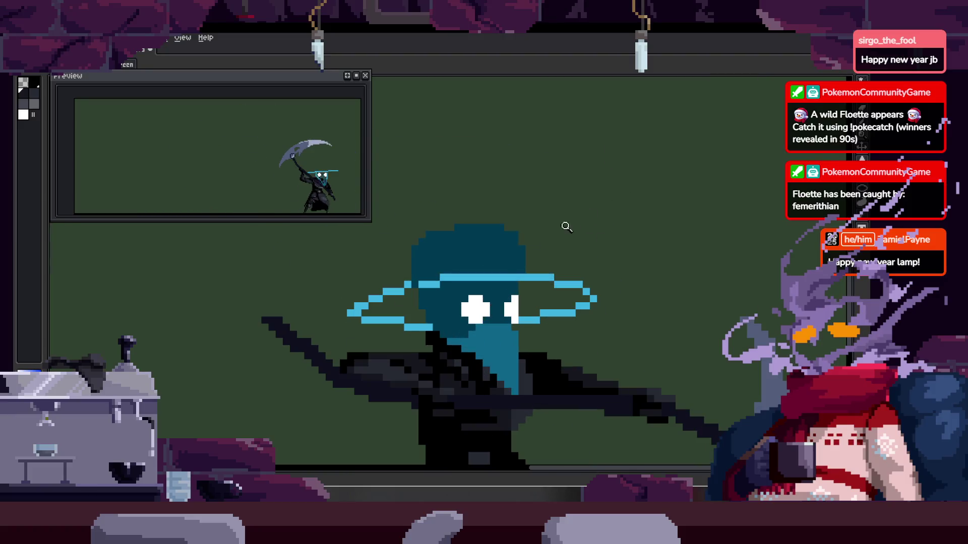
key(Right)
key(Right)
key(Right)
key(Right)
key(Right)
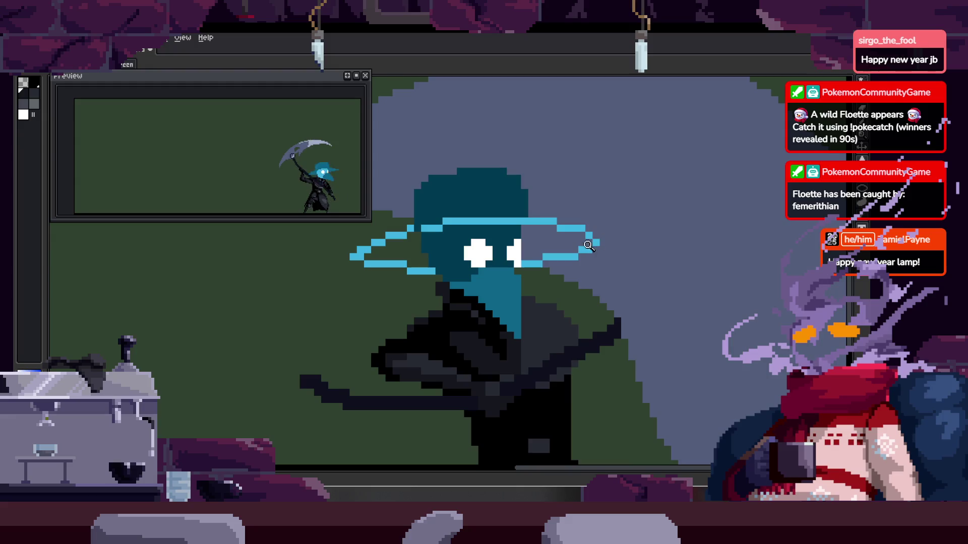
scroll(517, 232, up, 2)
scroll(518, 252, up, 2)
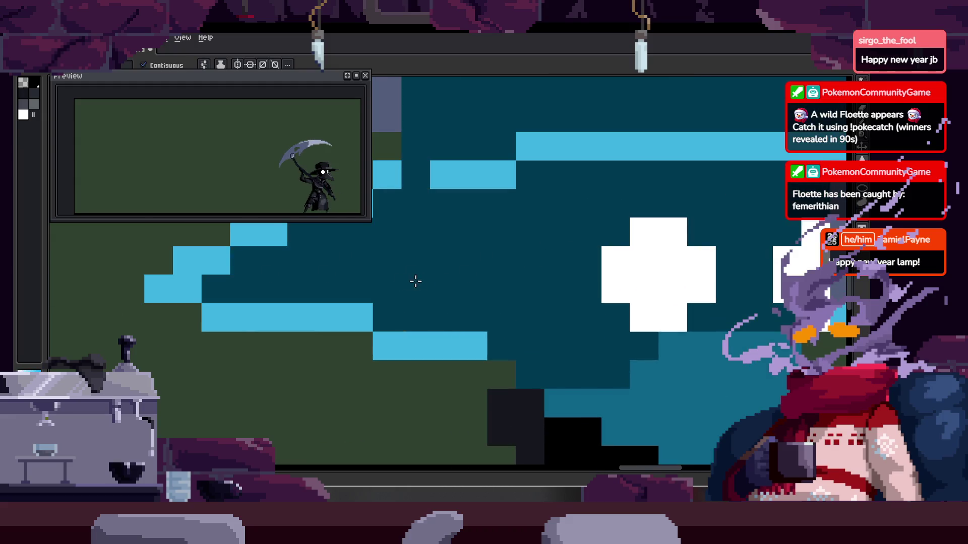
scroll(439, 282, down, 2)
key(b)
drag(388, 283, 441, 293)
Paint a medium-teal column below the brim and cover the light-blue brim strip in dark teal
drag(572, 262, 542, 275)
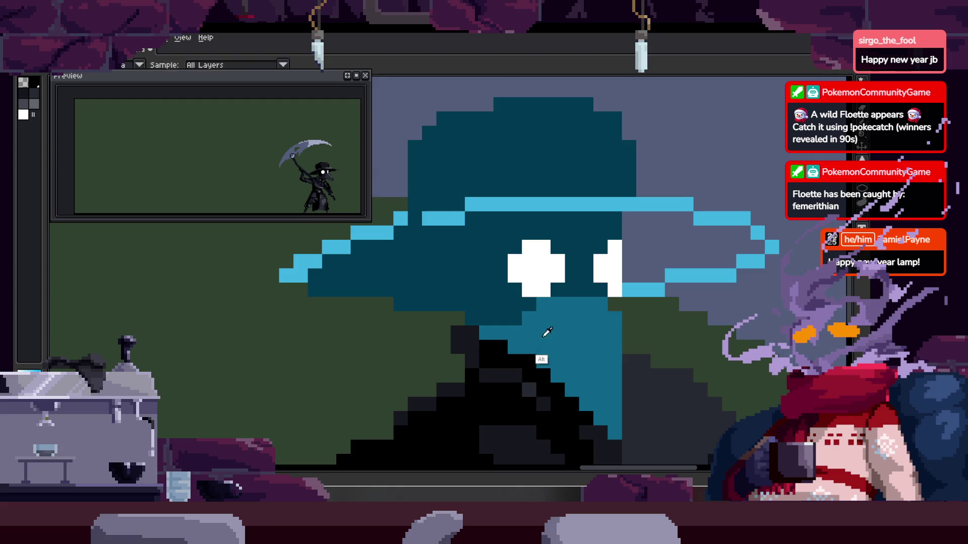
scroll(459, 285, up, 1)
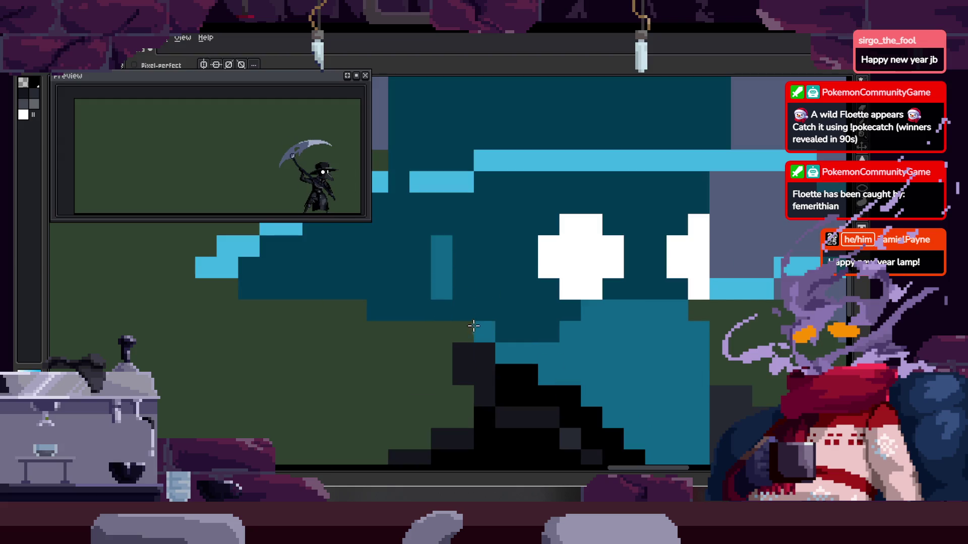
drag(474, 327, 474, 319)
key(z)
scroll(491, 332, down, 2)
scroll(514, 319, down, 3)
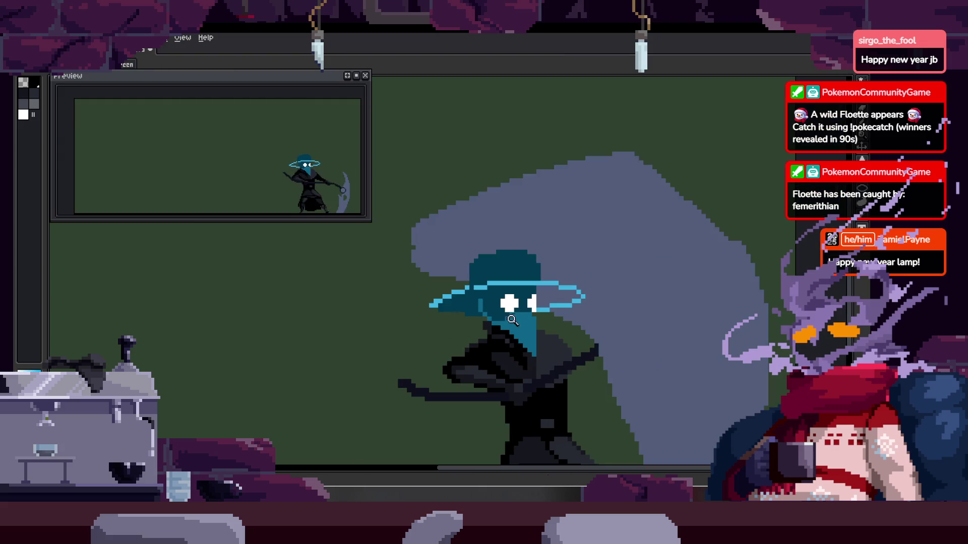
scroll(550, 296, up, 1)
key(b)
scroll(572, 280, up, 1)
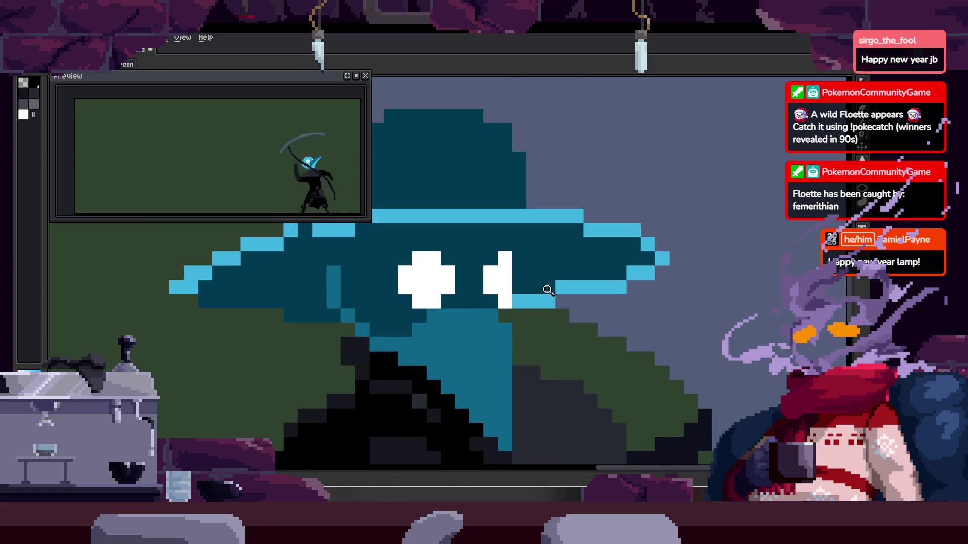
scroll(525, 304, up, 1)
drag(567, 284, 656, 271)
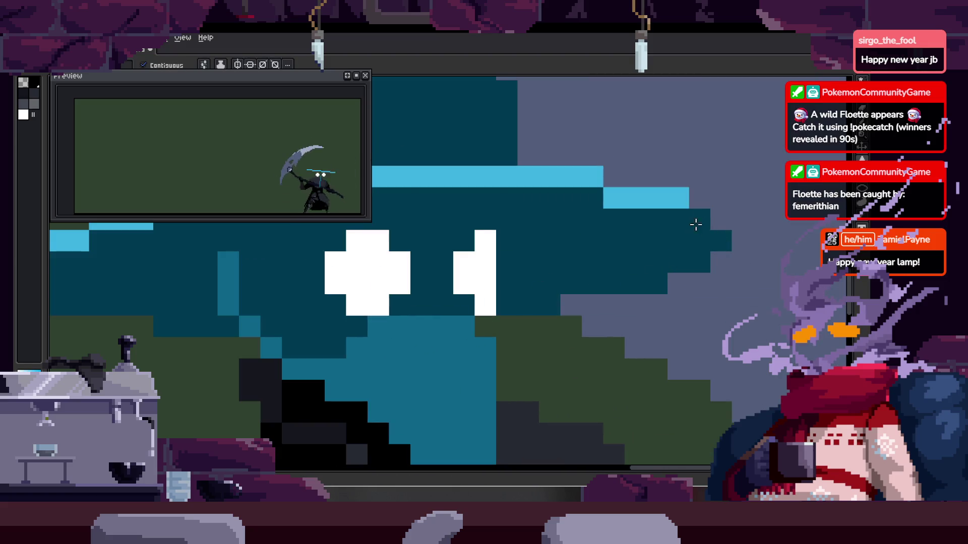
Fill the hat top with a lighter teal and darken the hat's right edge column
scroll(696, 221, down, 4)
scroll(655, 232, down, 1)
scroll(583, 243, up, 3)
key(z)
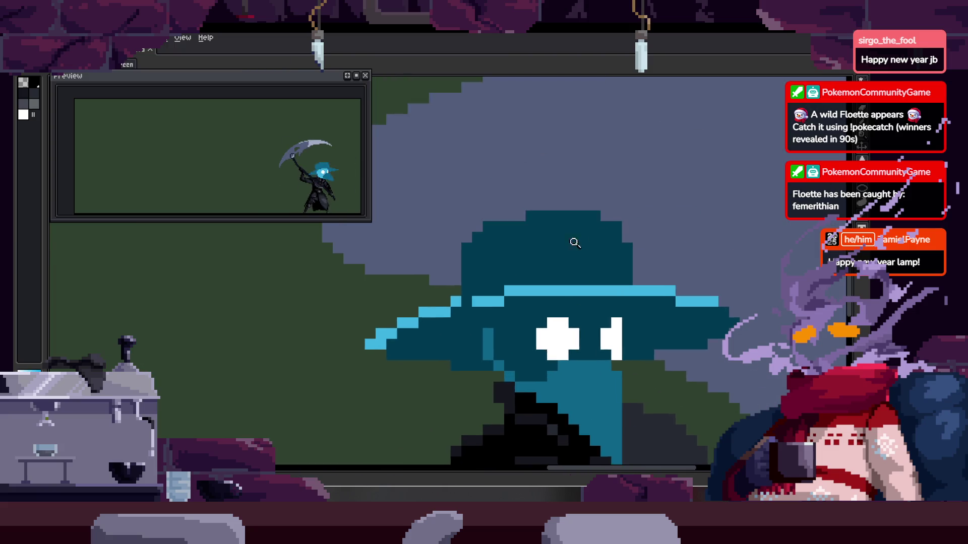
click(584, 243)
key(b)
click(555, 240)
scroll(575, 237, down, 2)
scroll(580, 237, up, 1)
scroll(594, 242, up, 1)
key(b)
drag(612, 209, 612, 249)
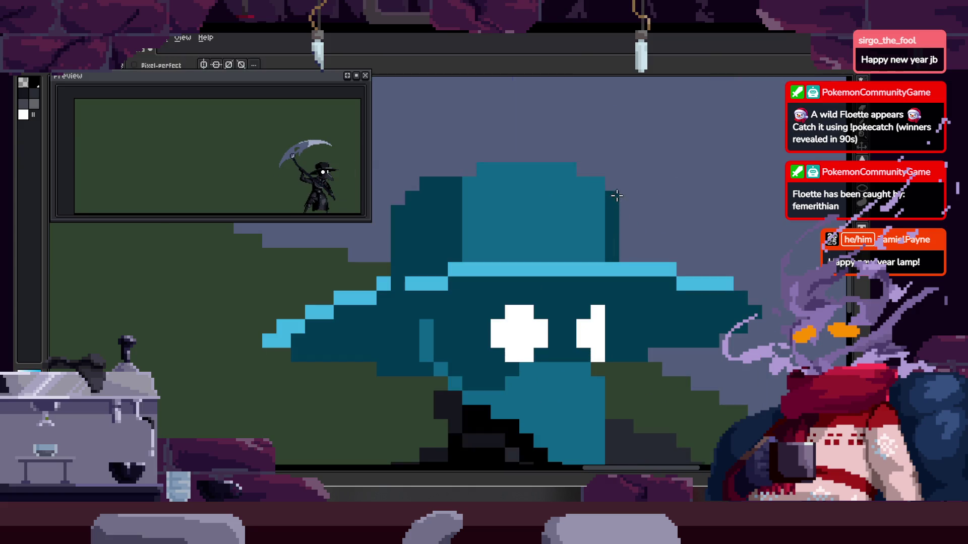
Play the scythe attack animation to review the hat changes
key(z)
scroll(618, 219, down, 3)
scroll(627, 231, up, 1)
scroll(596, 179, up, 1)
key(Return)
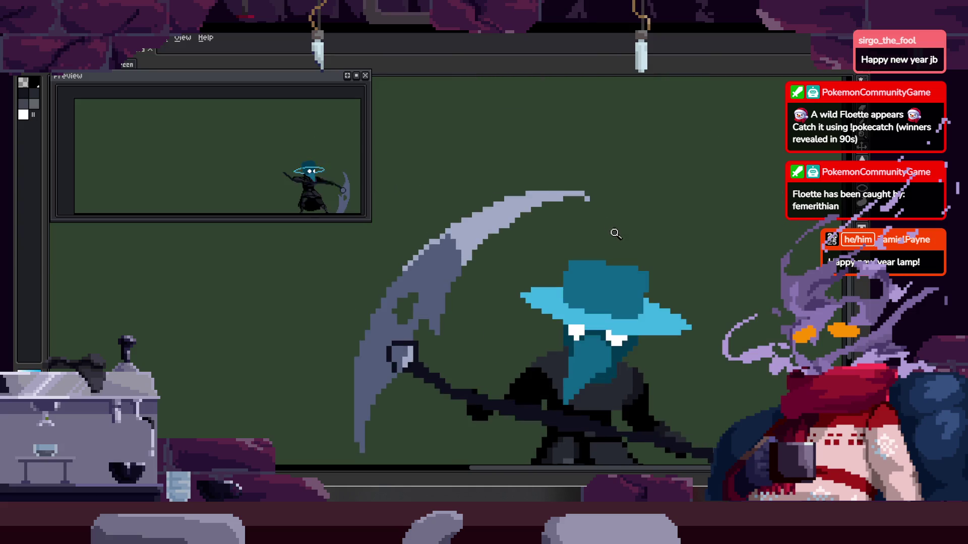
scroll(601, 252, up, 2)
scroll(585, 258, down, 5)
scroll(514, 266, up, 1)
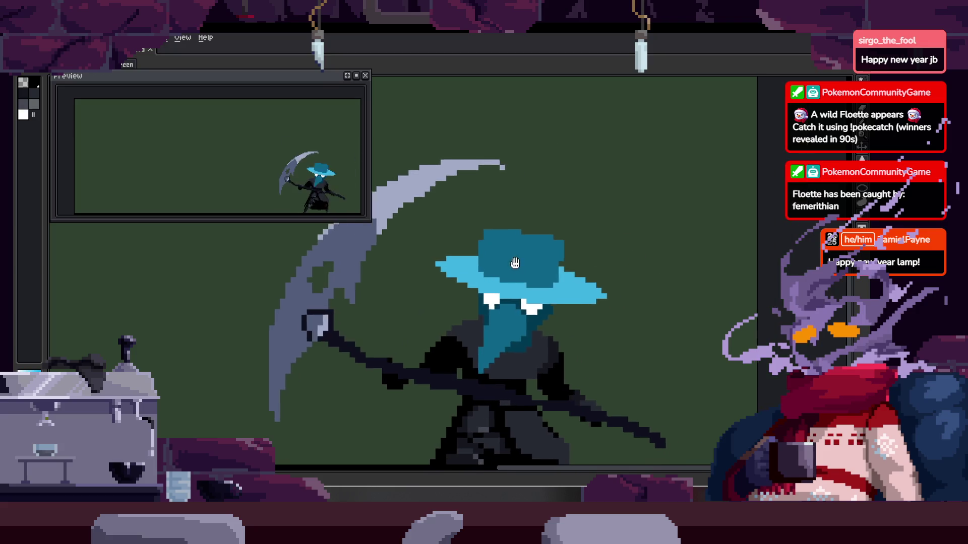
scroll(546, 270, up, 2)
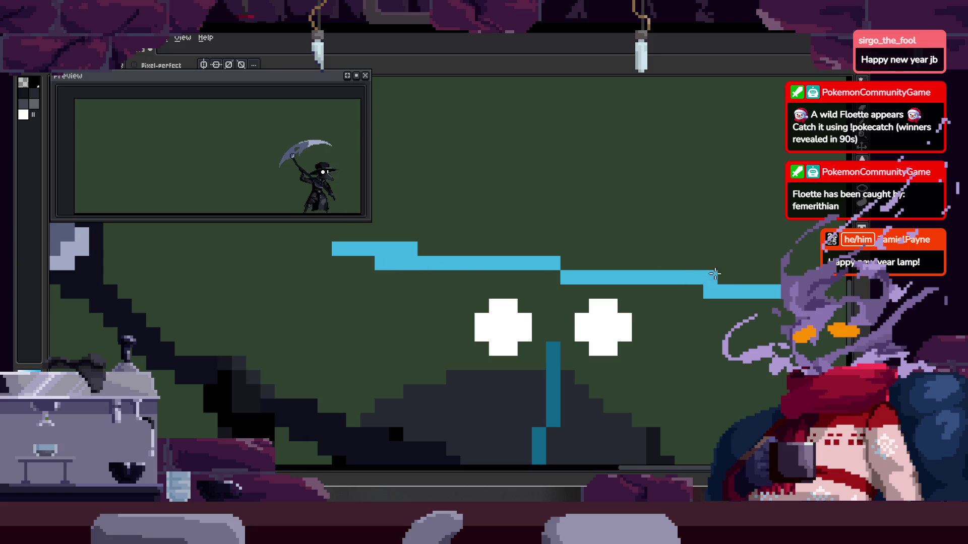
Draw two straight pencil lines for the hat brim above the eyes
drag(732, 286, 689, 296)
click(403, 285)
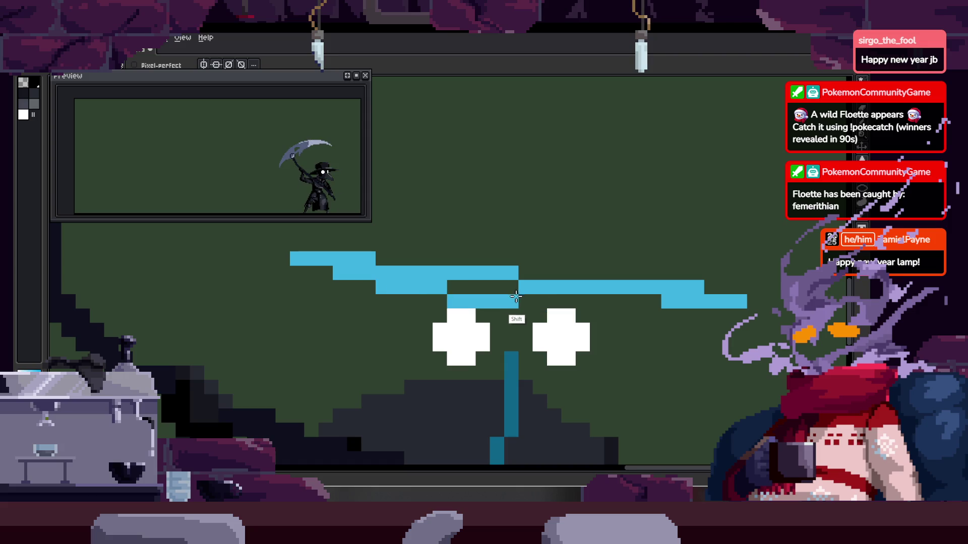
shift+click(635, 271)
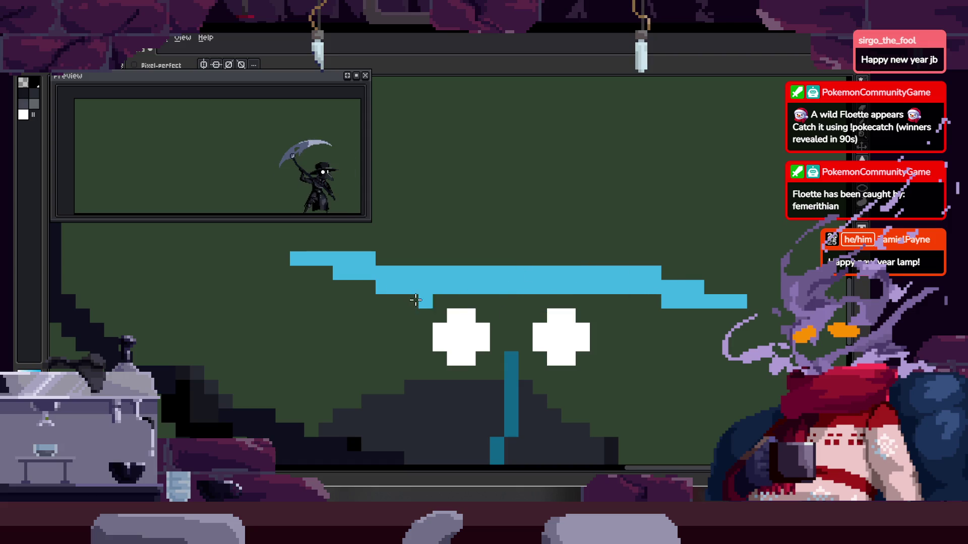
shift+click(655, 298)
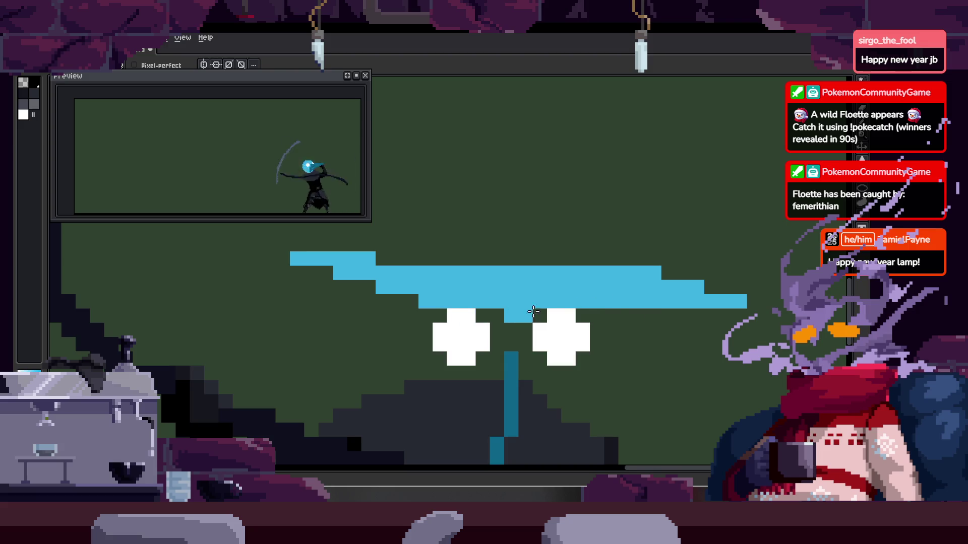
scroll(646, 305, down, 3)
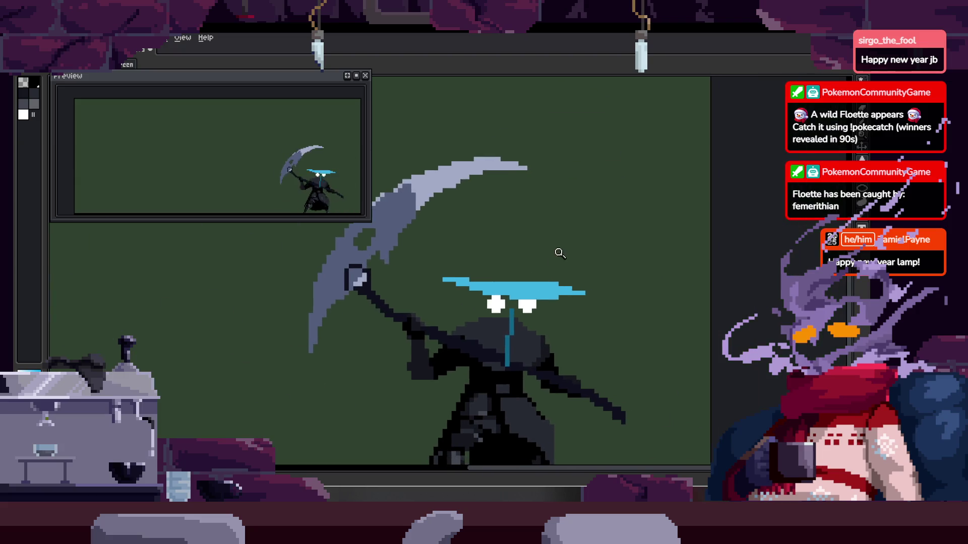
key(ctrl)
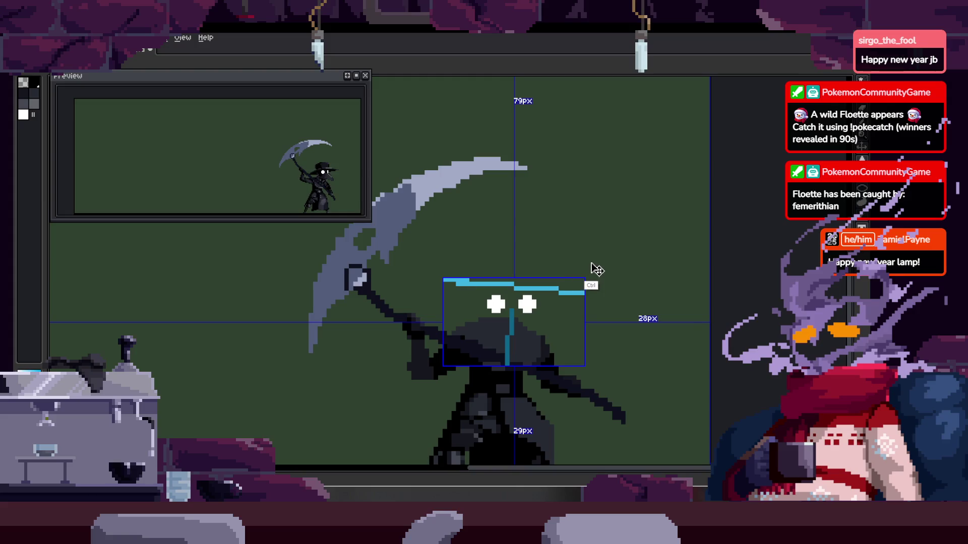
scroll(592, 266, up, 2)
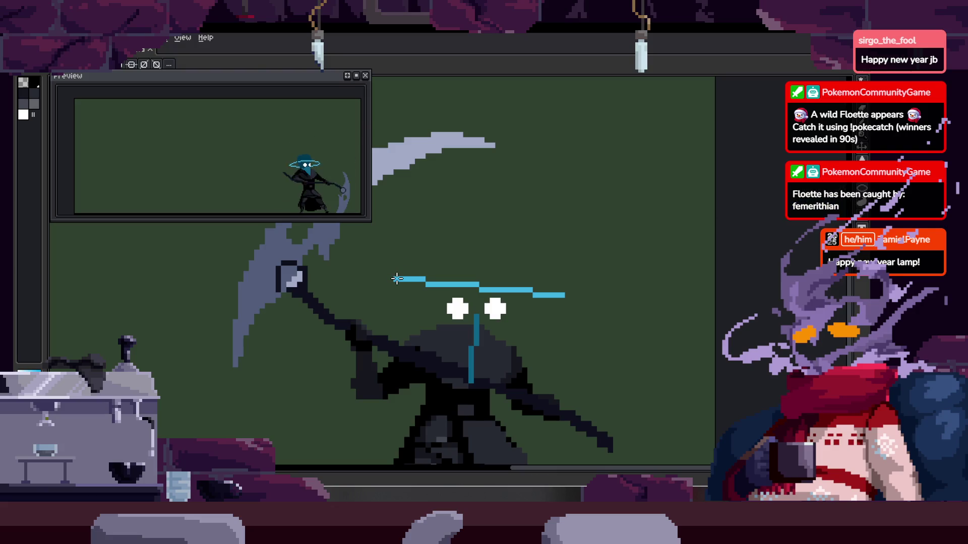
Draw the brim's outer loop and thin it to a one-pixel stepped line
drag(396, 264, 558, 296)
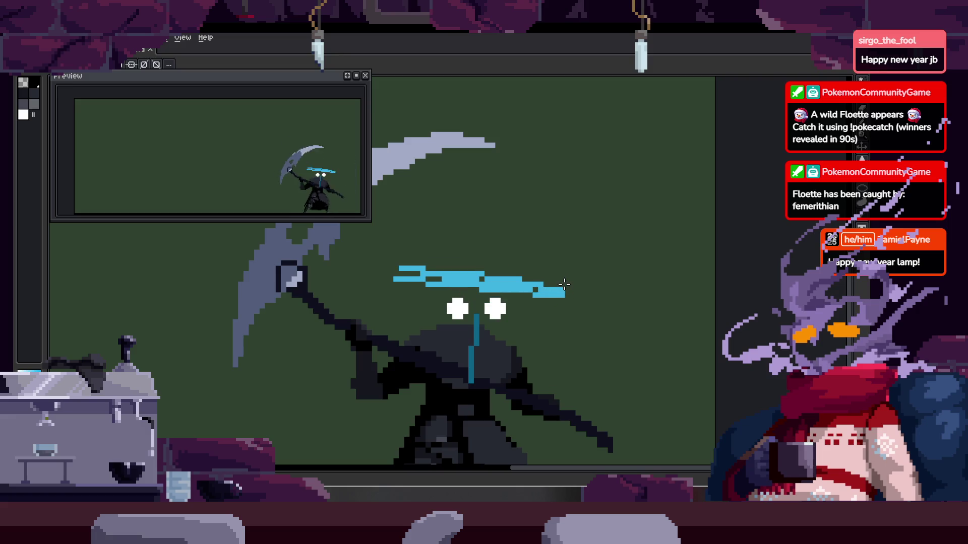
drag(564, 285, 434, 279)
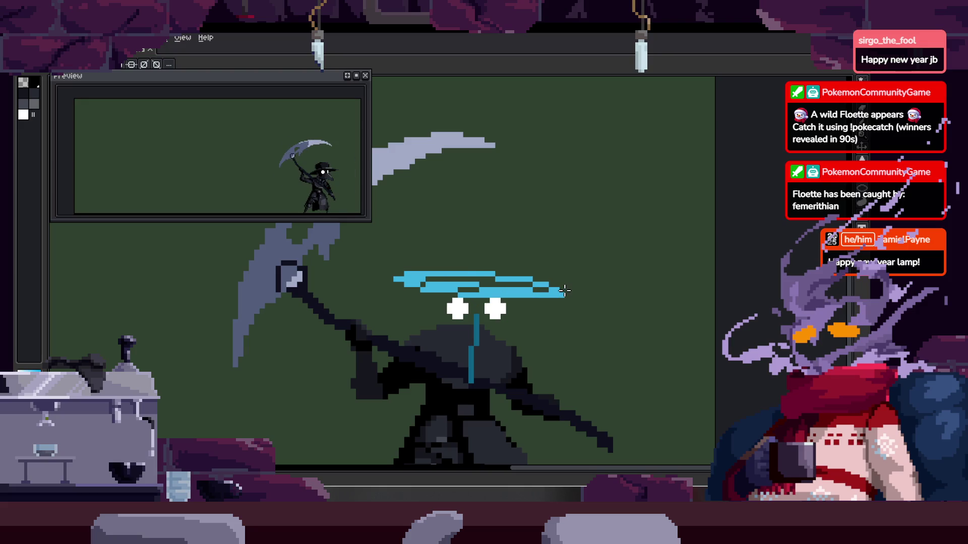
scroll(432, 294, up, 1)
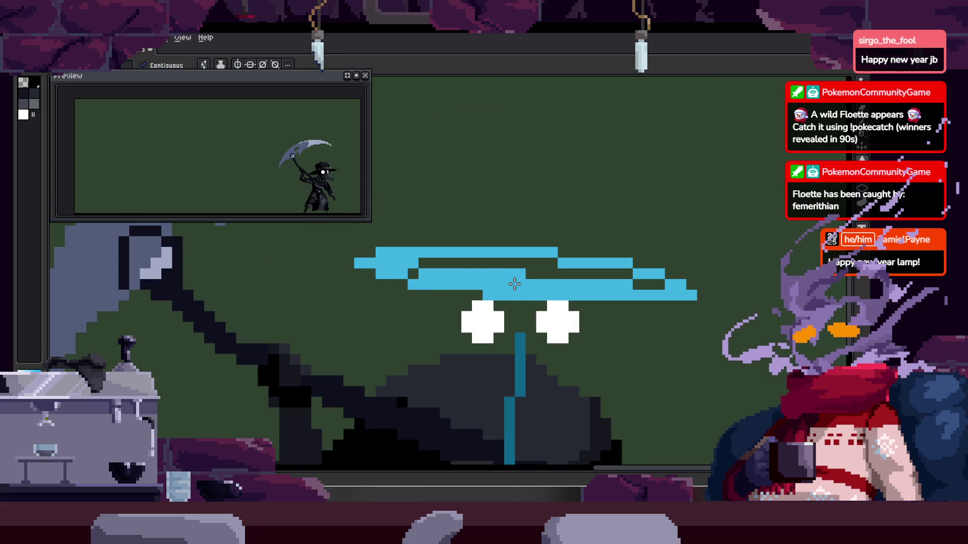
scroll(630, 274, down, 1)
scroll(634, 268, down, 1)
Paint dark-teal pixels beside the left eye
drag(635, 267, 519, 247)
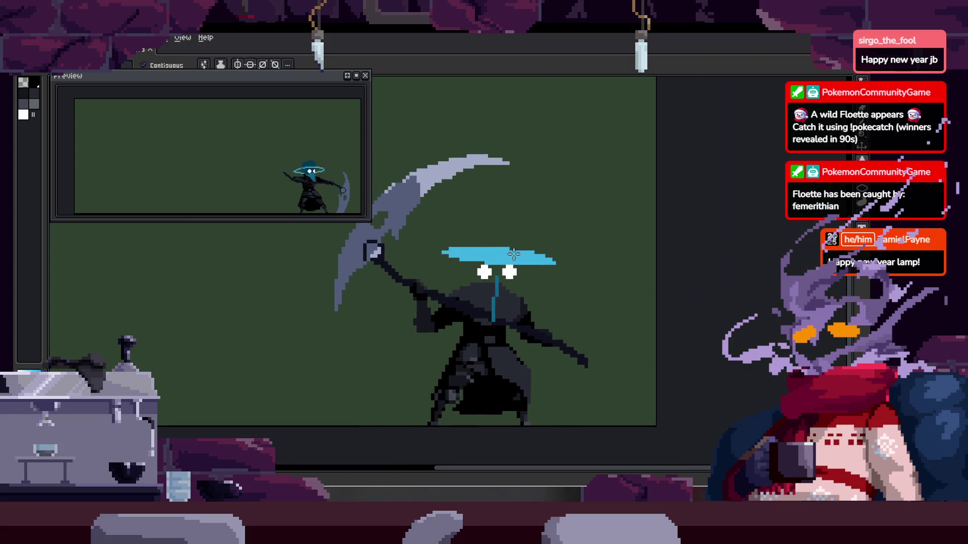
scroll(538, 251, up, 2)
scroll(538, 252, up, 1)
scroll(538, 252, up, 1)
click(421, 182)
drag(421, 223, 464, 180)
Paint dark teal to the left of and below the left eye
scroll(460, 217, down, 1)
key(Tab)
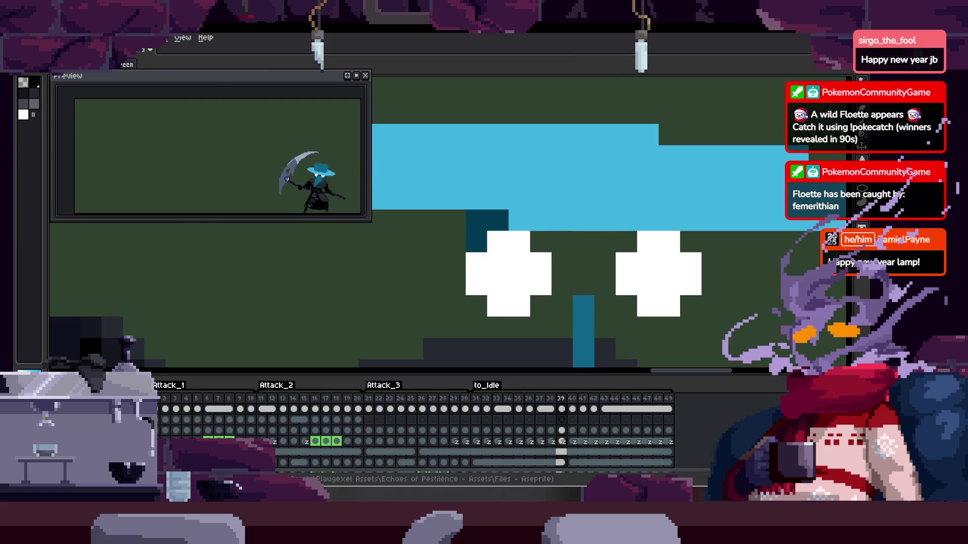
key(Tab)
scroll(510, 251, down, 1)
scroll(579, 226, up, 2)
key(b)
drag(438, 241, 432, 324)
scroll(690, 222, up, 1)
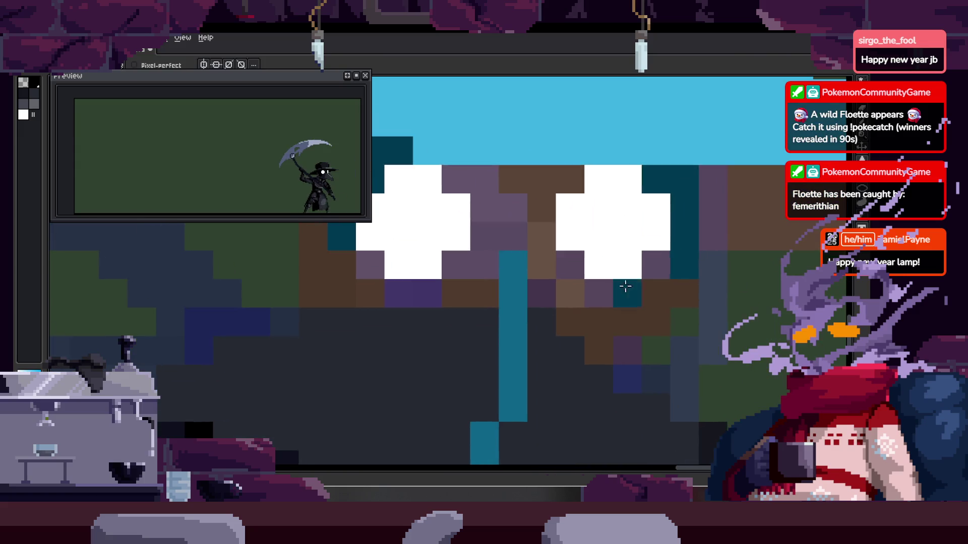
mouse_move(352, 266)
mouse_down()
mouse_move(458, 360)
mouse_move(512, 237)
mouse_up()
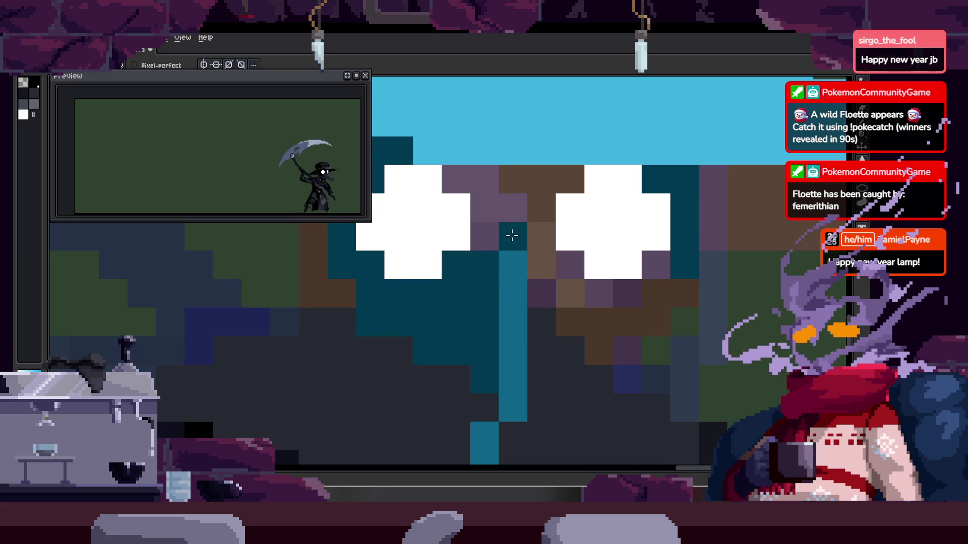
Turn the brown and purple face pixels dark teal and flood-fill the remaining face gaps
drag(543, 364, 659, 305)
key(g)
click(603, 297)
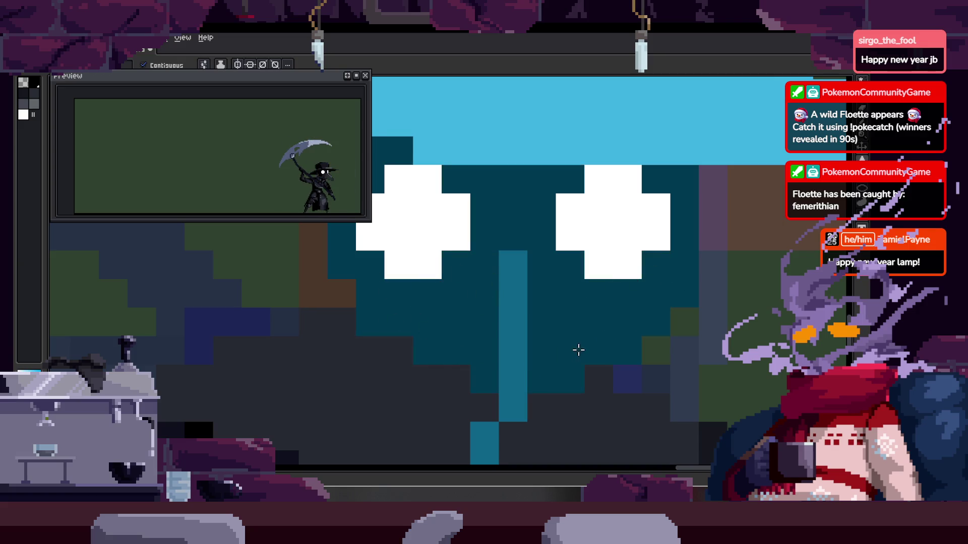
scroll(588, 298, down, 2)
scroll(652, 244, up, 3)
key(b)
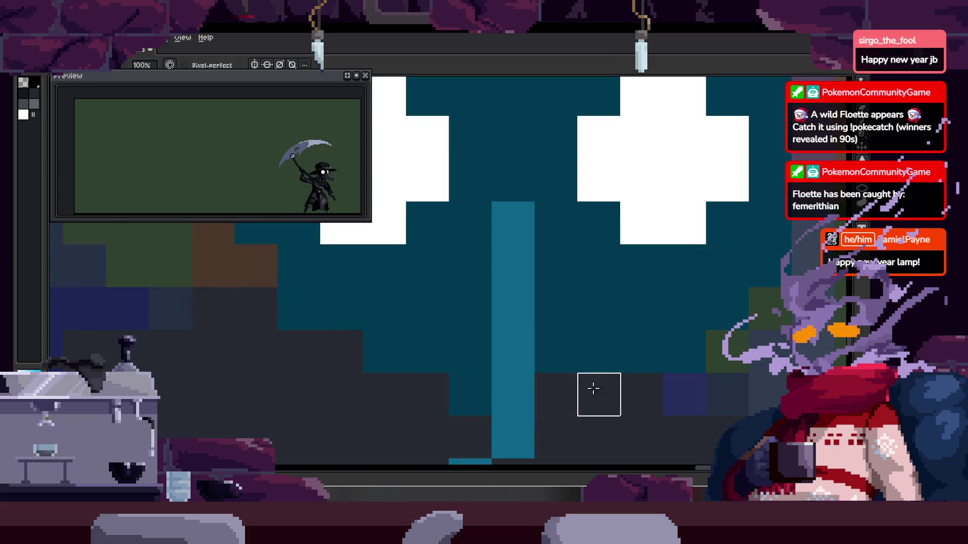
scroll(510, 394, down, 1)
scroll(608, 339, up, 1)
scroll(670, 334, down, 2)
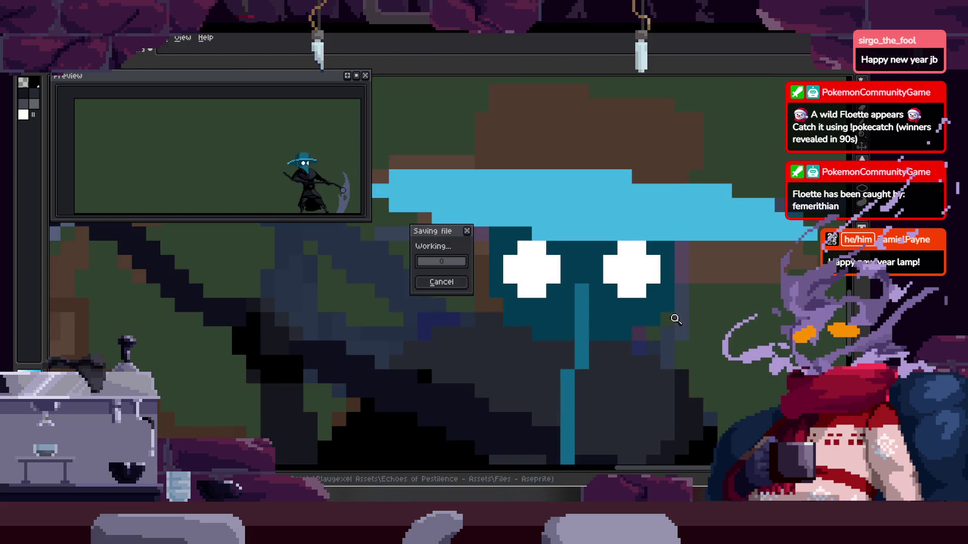
scroll(558, 327, down, 2)
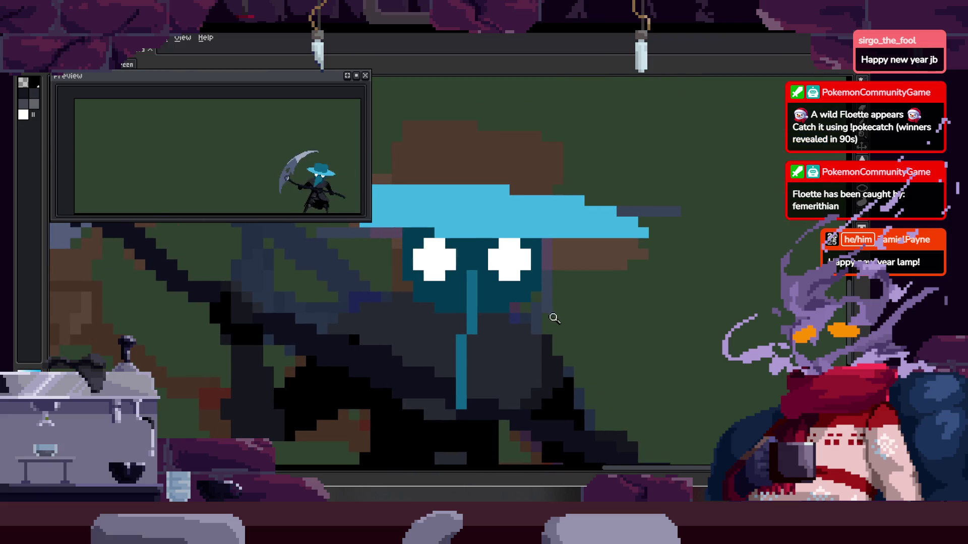
scroll(551, 326, down, 2)
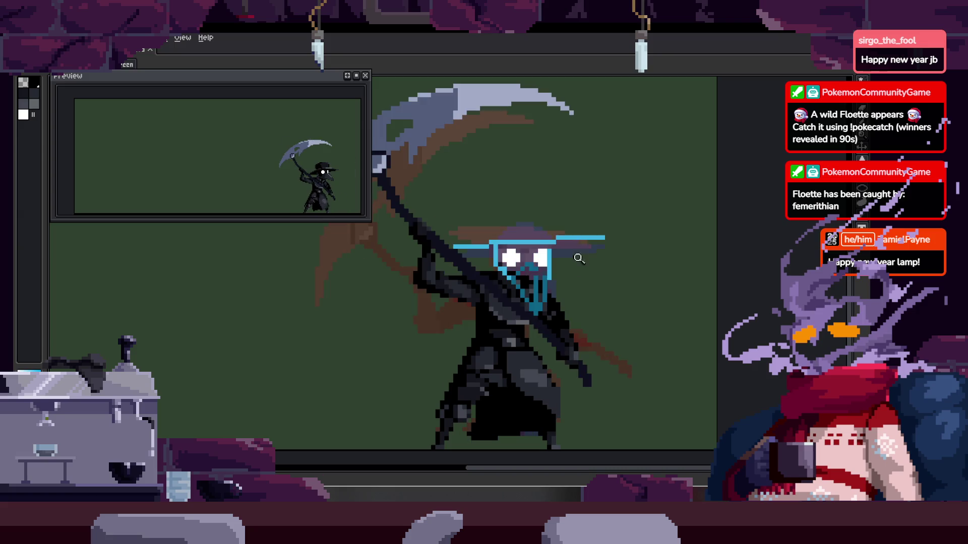
scroll(499, 268, up, 3)
scroll(487, 270, up, 2)
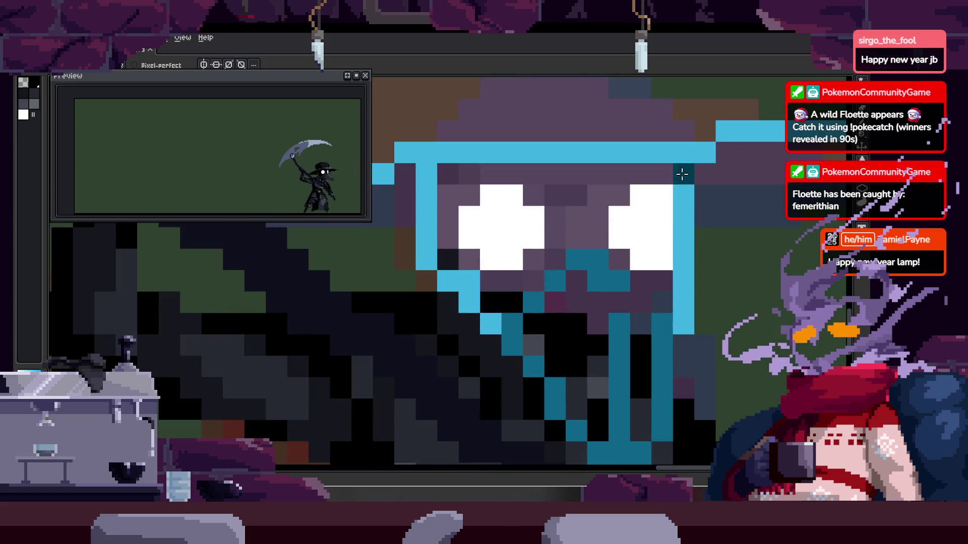
Repaint the beak column dark teal and recolour purple and dark beak pixels medium teal
key(b)
drag(426, 255, 428, 173)
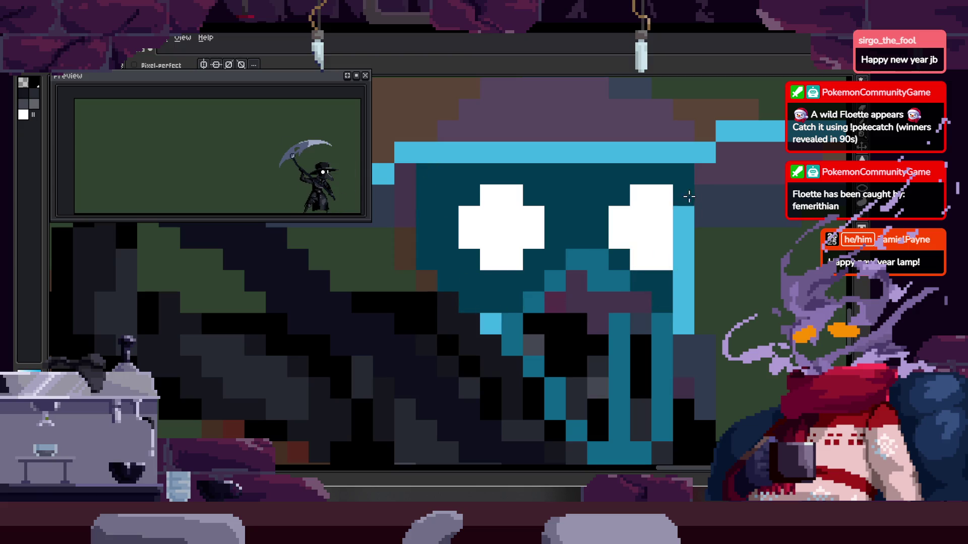
key(alt)
alt+click(570, 246)
drag(574, 276, 588, 281)
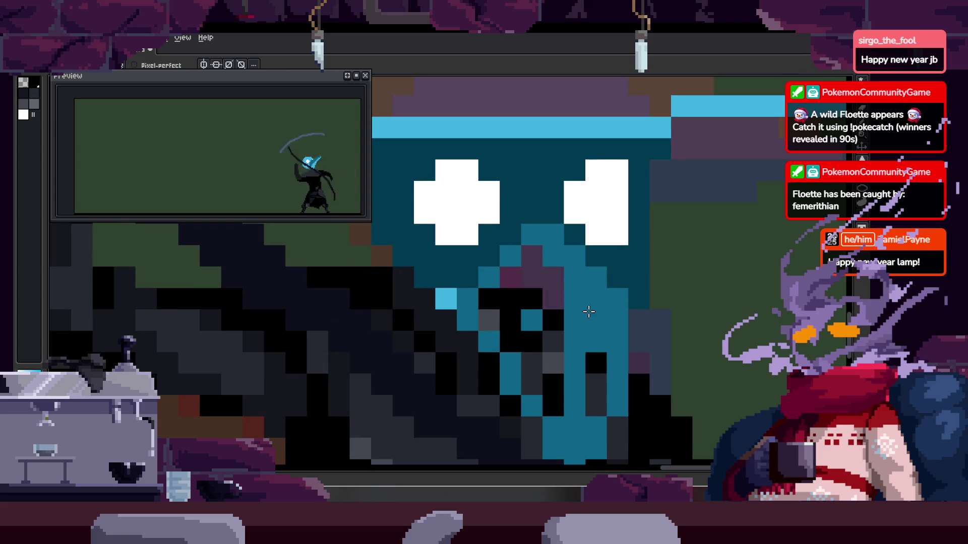
key(g)
click(595, 321)
click(519, 323)
click(594, 363)
Paint over the teal beak pixels along the lower face
key(z)
scroll(504, 294, down, 4)
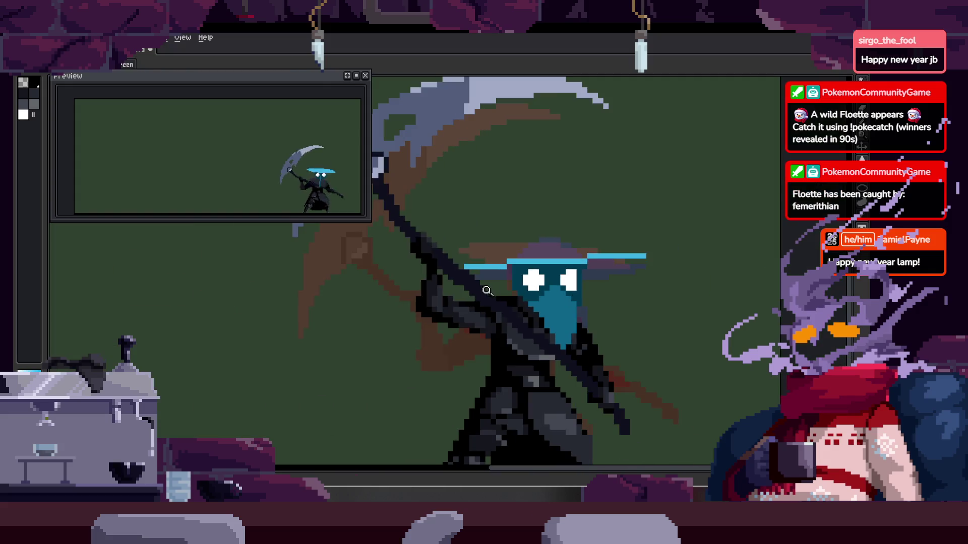
scroll(577, 263, down, 1)
scroll(568, 293, up, 3)
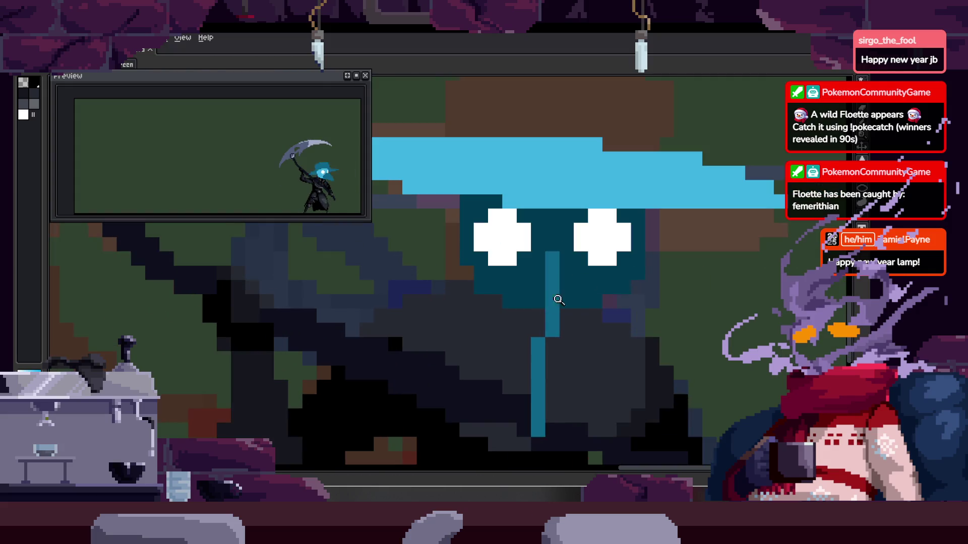
scroll(546, 281, up, 1)
key(b)
drag(497, 318, 539, 324)
Reshape the teal beak and extend it down the lower face
scroll(540, 324, up, 1)
mouse_move(474, 191)
mouse_down()
mouse_move(515, 245)
mouse_move(554, 363)
mouse_move(583, 256)
mouse_up()
scroll(555, 323, up, 2)
drag(587, 212, 580, 363)
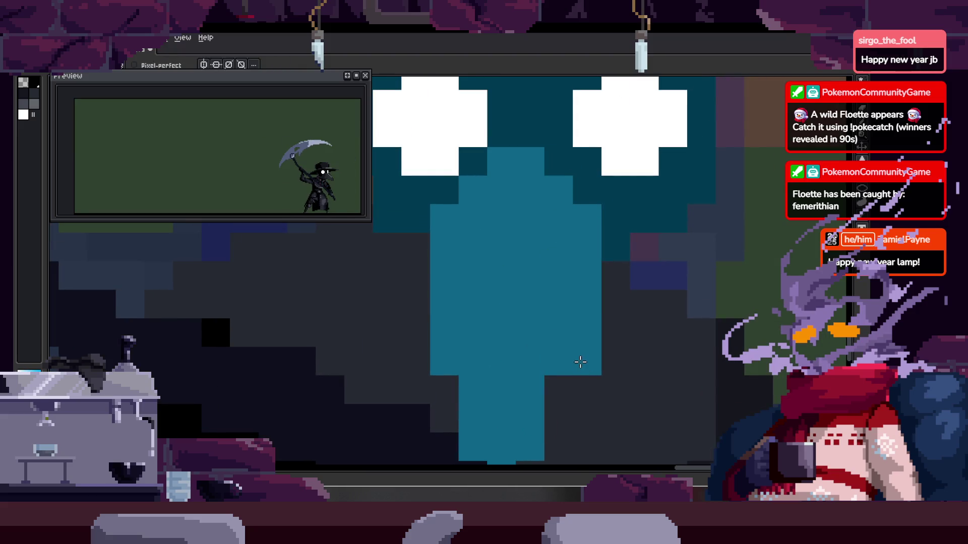
scroll(554, 313, down, 2)
drag(545, 293, 524, 396)
click(545, 361)
Darken a teal pixel at the beak's edge and zoom out to view the sprite
scroll(555, 324, down, 1)
scroll(555, 325, right, 1)
scroll(538, 318, up, 1)
scroll(538, 317, right, 1)
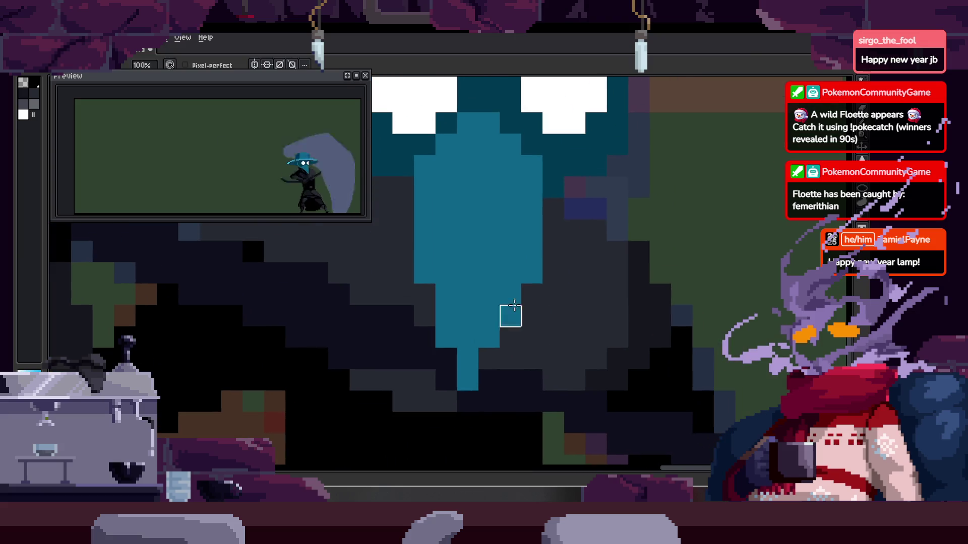
key(z)
scroll(535, 270, down, 3)
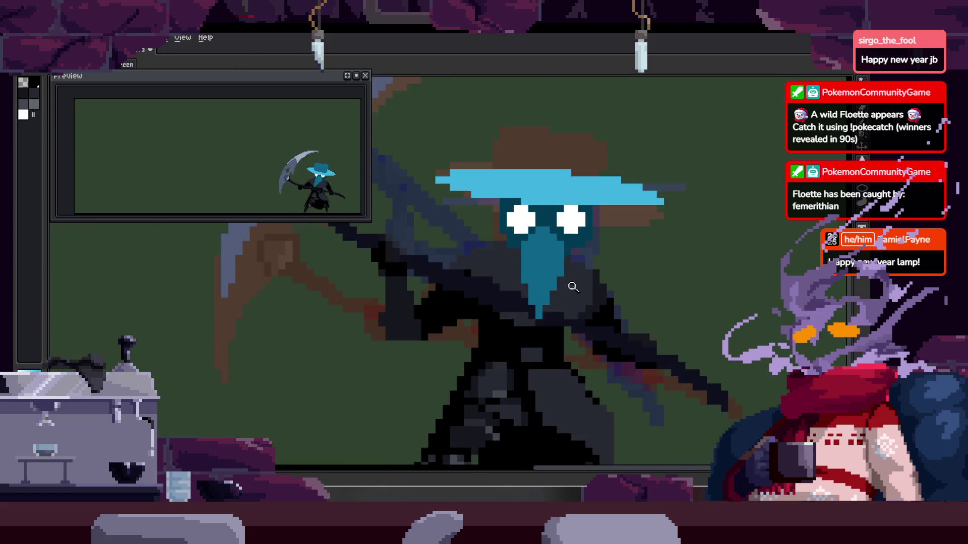
scroll(555, 260, down, 1)
scroll(571, 250, up, 2)
scroll(571, 250, up, 1)
scroll(565, 262, down, 2)
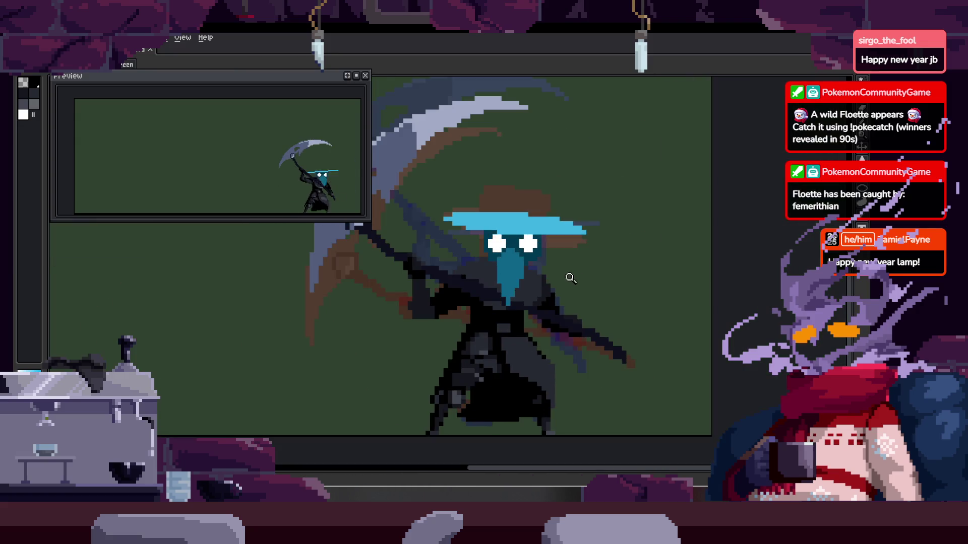
scroll(533, 300, up, 3)
key(b)
scroll(503, 324, down, 1)
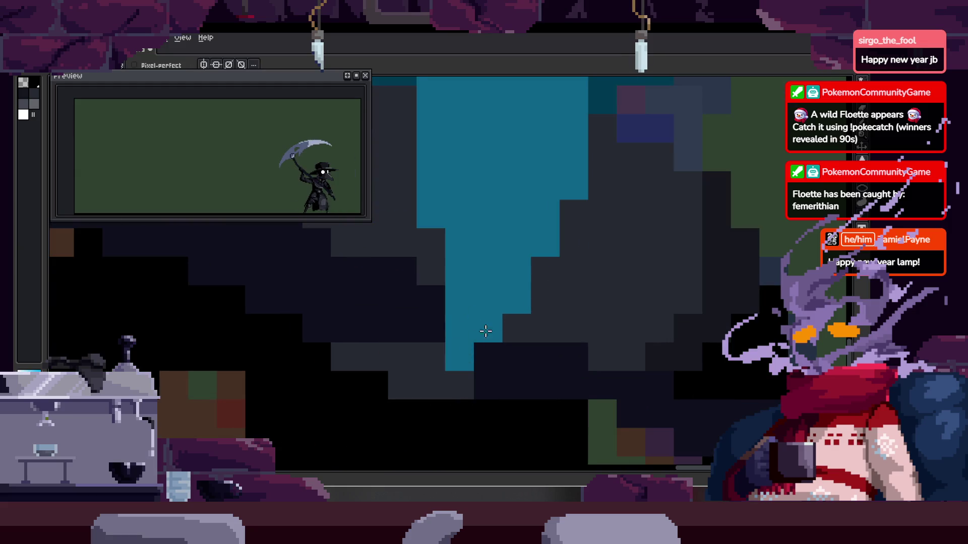
scroll(510, 318, up, 2)
drag(466, 357, 491, 336)
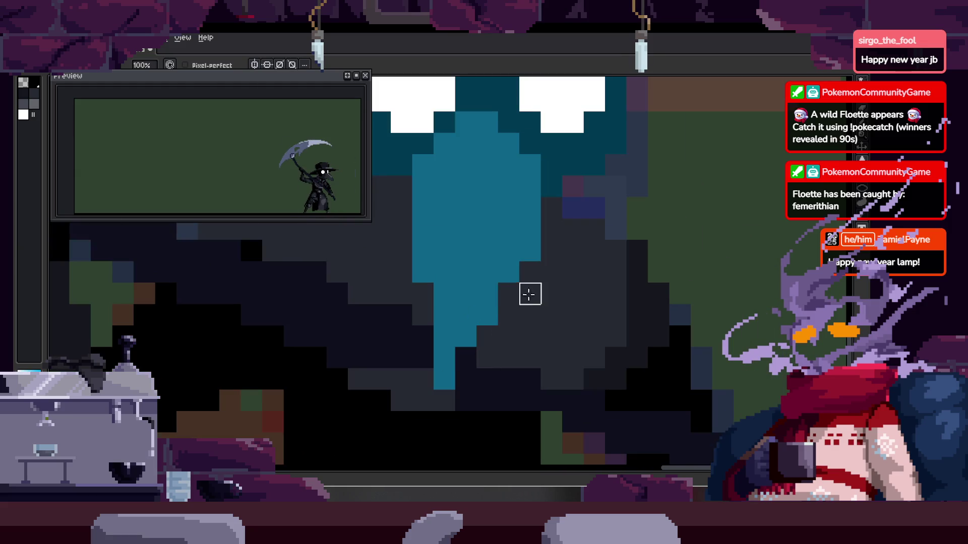
scroll(519, 281, down, 1)
scroll(468, 303, up, 1)
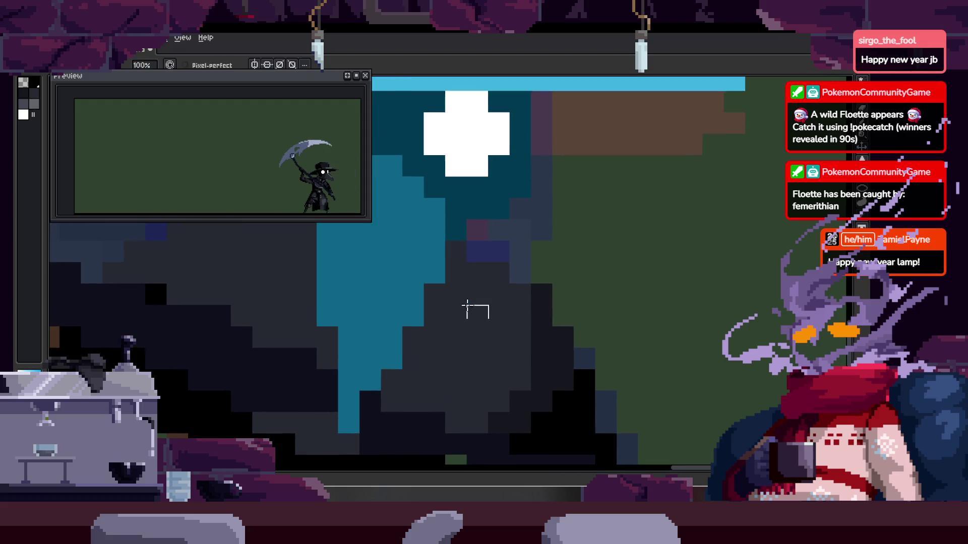
scroll(467, 303, down, 1)
scroll(470, 336, down, 2)
scroll(492, 303, up, 1)
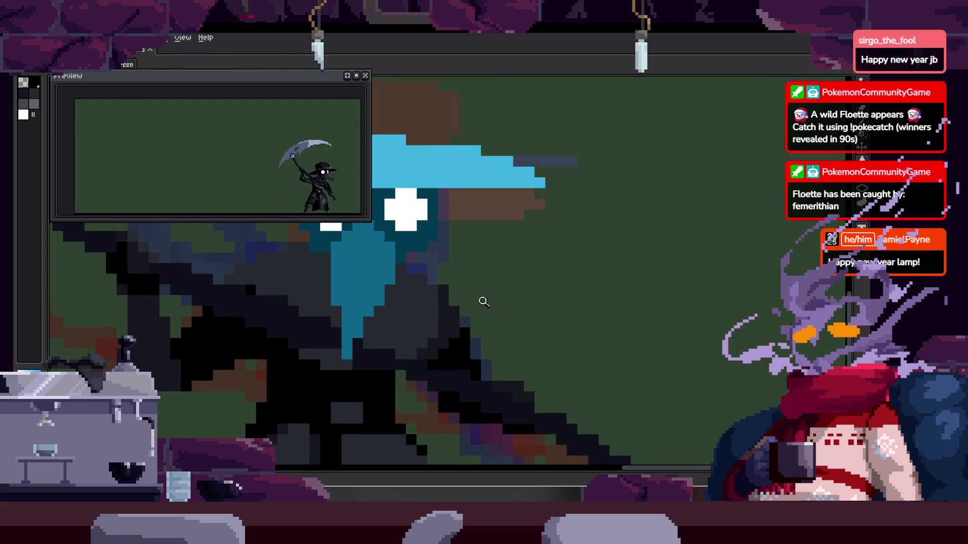
scroll(491, 302, down, 1)
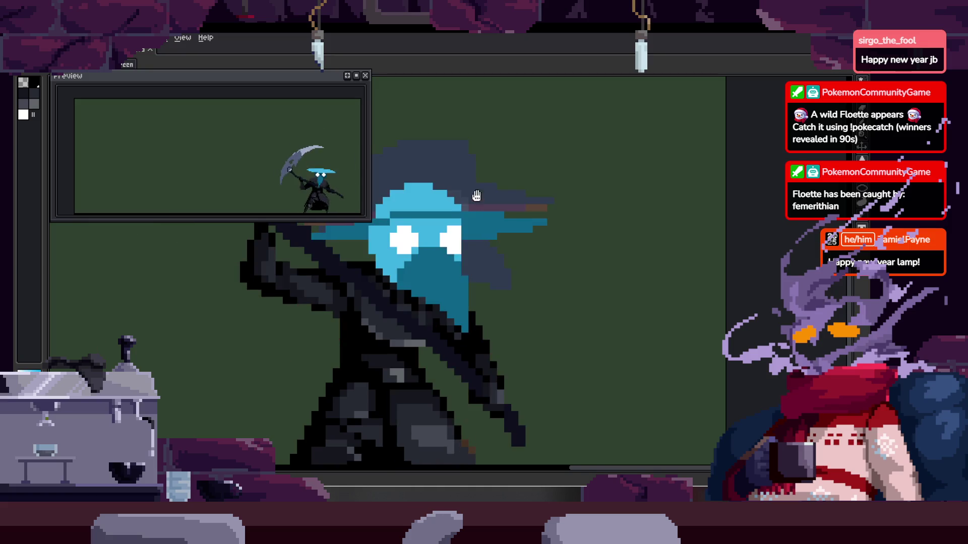
Outline the hat crown in teal above the light-blue brim
drag(475, 201, 569, 213)
click(557, 232)
key(b)
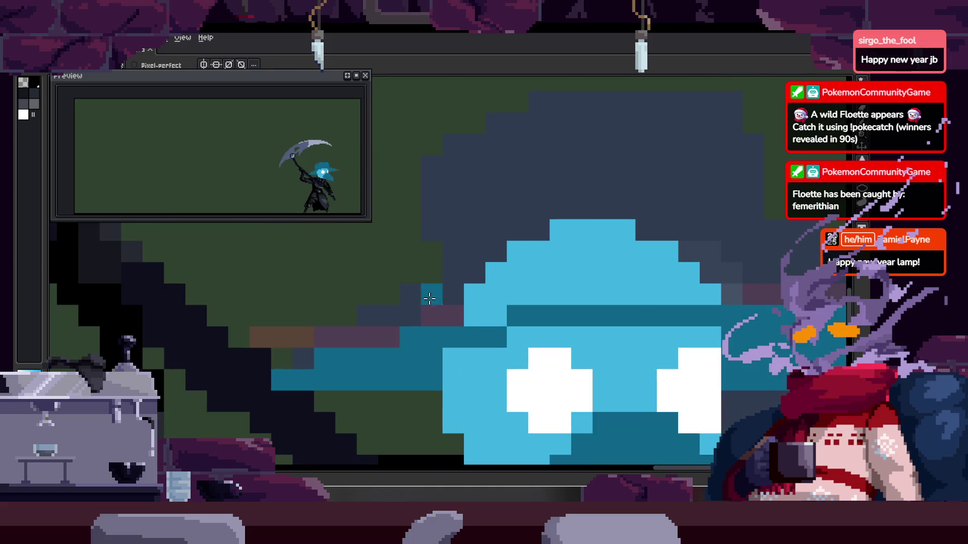
key(h)
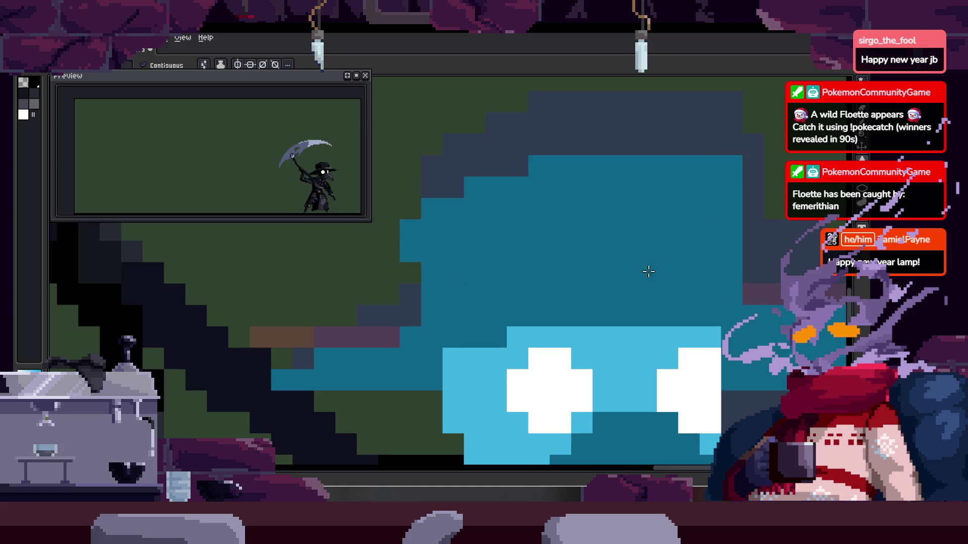
drag(642, 270, 536, 205)
scroll(613, 219, down, 5)
key(z)
scroll(613, 218, up, 5)
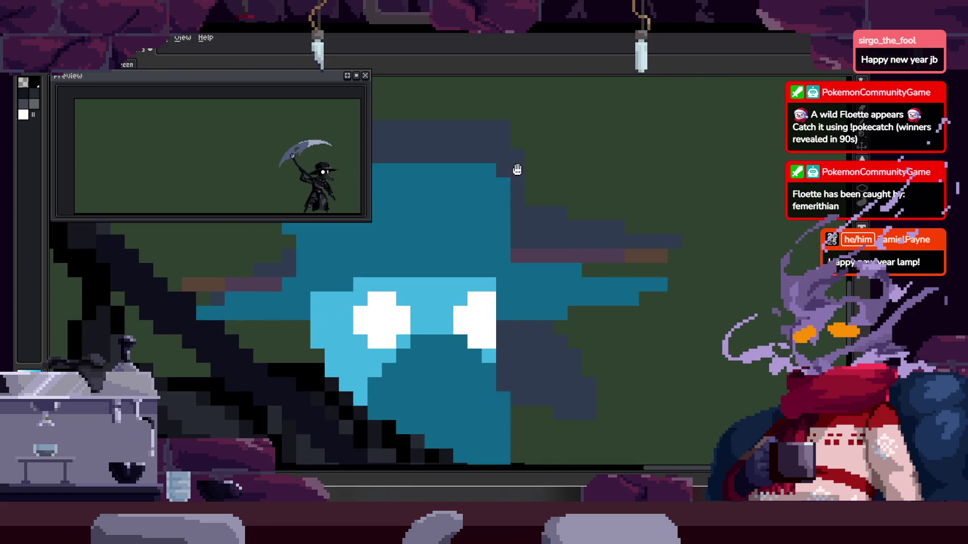
scroll(605, 211, down, 5)
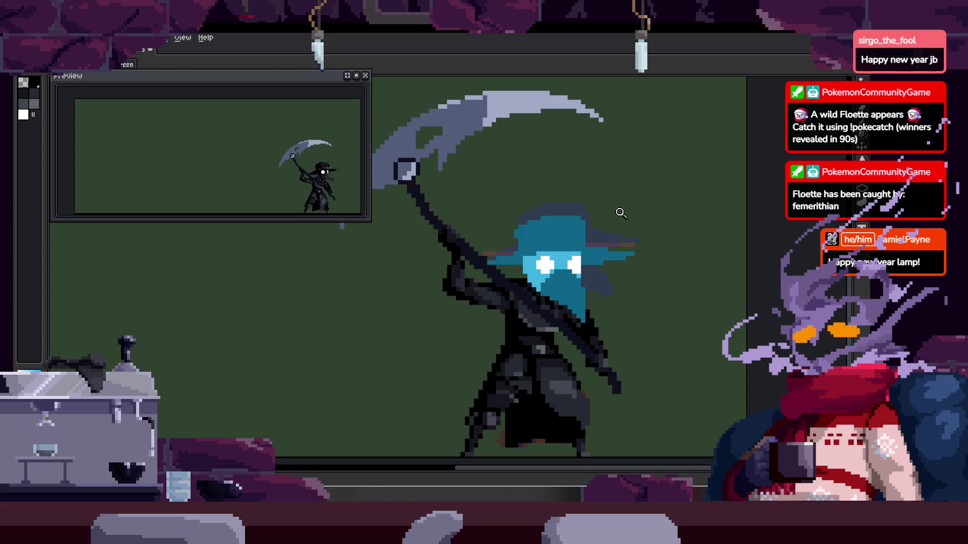
scroll(602, 232, up, 1)
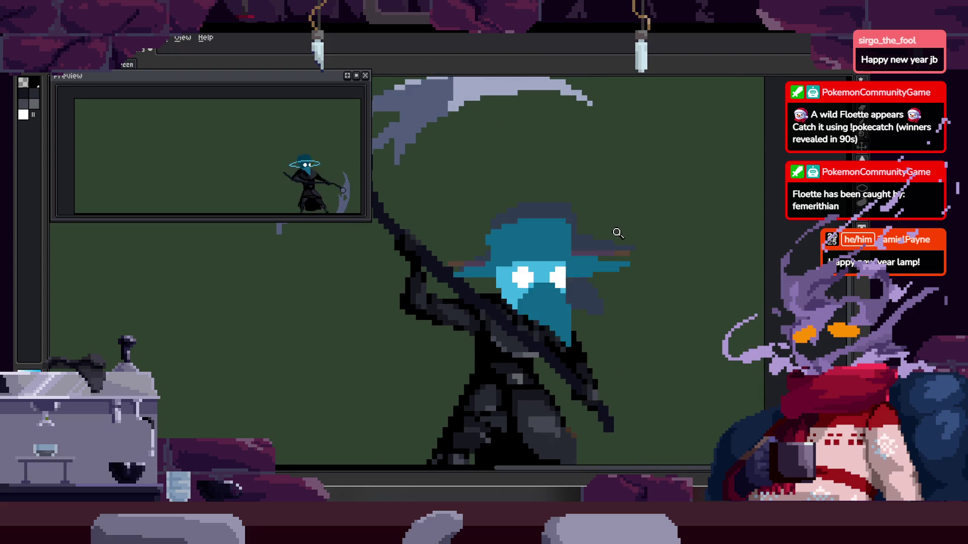
scroll(561, 252, up, 2)
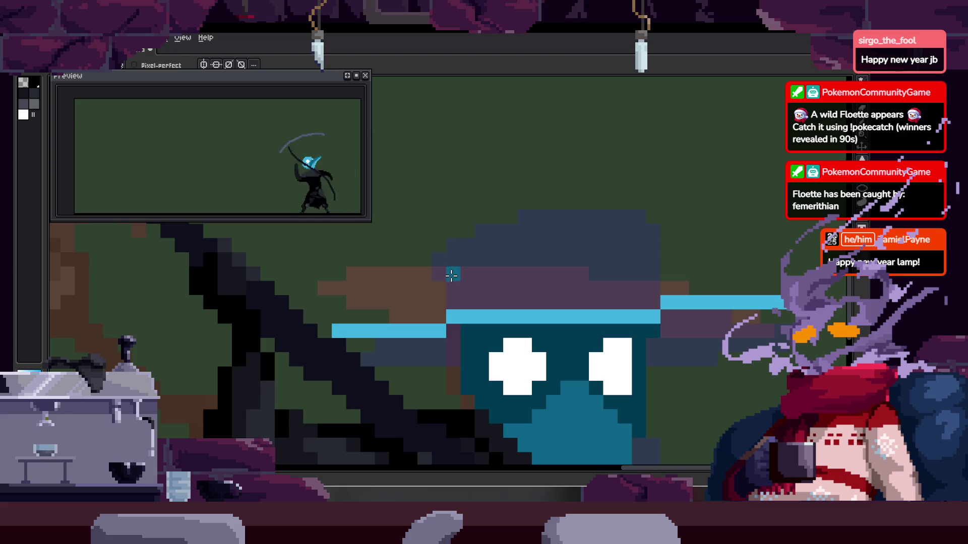
drag(460, 208, 644, 185)
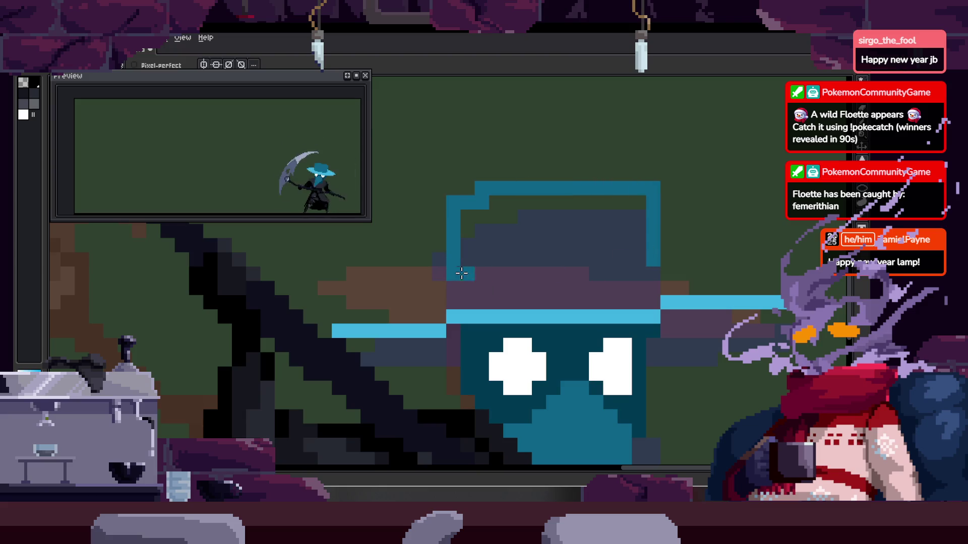
drag(454, 281, 655, 272)
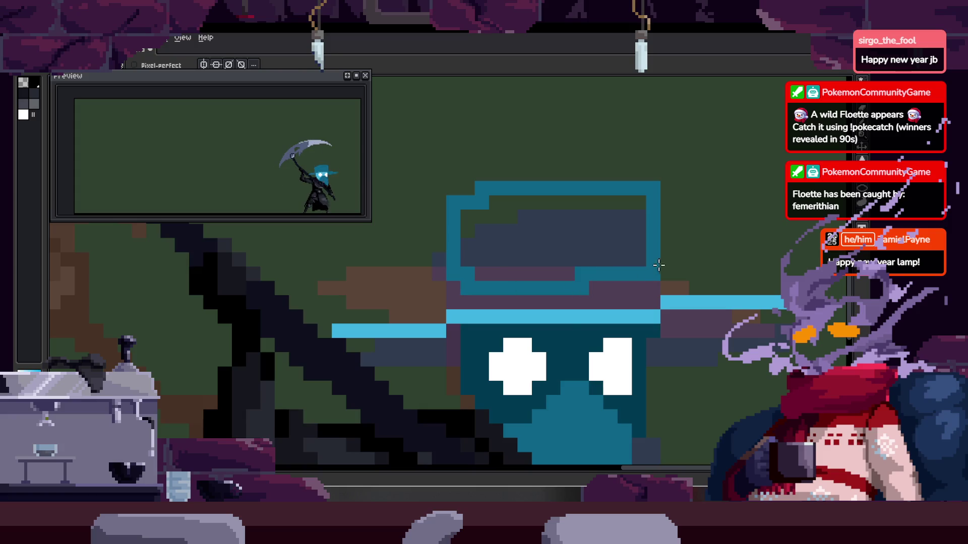
Fill the crown with teal, undoing and closing the outline's bottom before refilling
key(g)
click(599, 260)
drag(598, 260, 595, 256)
scroll(595, 256, down, 2)
key(ctrl+z)
key(ctrl+z)
key(ctrl+z)
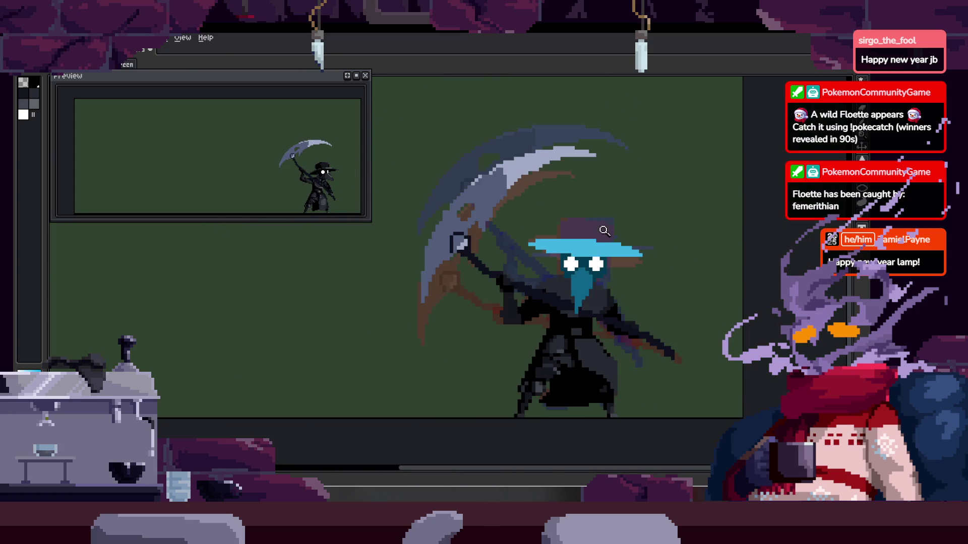
scroll(565, 230, up, 2)
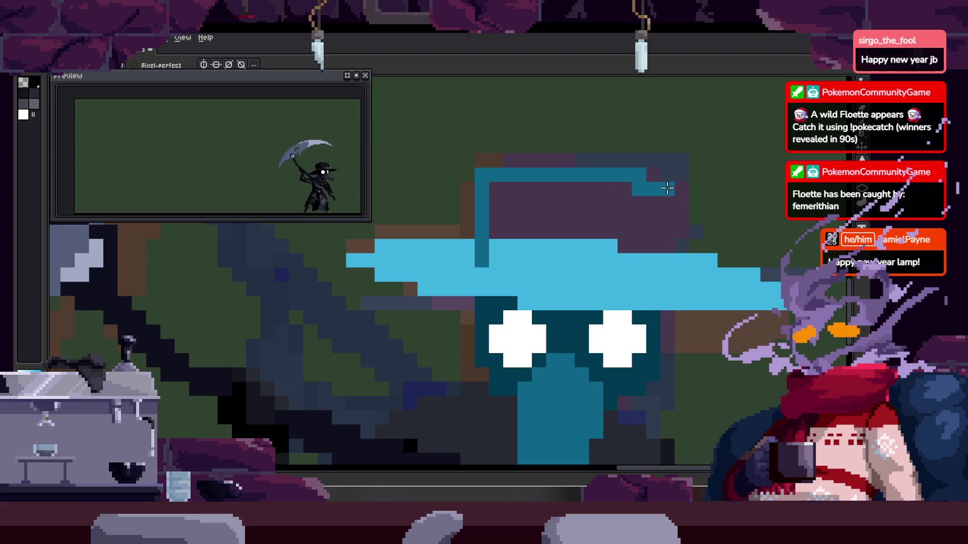
mouse_move(494, 272)
mouse_down()
mouse_move(660, 272)
mouse_move(622, 233)
mouse_up()
key(g)
click(633, 225)
Erase the teal spill at the hat's right edge
key(e)
scroll(530, 191, right, 1)
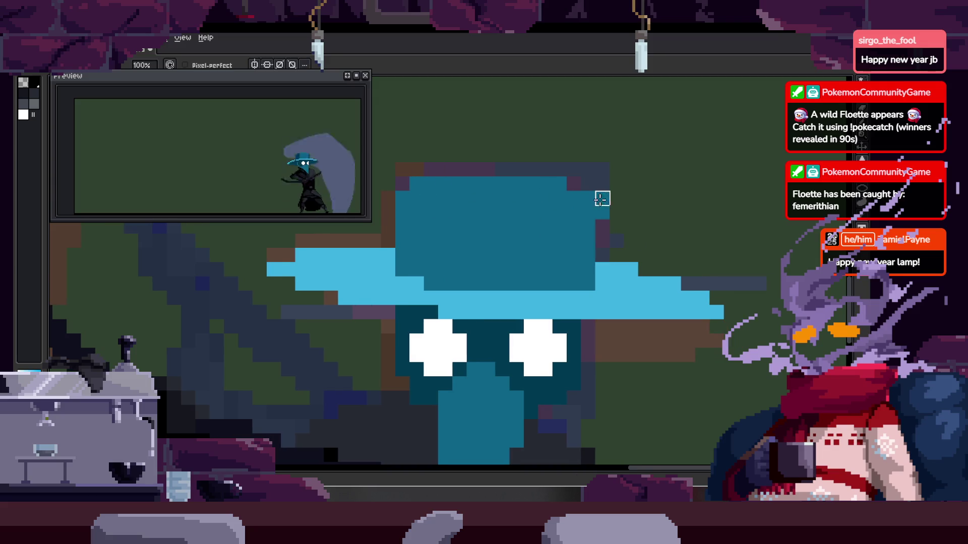
drag(603, 199, 600, 224)
key(b)
scroll(615, 232, down, 5)
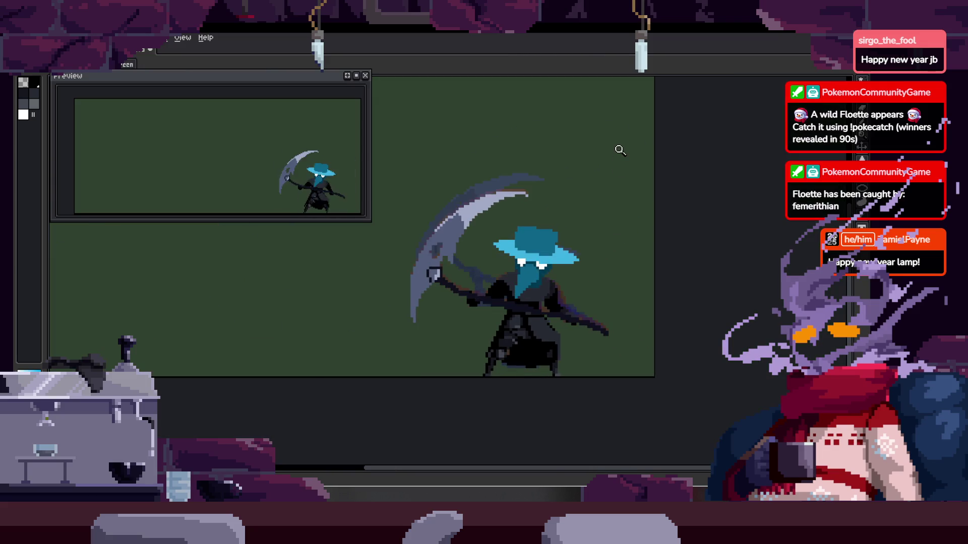
Play the scythe attack animation to preview the teal hat across frames
key(Return)
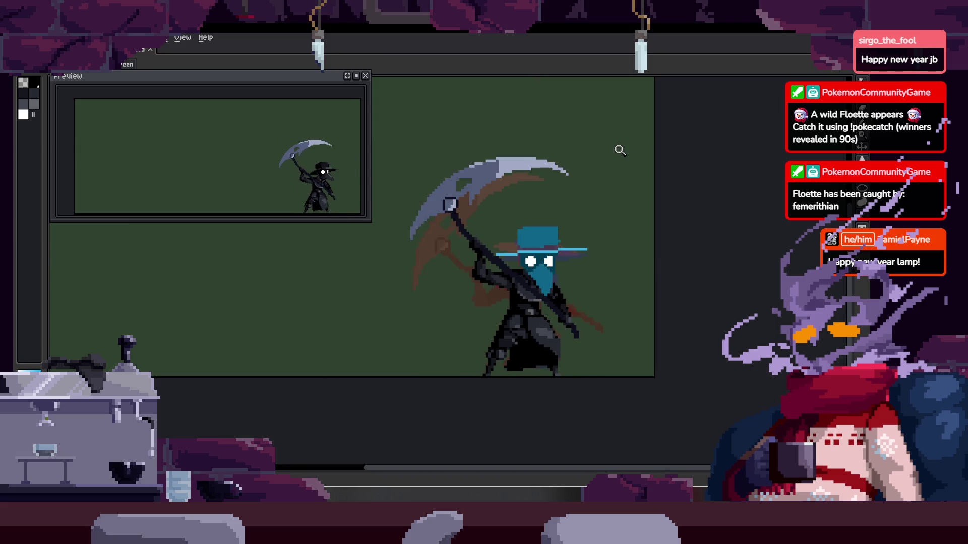
click(609, 210)
click(546, 240)
Zoom in to inspect the teal hat and its brim up close
scroll(551, 271, down, 1)
scroll(551, 271, down, 1)
scroll(536, 236, up, 1)
scroll(536, 236, up, 1)
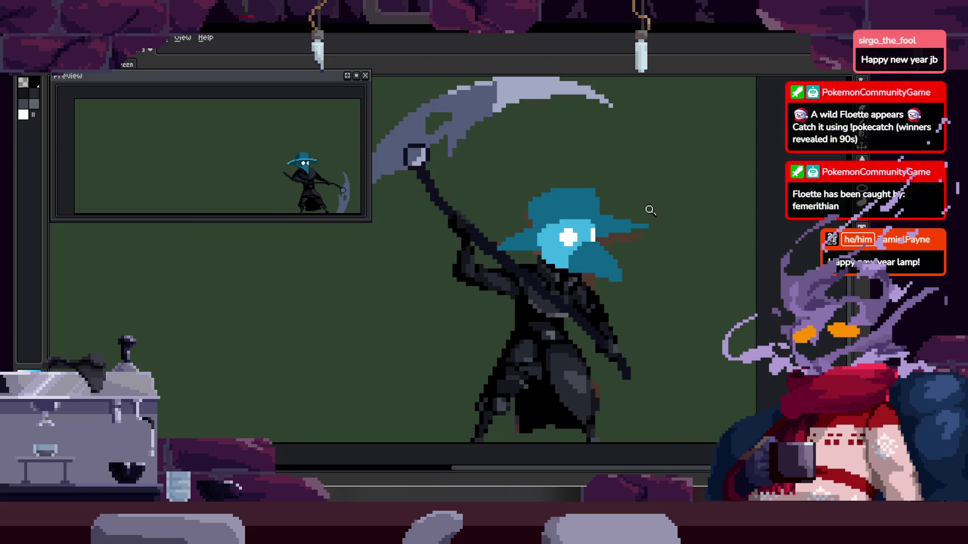
scroll(654, 211, up, 1)
scroll(655, 227, down, 1)
scroll(678, 238, up, 1)
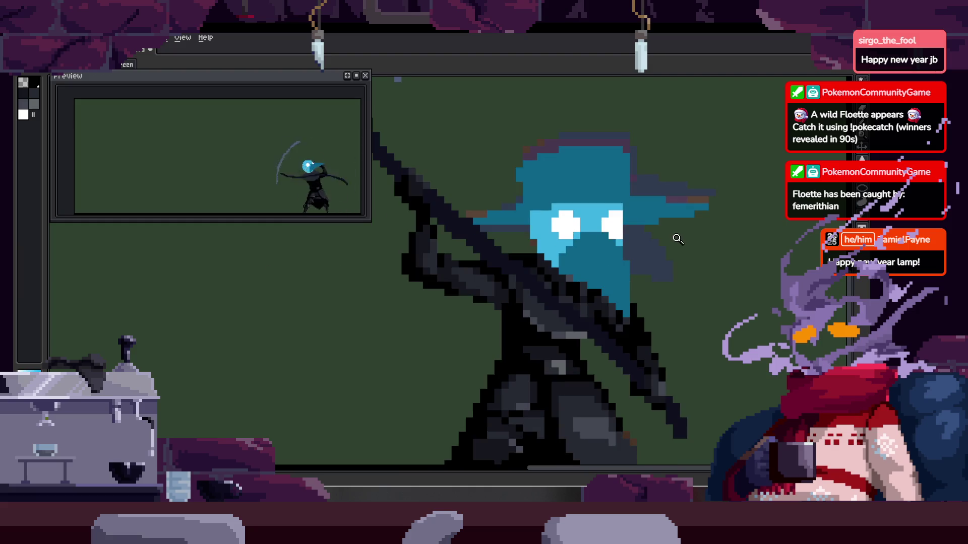
scroll(642, 242, up, 1)
scroll(638, 265, down, 2)
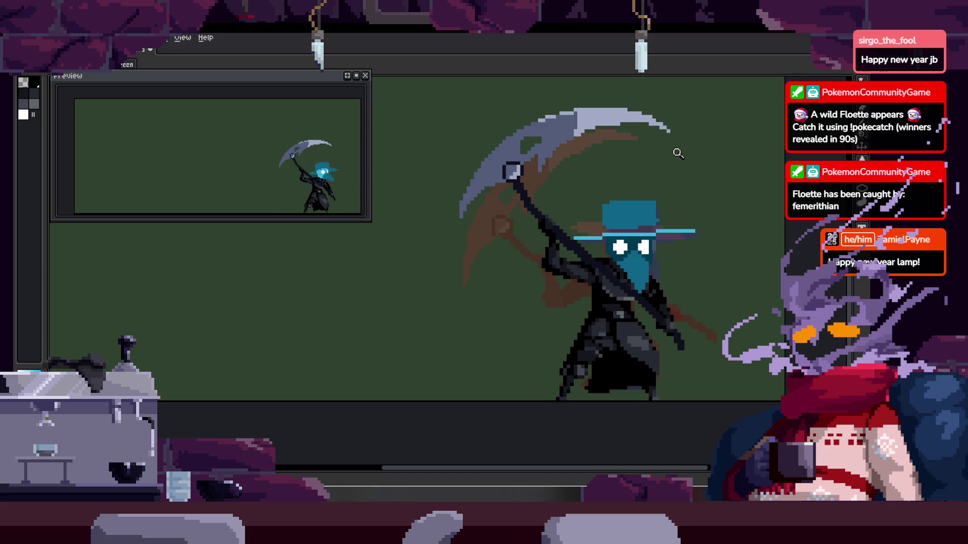
scroll(538, 216, up, 2)
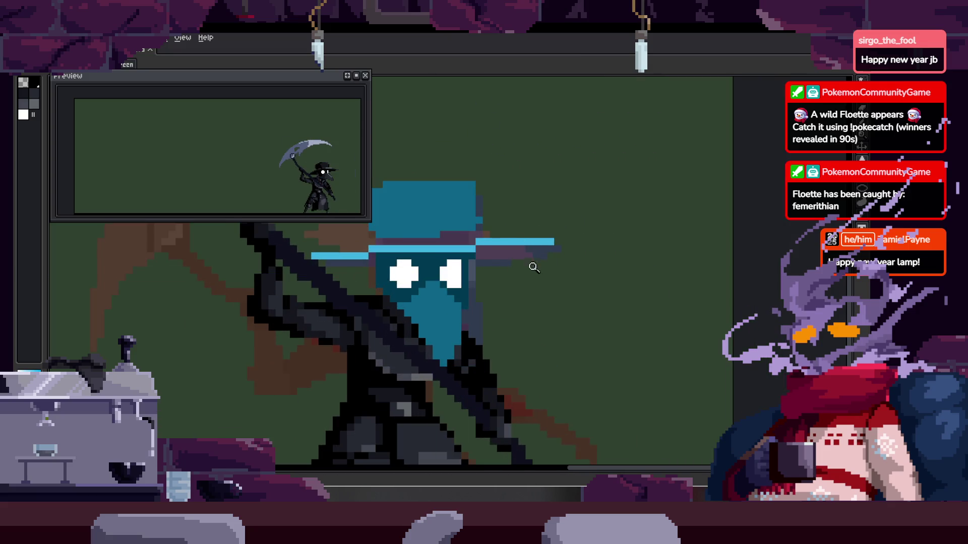
scroll(580, 247, up, 1)
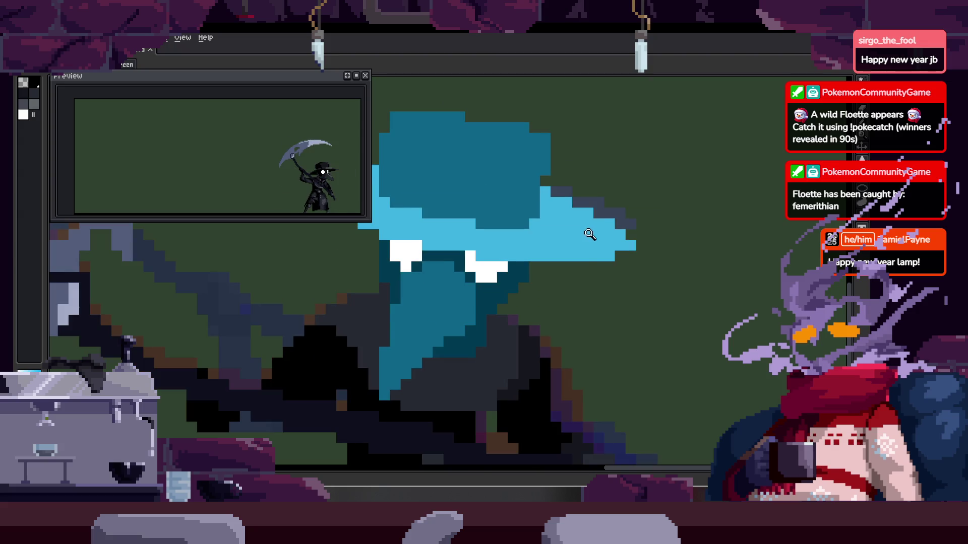
click(484, 215)
Paint light-blue pixels under the brim and a dark-teal line along it
key(b)
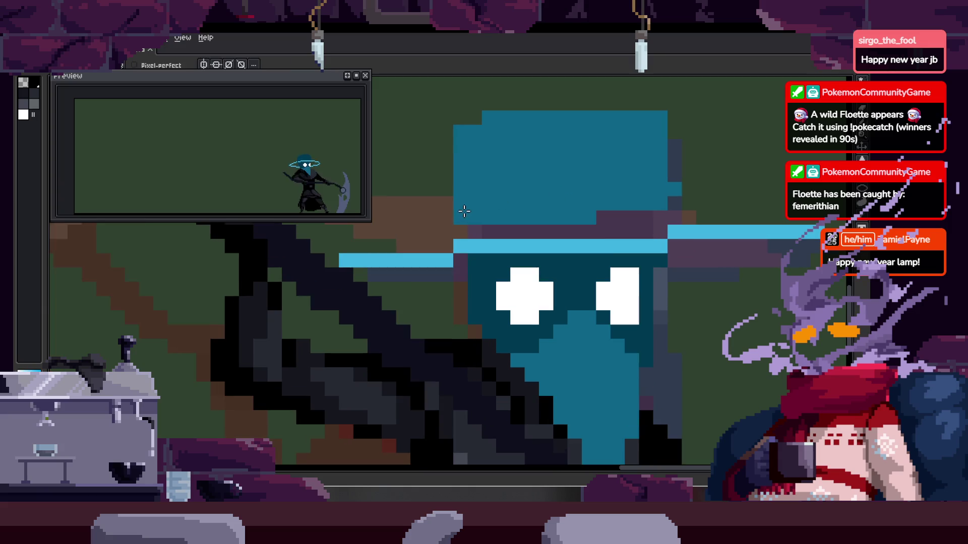
mouse_move(403, 274)
mouse_down()
mouse_move(447, 270)
mouse_move(461, 280)
mouse_up()
key(z)
key(b)
scroll(486, 271, right, 3)
drag(549, 280, 673, 263)
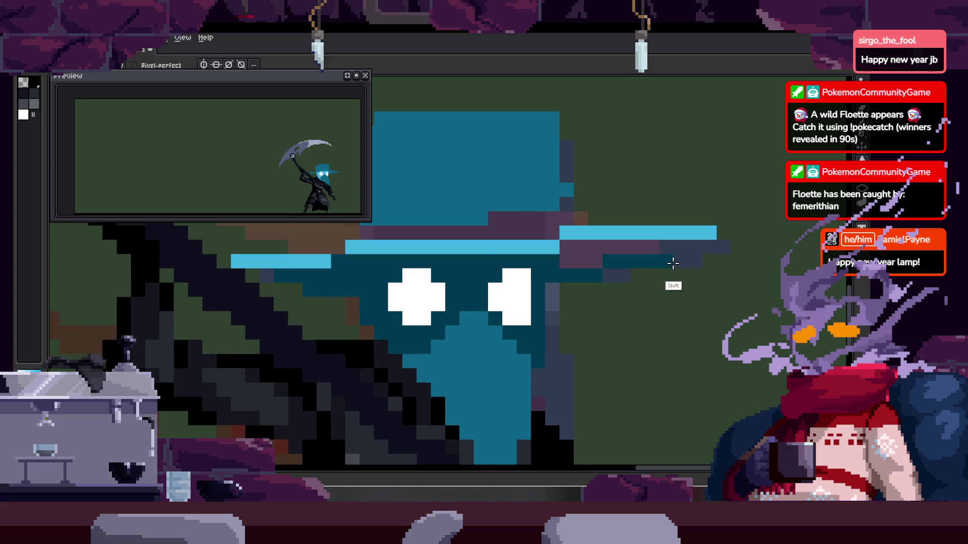
Redraw the hat brim's tip one row lower
key(z)
scroll(583, 253, down, 2)
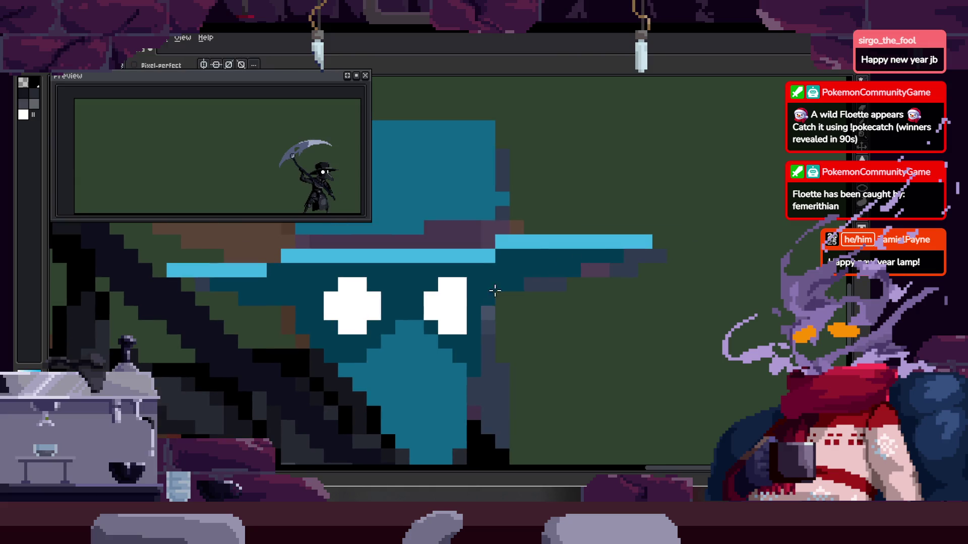
scroll(597, 264, down, 3)
scroll(597, 264, up, 2)
scroll(680, 238, down, 2)
scroll(651, 236, up, 2)
scroll(666, 252, up, 1)
key(b)
drag(625, 263, 716, 263)
drag(632, 244, 726, 244)
scroll(688, 231, right, 1)
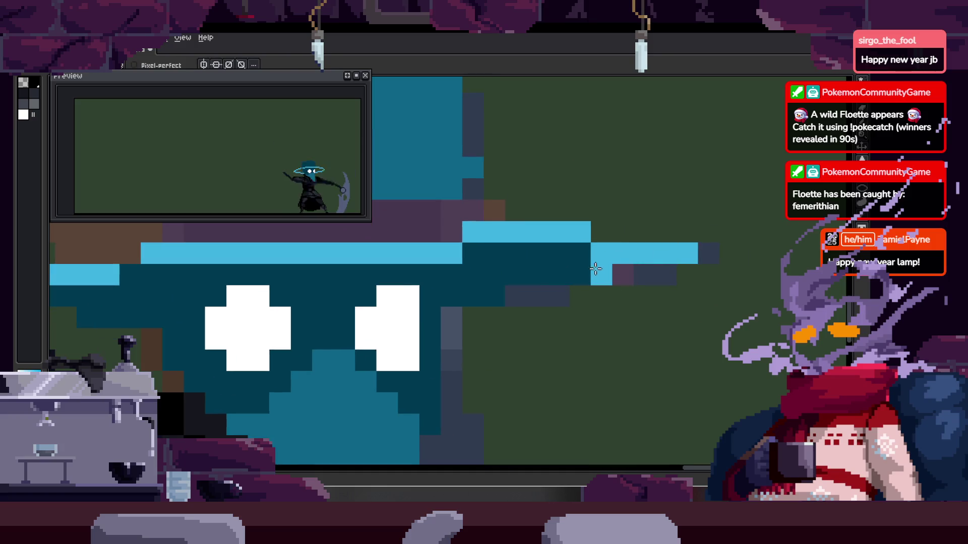
Darken the brim's underside and repaint the hat band's bottom row light blue
drag(596, 270, 623, 272)
scroll(579, 274, down, 3)
scroll(579, 270, up, 4)
click(559, 302)
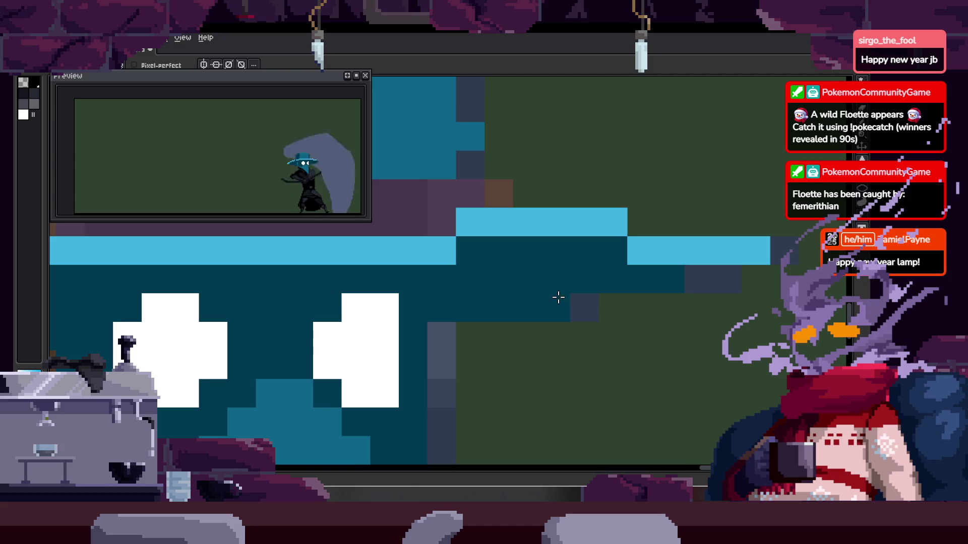
scroll(639, 270, up, 1)
click(639, 270)
scroll(640, 272, left, 1)
scroll(639, 277, down, 1)
drag(419, 275, 602, 258)
drag(469, 253, 590, 253)
Save the sprite file
key(z)
scroll(572, 274, down, 1)
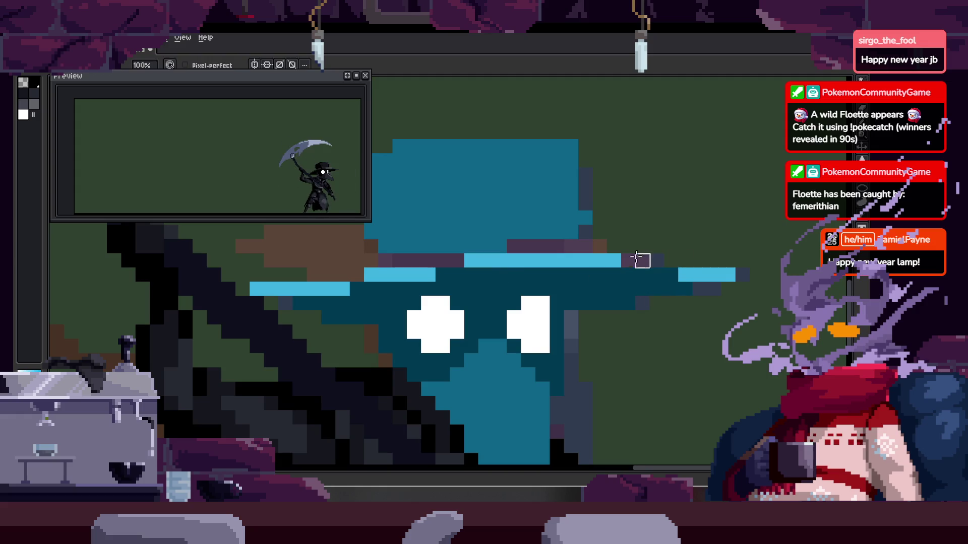
key(z)
scroll(646, 253, up, 1)
scroll(559, 273, down, 2)
key(ctrl+s)
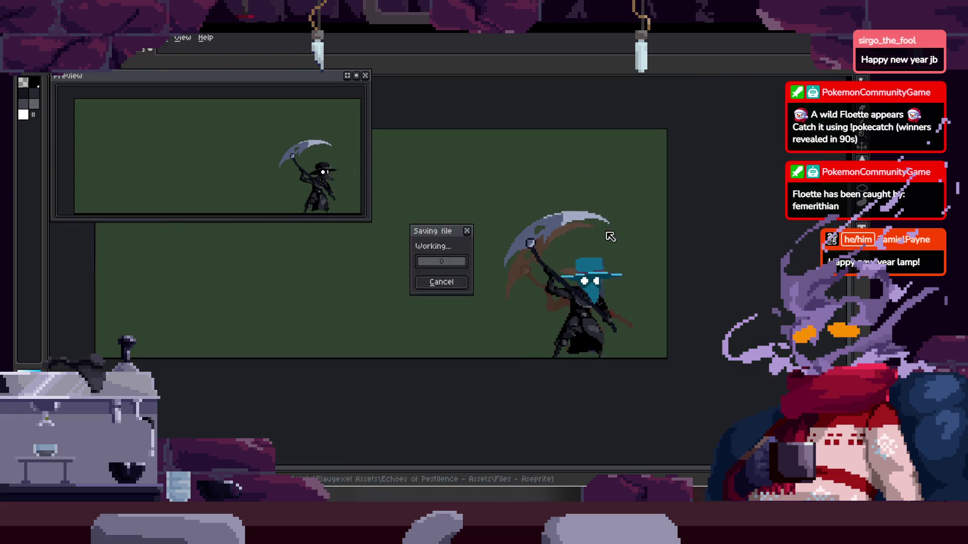
Recolour the brim's edges light blue with a picked colour, touching up the right tip
scroll(513, 247, up, 3)
key(alt)
alt+click(513, 247)
scroll(513, 247, up, 1)
scroll(477, 274, up, 1)
click(439, 258)
drag(484, 258, 574, 266)
drag(499, 232, 659, 248)
drag(659, 248, 457, 235)
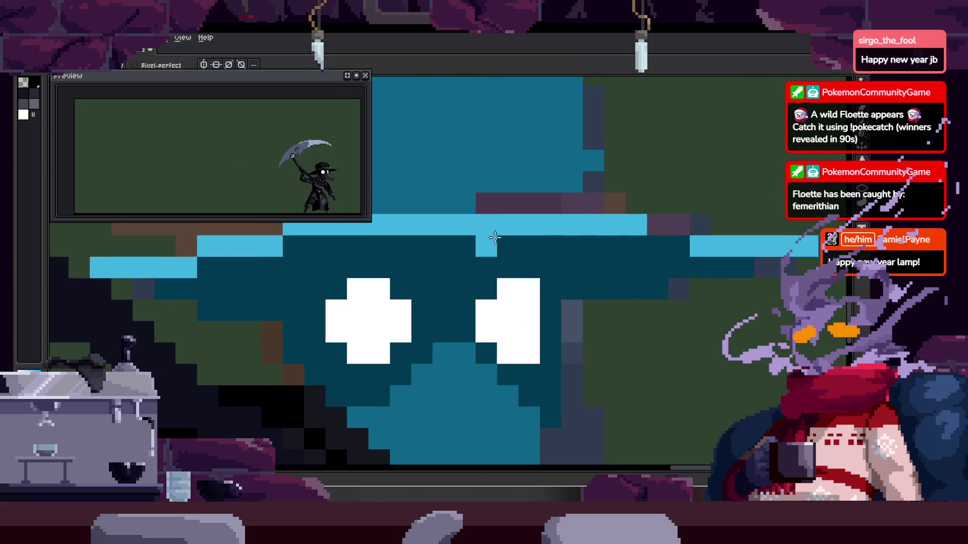
mouse_move(613, 247)
mouse_down()
mouse_move(689, 247)
mouse_move(585, 225)
mouse_up()
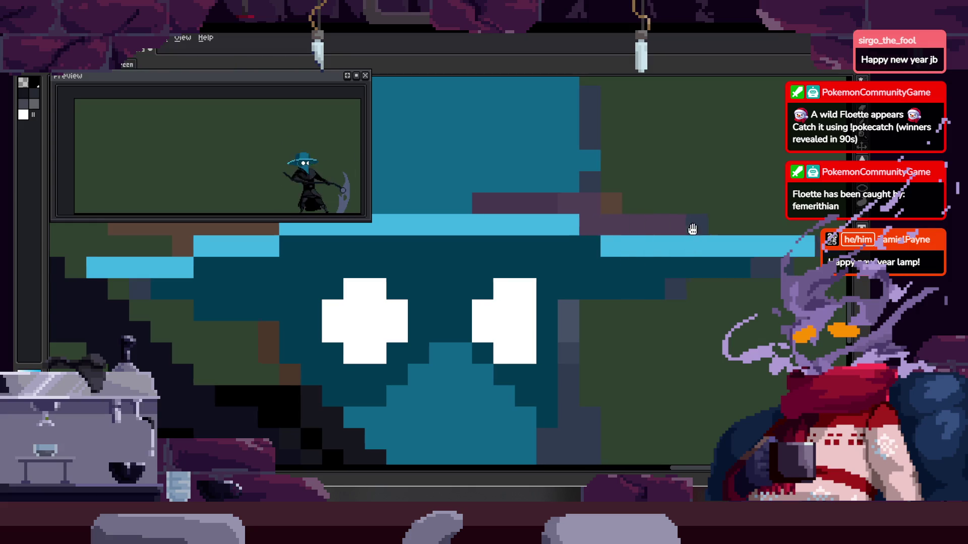
drag(698, 225, 601, 219)
mouse_move(731, 240)
mouse_down()
mouse_move(660, 240)
mouse_move(719, 261)
mouse_up()
Add a column of blue pixels to the left side of the hat
key(z)
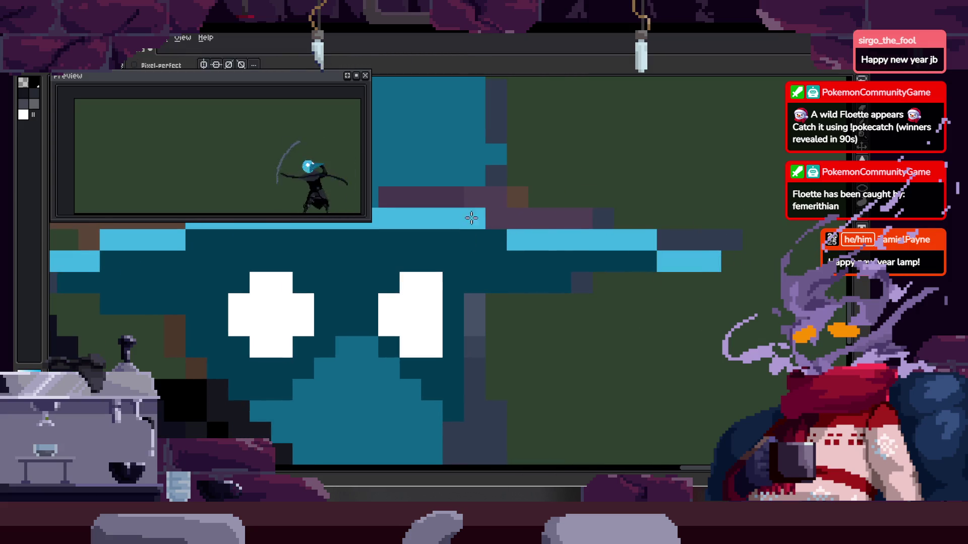
scroll(467, 216, down, 4)
scroll(612, 210, up, 1)
scroll(564, 247, up, 1)
scroll(563, 247, up, 3)
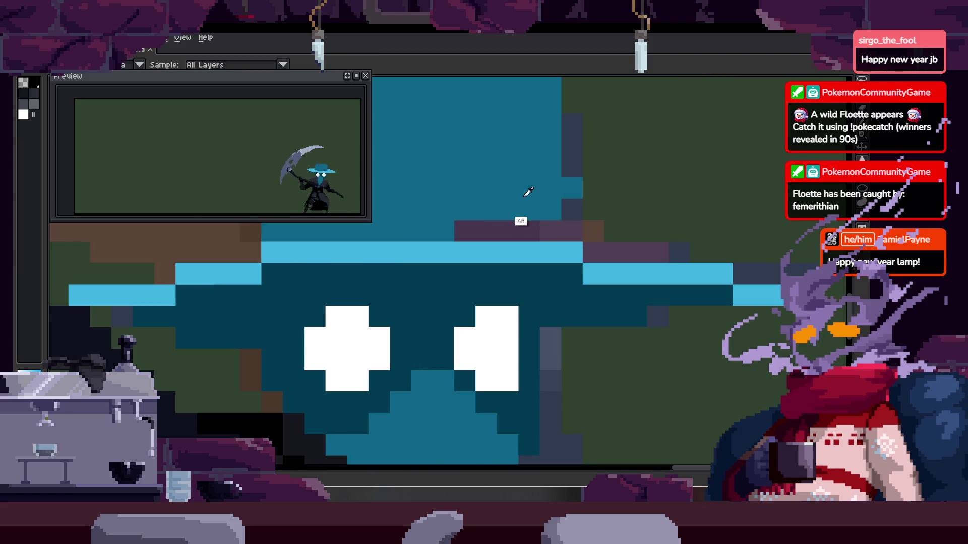
key(b)
scroll(540, 218, down, 1)
scroll(438, 259, up, 1)
mouse_move(416, 194)
mouse_down()
mouse_move(416, 167)
mouse_move(416, 257)
mouse_up()
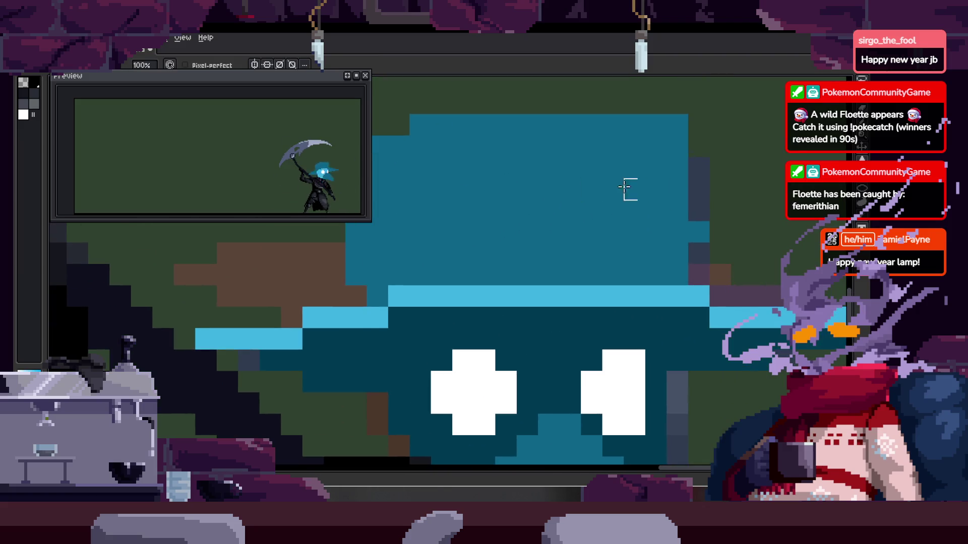
Select the hat crown, lift it one pixel, and fill the gap beneath
scroll(678, 104, down, 2)
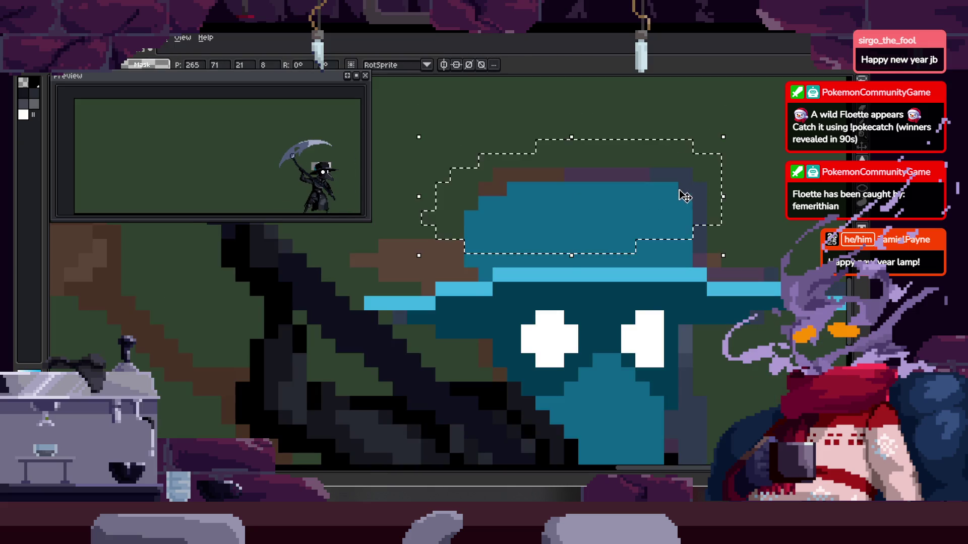
scroll(646, 209, up, 1)
drag(646, 209, 586, 213)
scroll(412, 235, up, 1)
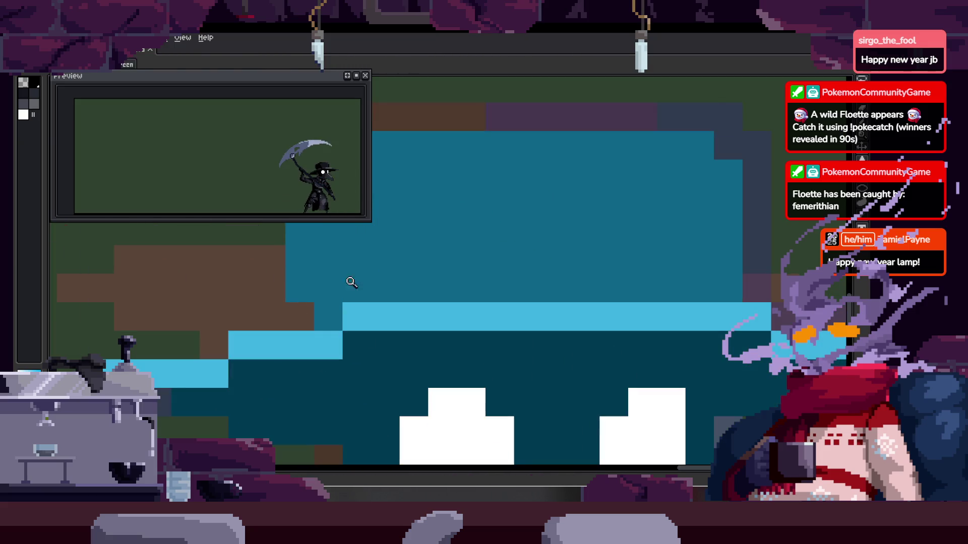
scroll(444, 211, down, 1)
key(q)
mouse_move(514, 234)
mouse_down()
mouse_move(606, 232)
mouse_move(605, 217)
mouse_up()
key(ctrl+d)
key(b)
click(466, 289)
shift+click(625, 288)
Show the animation timeline and zoom in on the character
key(z)
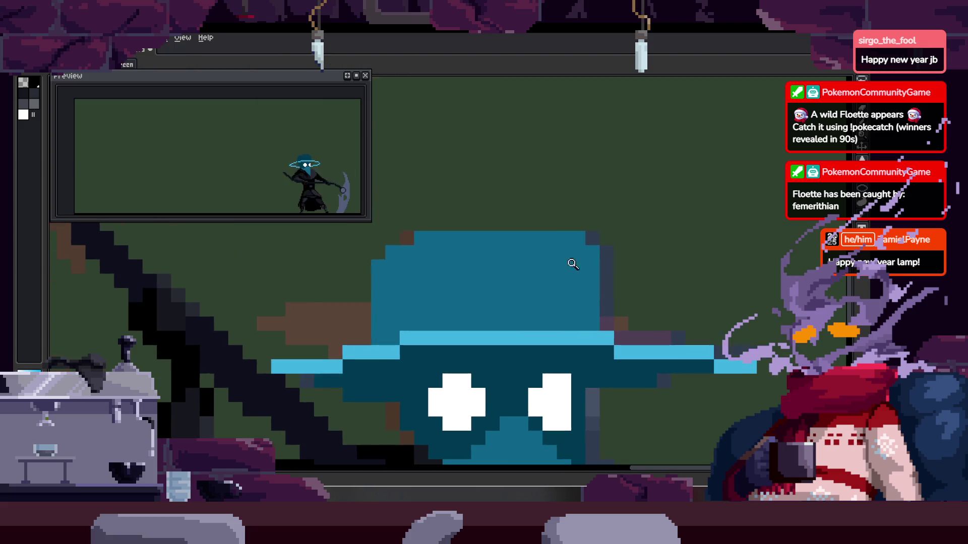
scroll(579, 259, down, 3)
scroll(545, 236, down, 1)
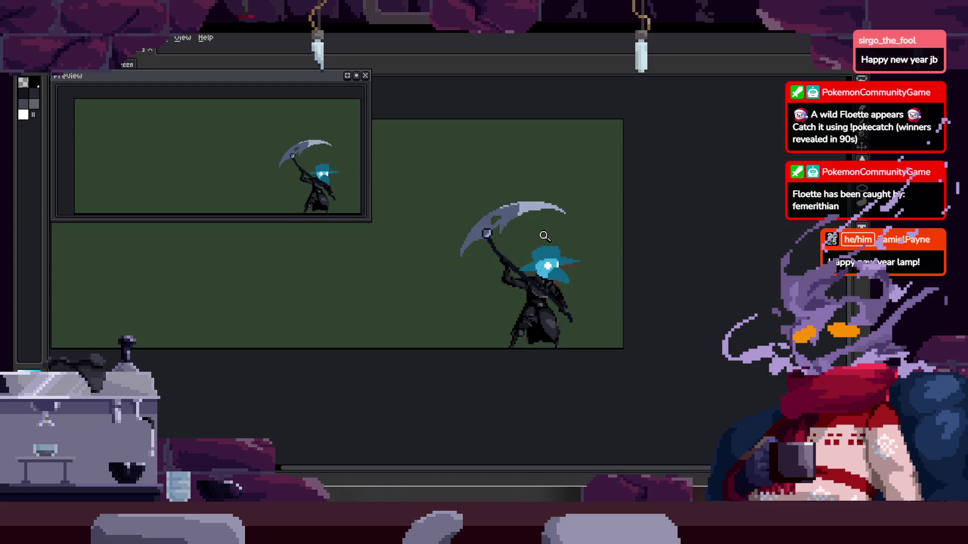
key(Tab)
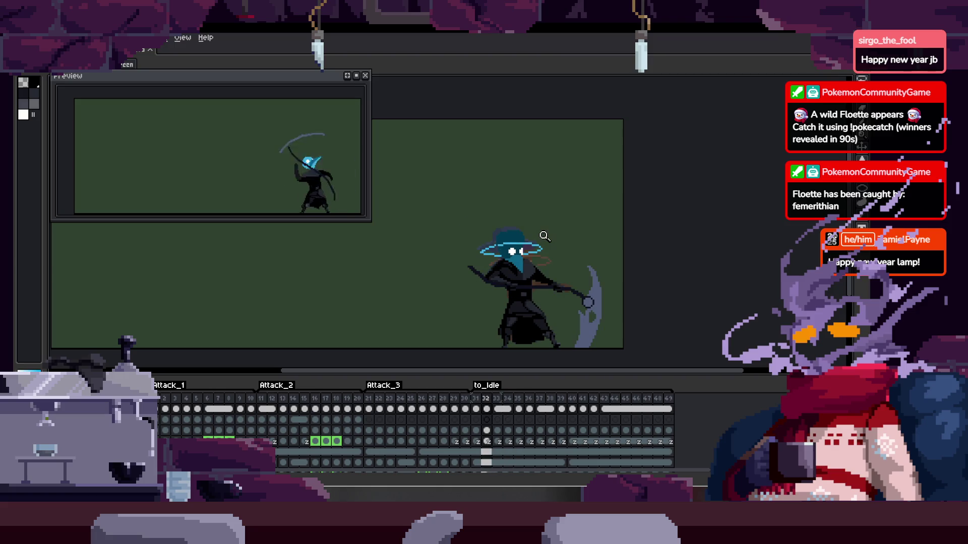
click(582, 221)
With the timeline hidden, outline a dark-teal crown on the light-blue hat
click(537, 279)
key(b)
scroll(413, 291, up, 2)
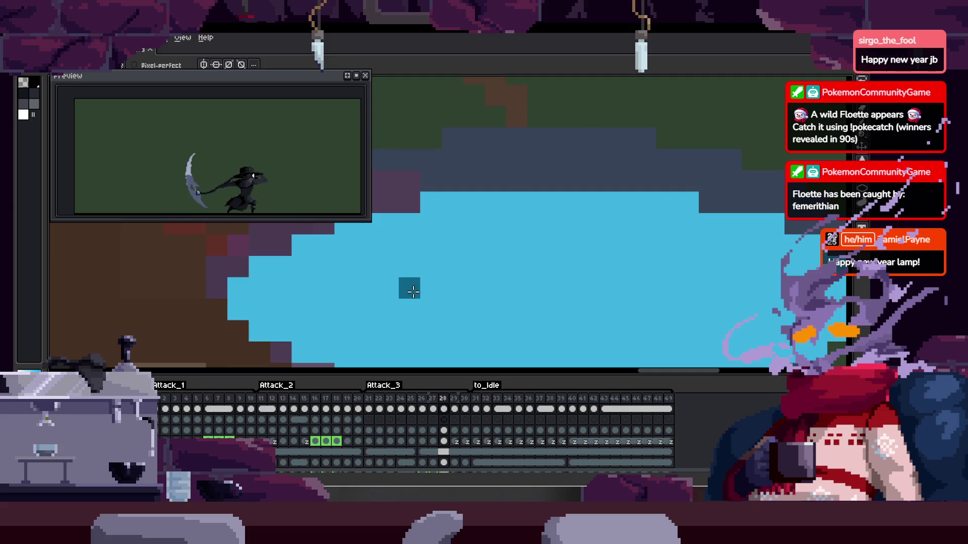
key(Tab)
drag(408, 193, 430, 225)
click(372, 248)
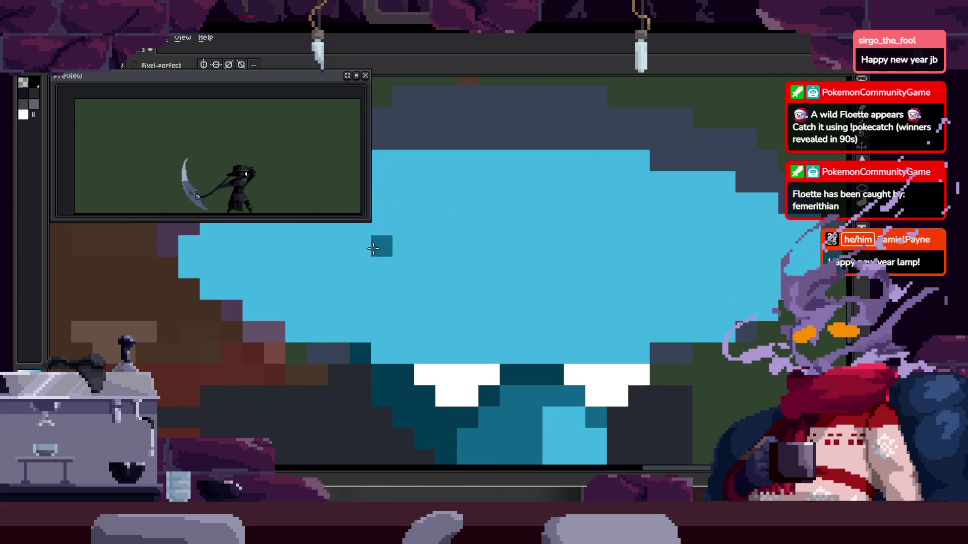
drag(404, 267, 628, 271)
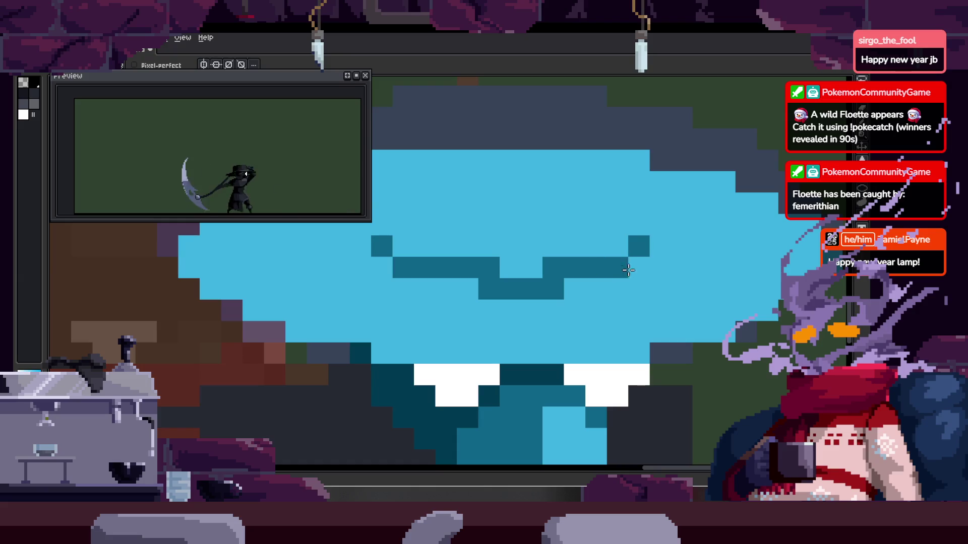
mouse_move(487, 287)
mouse_down()
mouse_move(585, 288)
mouse_move(560, 311)
mouse_up()
drag(375, 209, 375, 283)
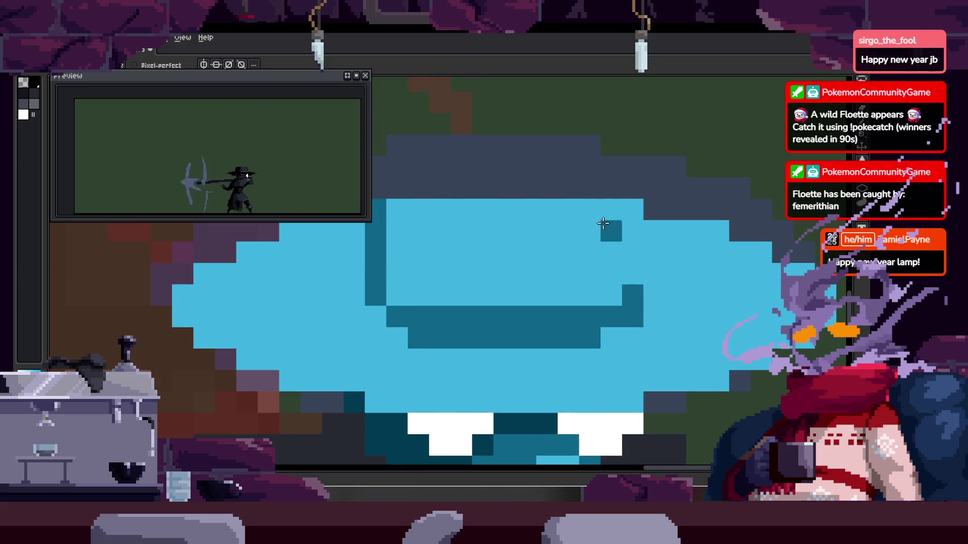
drag(654, 209, 629, 275)
Fill the crown dark teal and add its upper teal rows
click(615, 276)
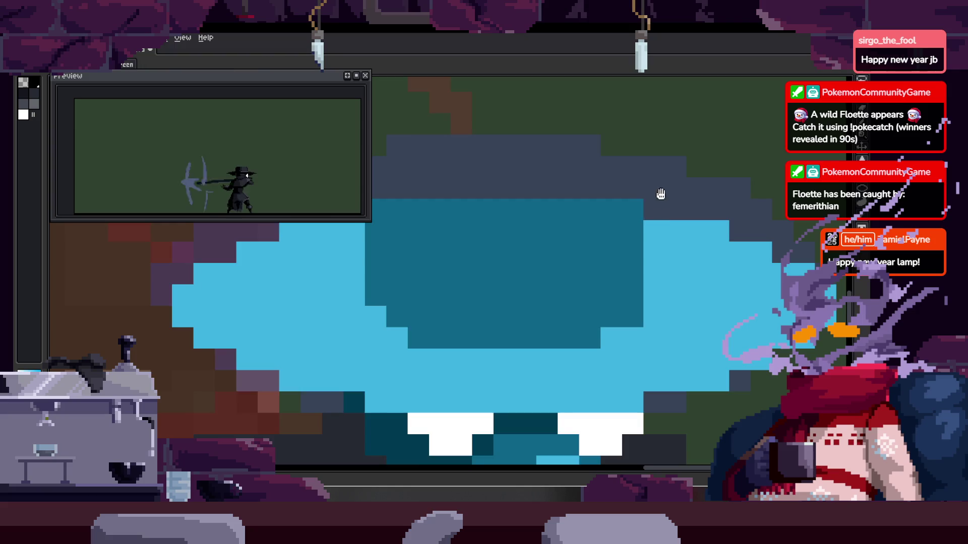
drag(429, 244, 630, 244)
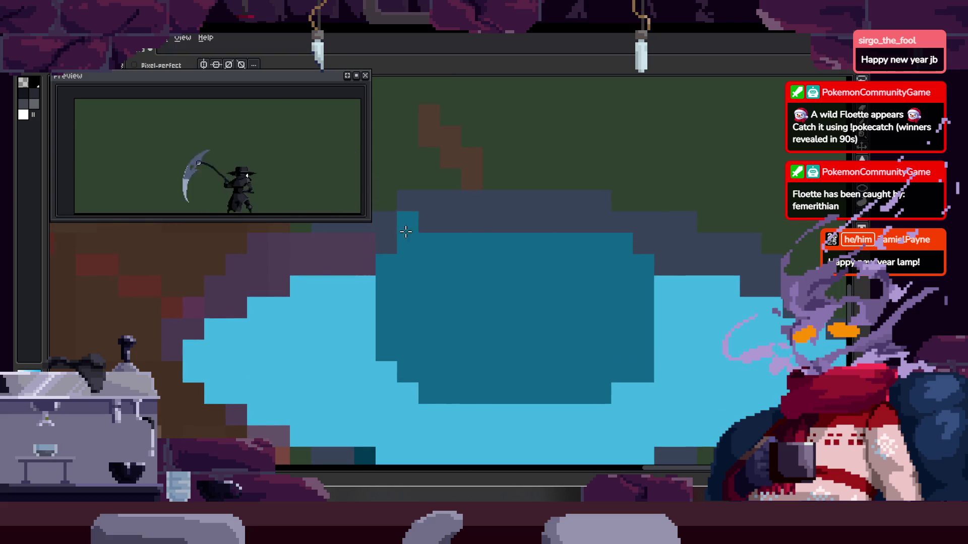
drag(411, 223, 616, 223)
scroll(575, 251, down, 3)
scroll(531, 173, down, 2)
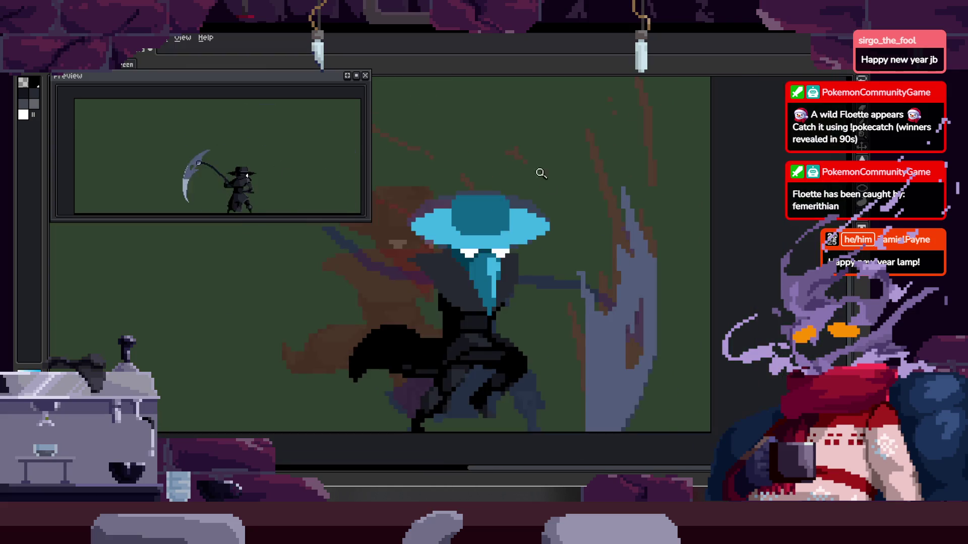
scroll(450, 216, up, 1)
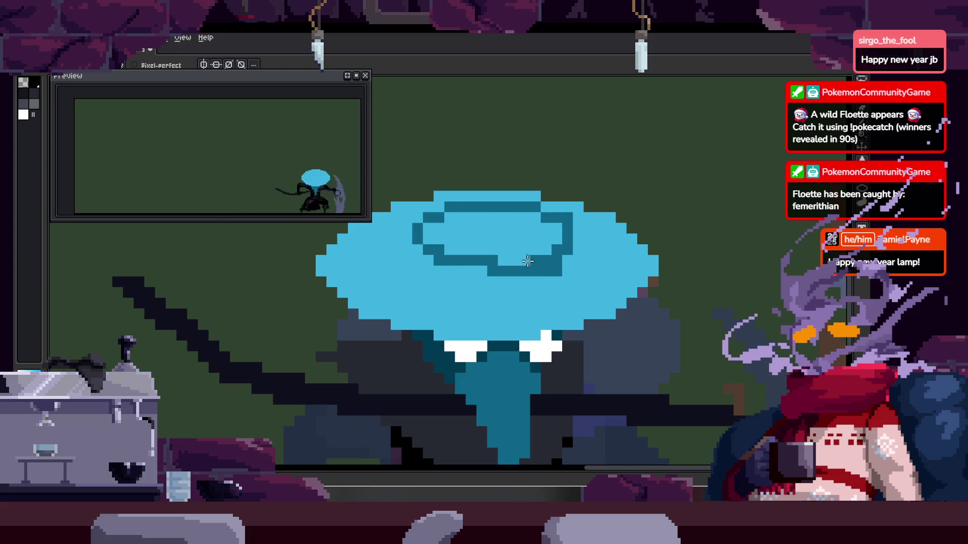
On the next frame, fill the crown dark teal and pencil in extra teal
key(Right)
click(488, 195)
key(b)
scroll(377, 231, up, 1)
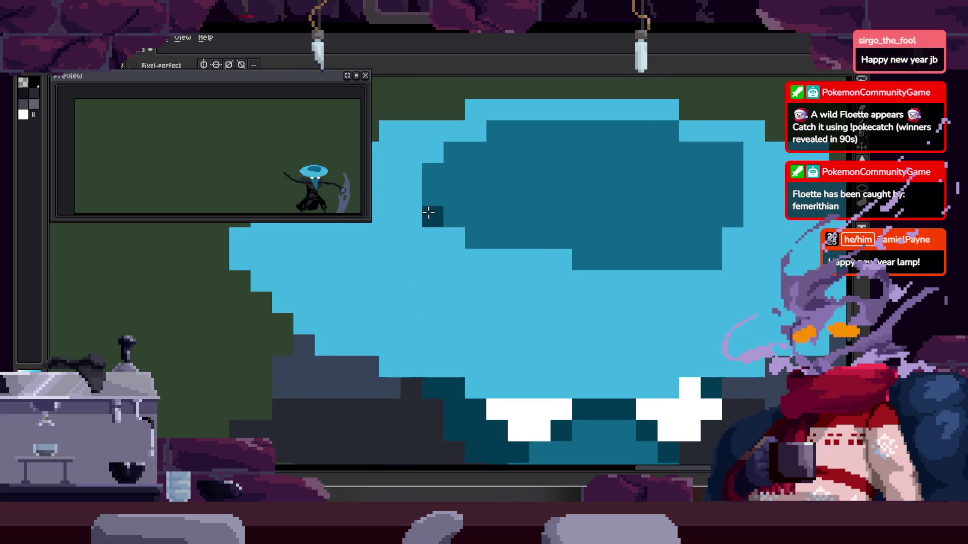
drag(432, 276, 569, 259)
scroll(568, 259, right, 2)
key(z)
scroll(542, 252, down, 5)
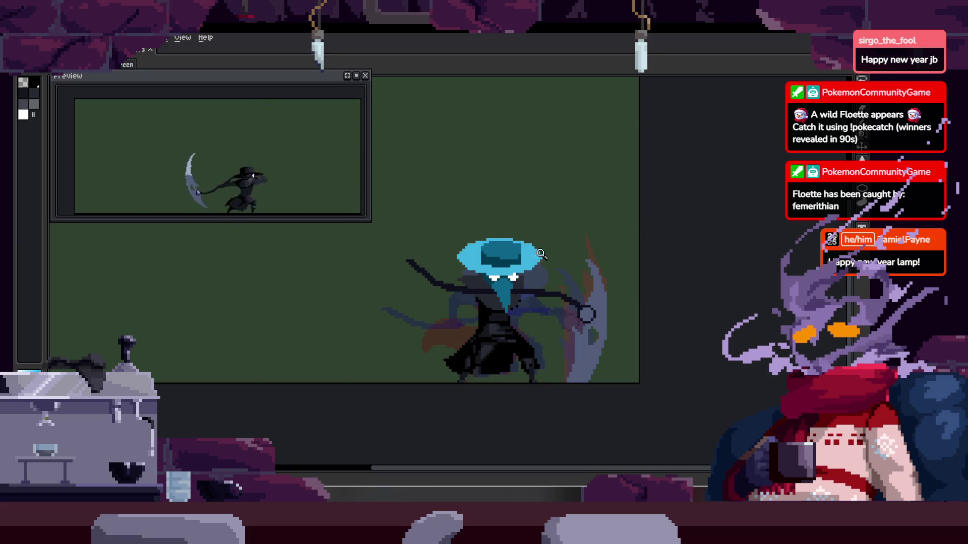
scroll(546, 250, up, 5)
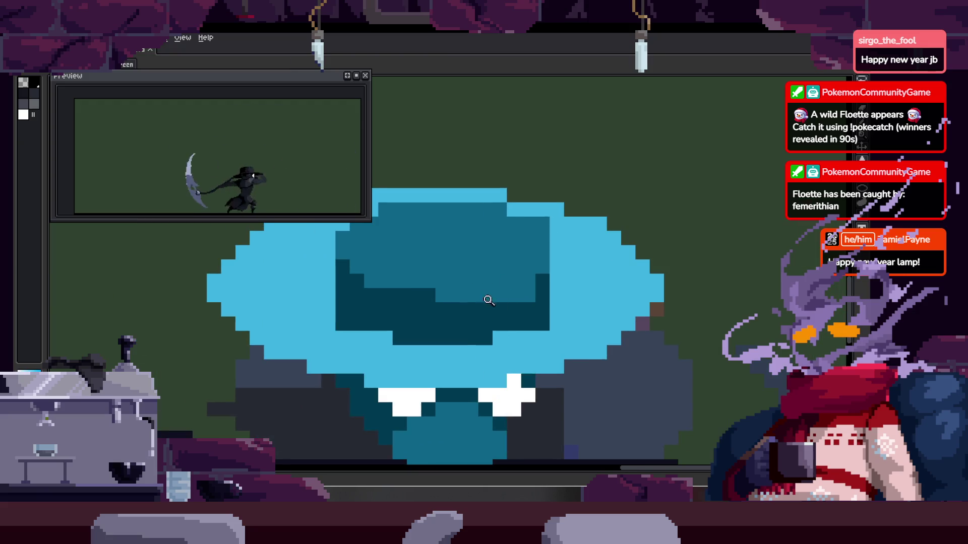
Magic-Wand select the hat's dark crown and lift it up one pixel
scroll(495, 301, up, 3)
drag(514, 274, 454, 330)
key(alt)
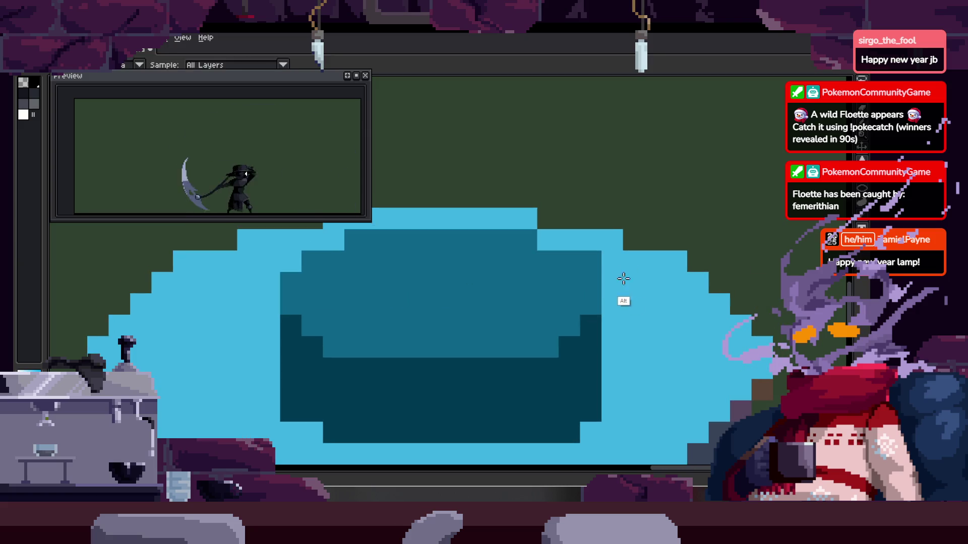
scroll(612, 266, down, 5)
scroll(523, 295, up, 5)
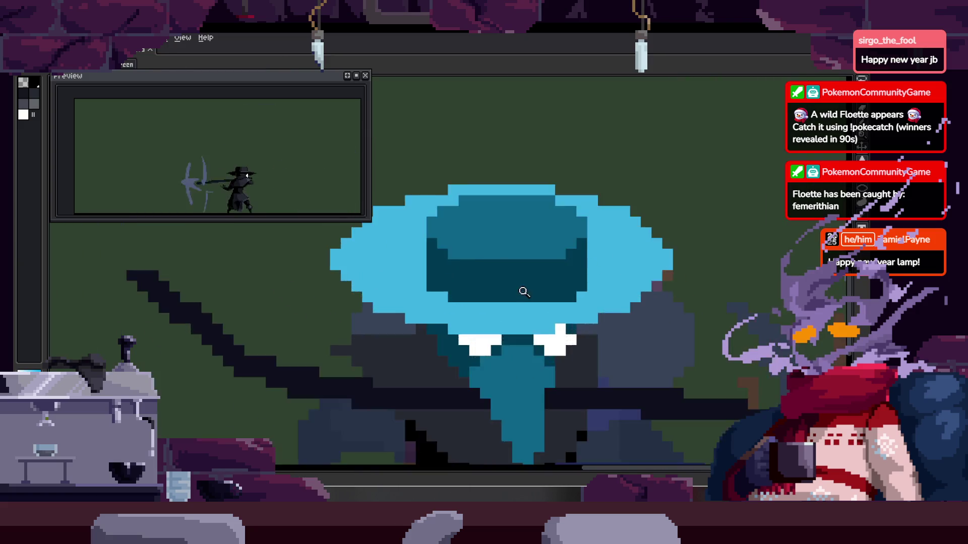
scroll(422, 363, up, 2)
scroll(449, 345, down, 1)
scroll(598, 340, down, 1)
scroll(583, 320, down, 1)
scroll(584, 319, down, 2)
scroll(544, 321, up, 2)
key(b)
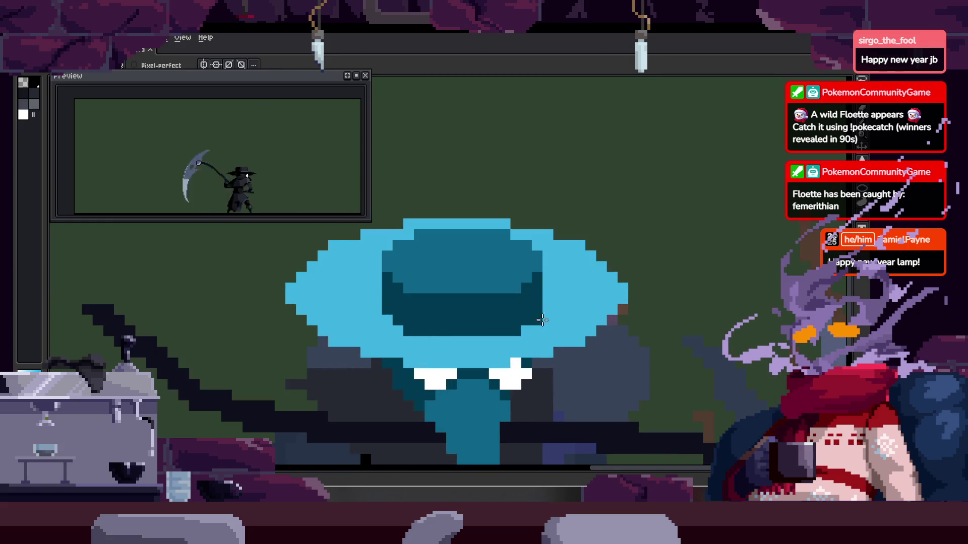
key(w)
click(406, 276)
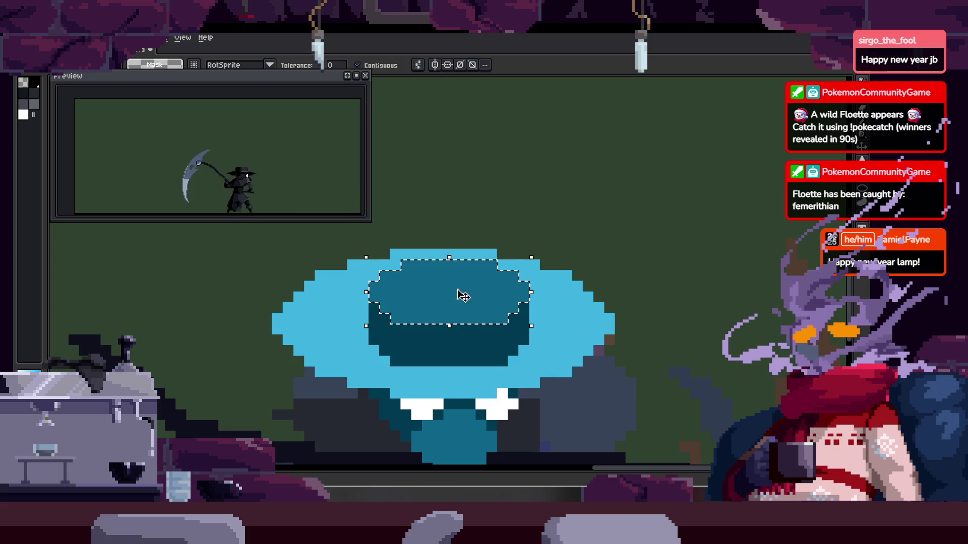
drag(458, 296, 458, 279)
key(Return)
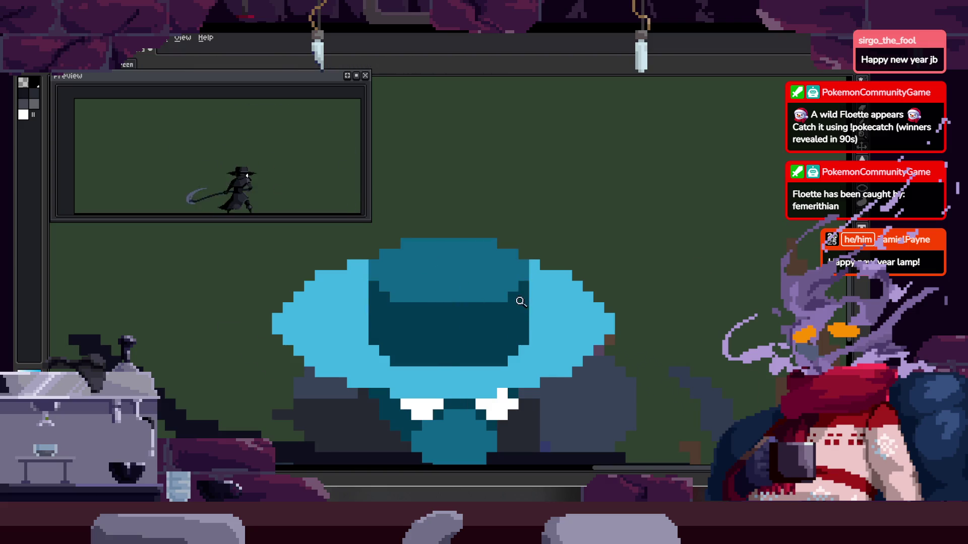
Add the crown's top to the selection, then move the whole crown up one pixel and left one pixel
scroll(484, 317, down, 8)
scroll(484, 317, up, 3)
scroll(551, 277, up, 3)
scroll(443, 331, up, 2)
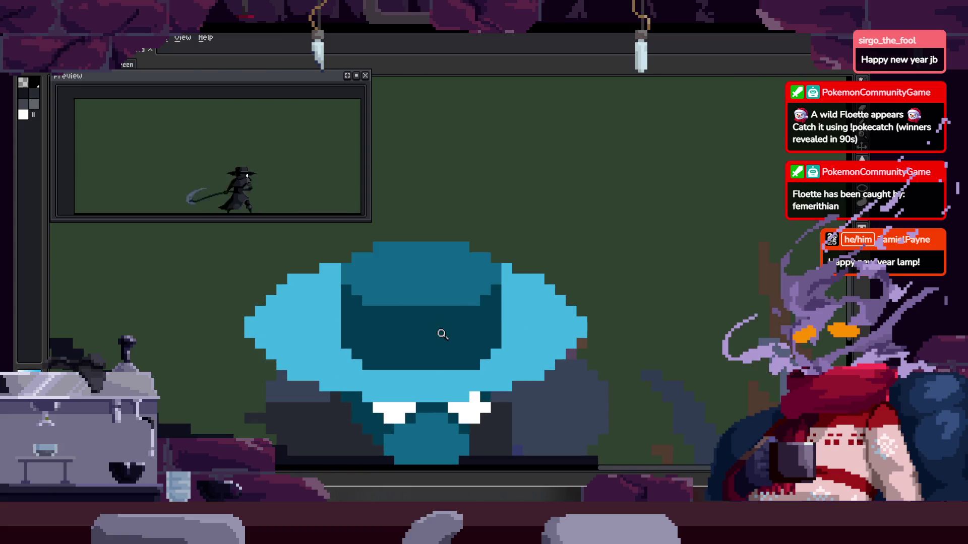
shift+click(436, 275)
drag(426, 339, 417, 323)
key(ctrl+d)
key(b)
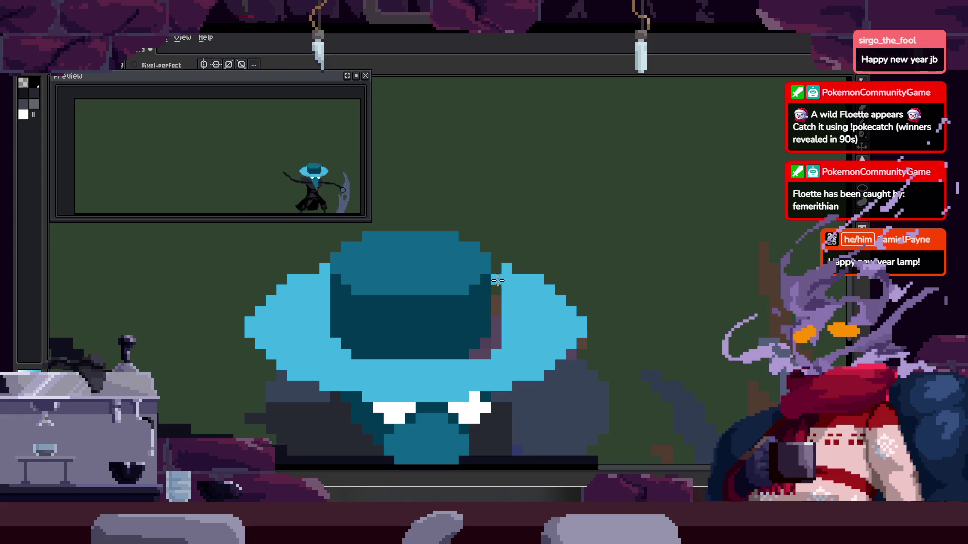
key(z)
scroll(499, 306, down, 4)
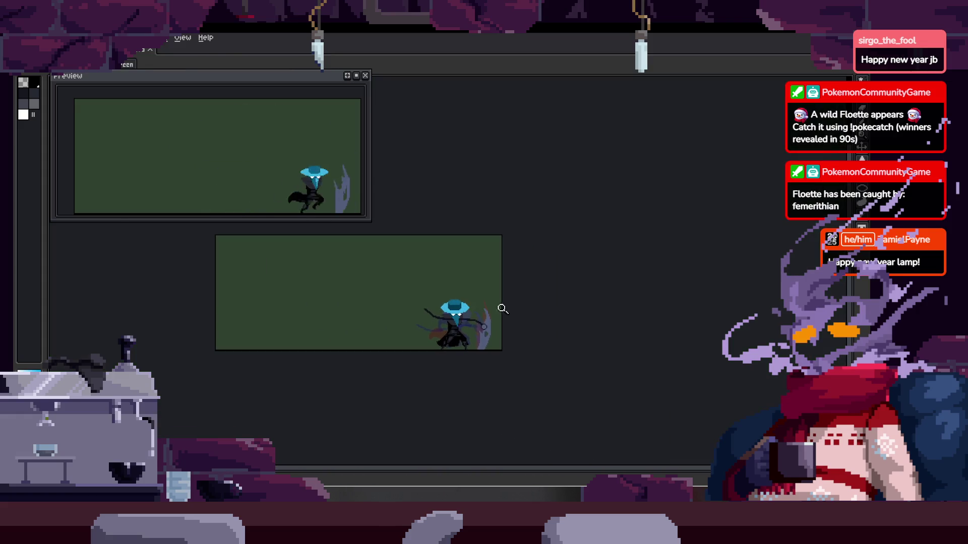
On the next frame, paint a dark-teal arc and crown inside the light-blue hat
scroll(473, 283, up, 3)
scroll(468, 303, down, 2)
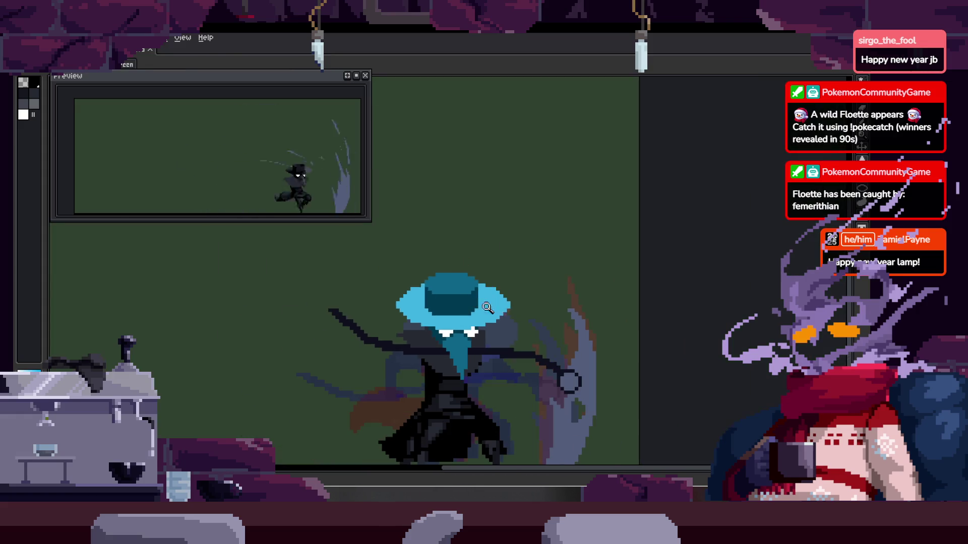
scroll(455, 288, up, 3)
scroll(474, 302, down, 1)
scroll(474, 303, up, 1)
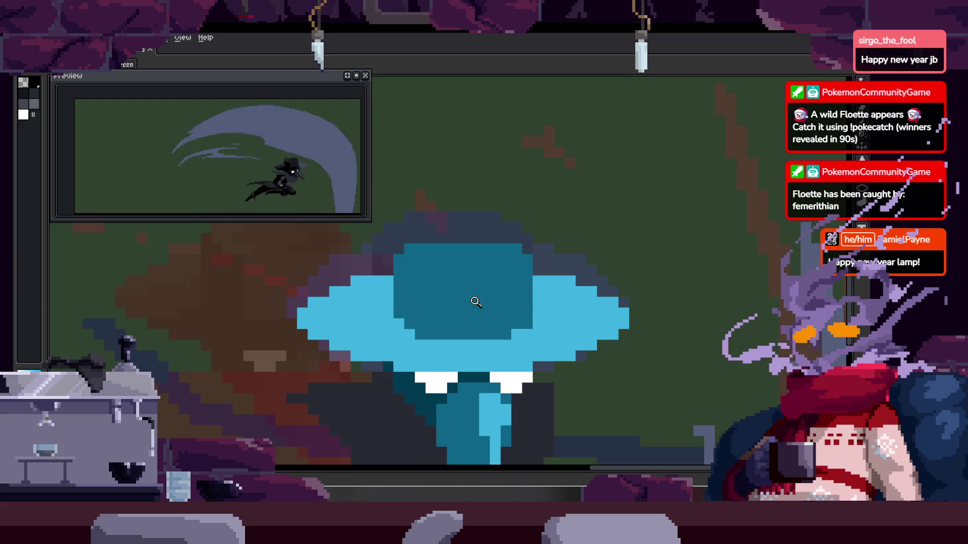
scroll(489, 313, down, 2)
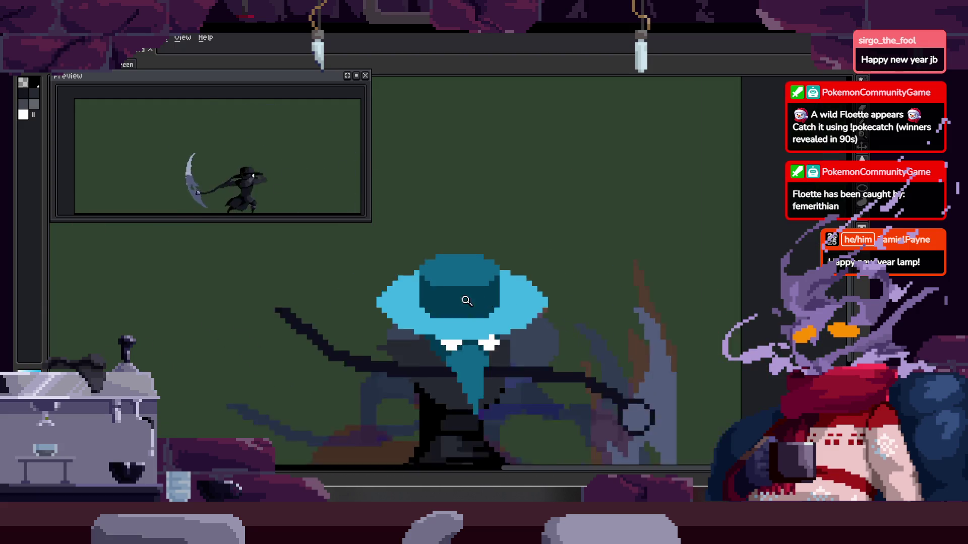
scroll(421, 266, up, 3)
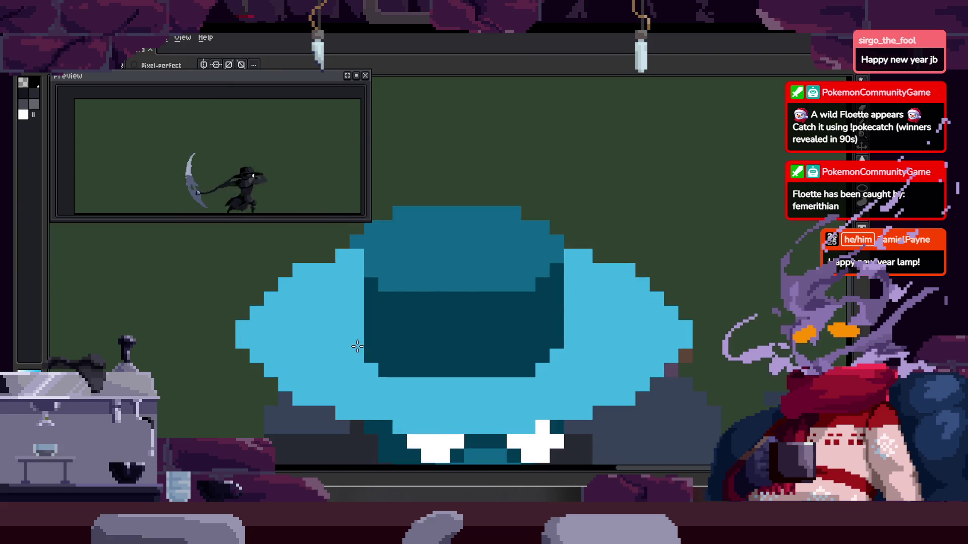
scroll(383, 237, up, 1)
scroll(418, 247, down, 1)
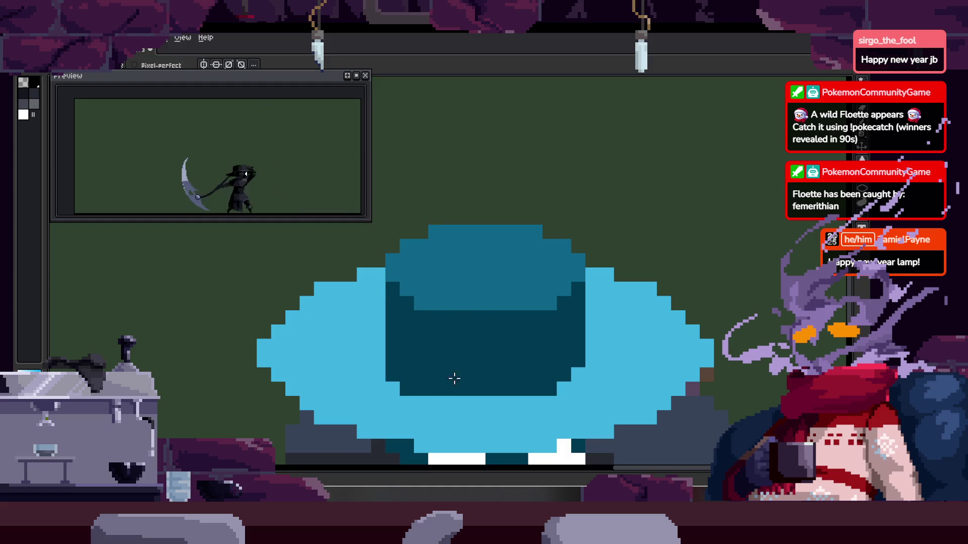
key(Return)
key(z)
scroll(363, 369, down, 2)
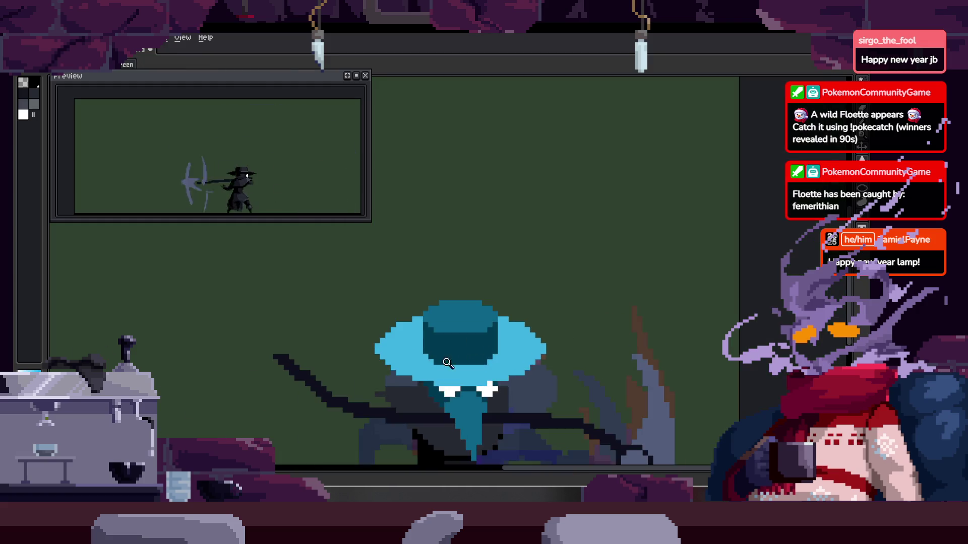
scroll(484, 346, up, 2)
scroll(520, 337, down, 3)
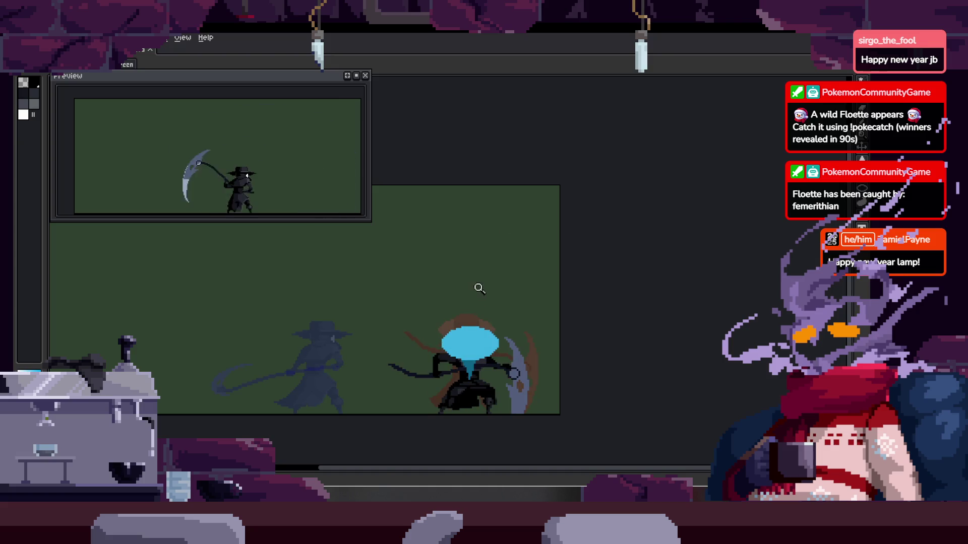
scroll(475, 293, up, 3)
scroll(493, 220, up, 3)
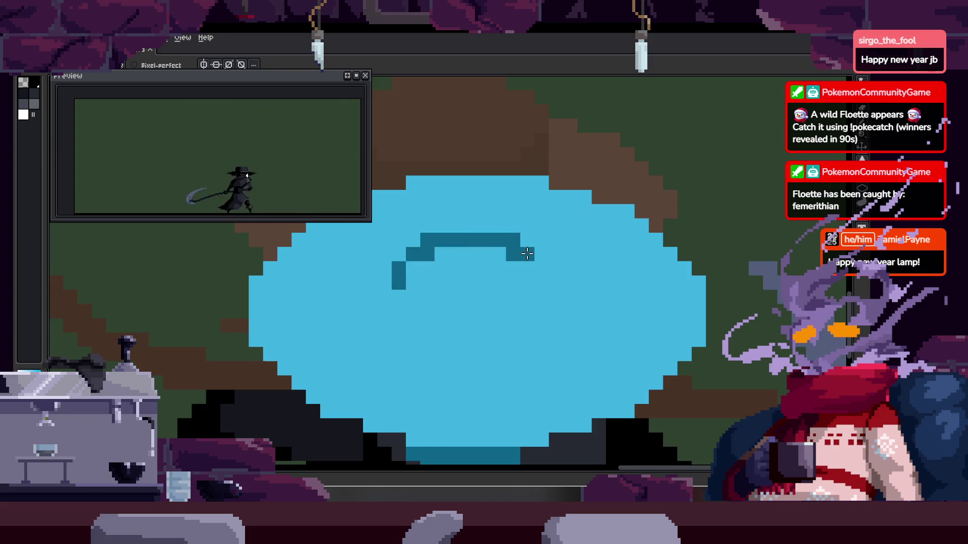
drag(434, 235, 493, 236)
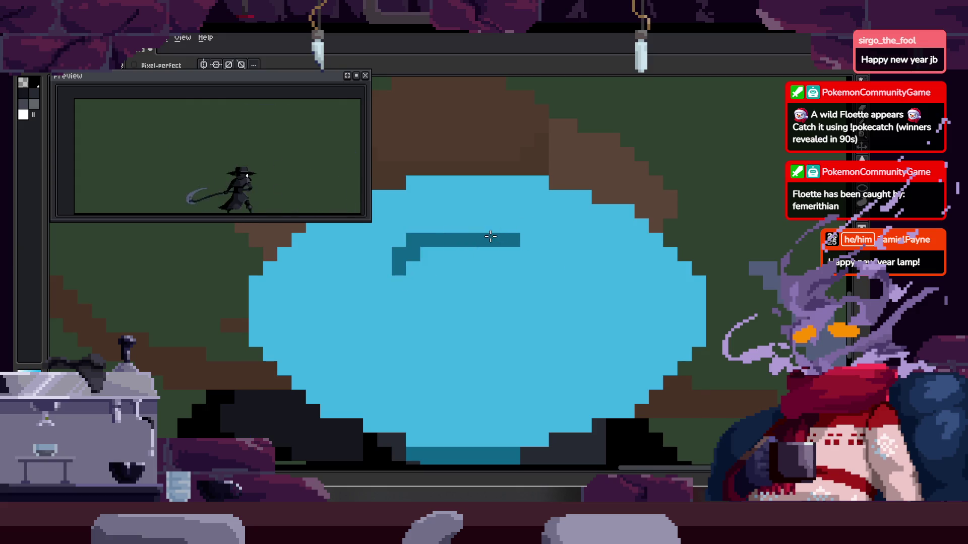
mouse_move(406, 287)
mouse_down()
mouse_move(484, 283)
mouse_move(476, 248)
mouse_up()
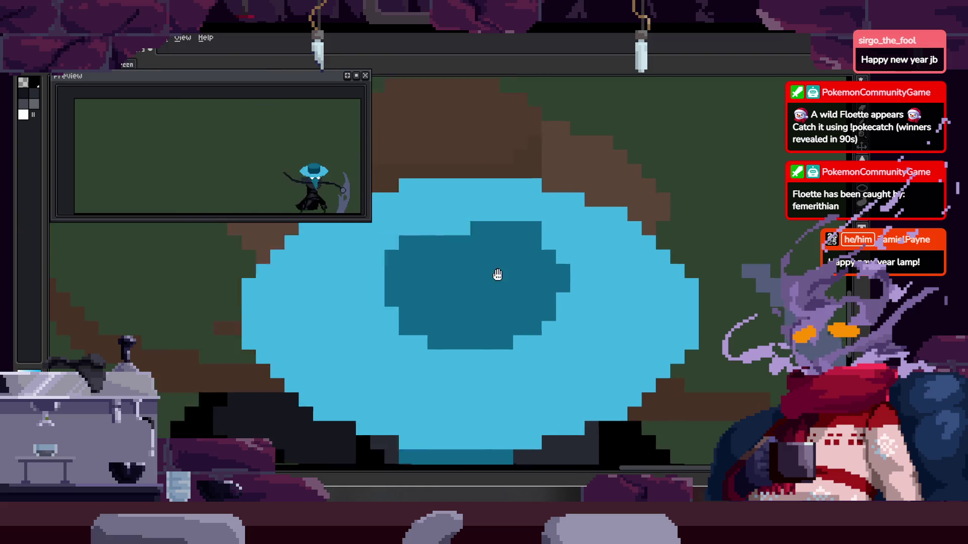
Add dark-teal crown pixels to the hat on the following frames
drag(519, 286, 509, 282)
scroll(509, 282, down, 2)
scroll(423, 282, up, 2)
key(b)
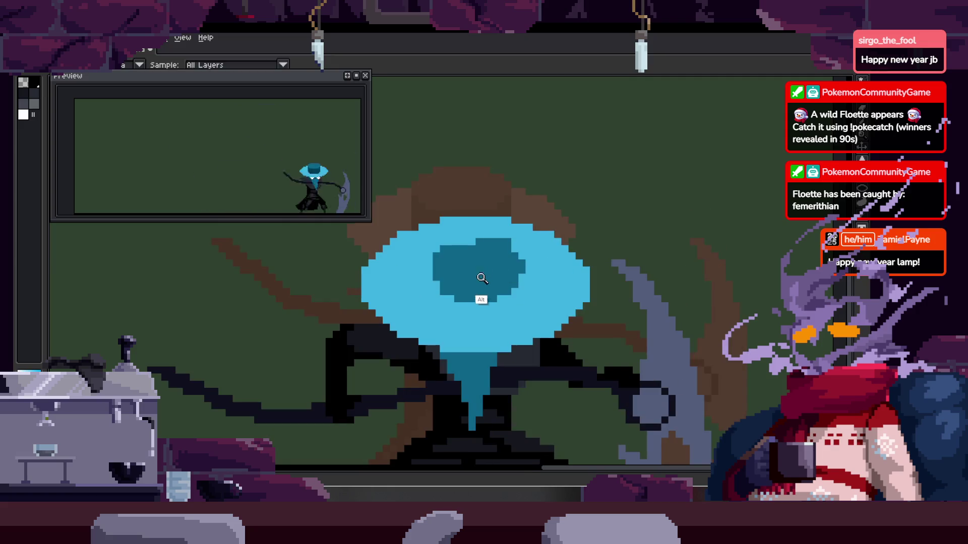
key(Right)
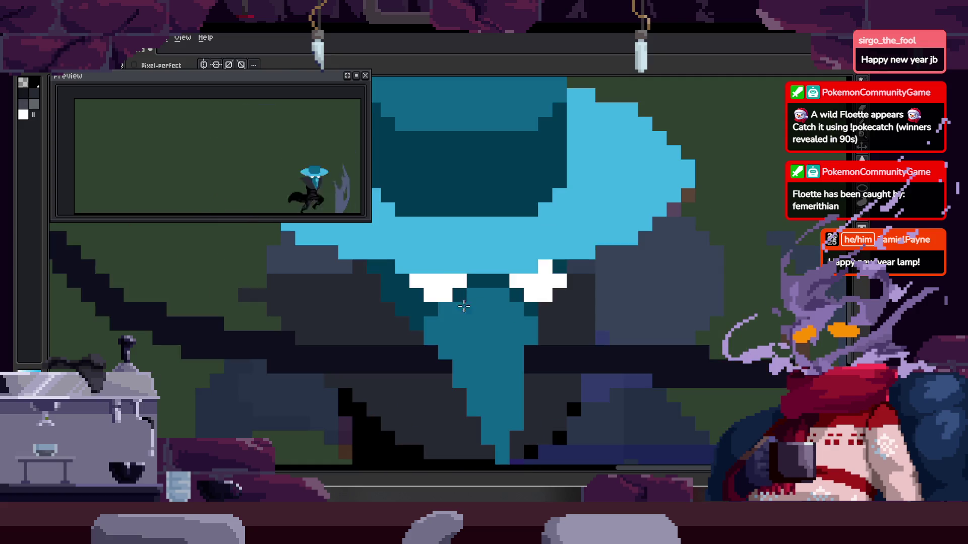
key(Right)
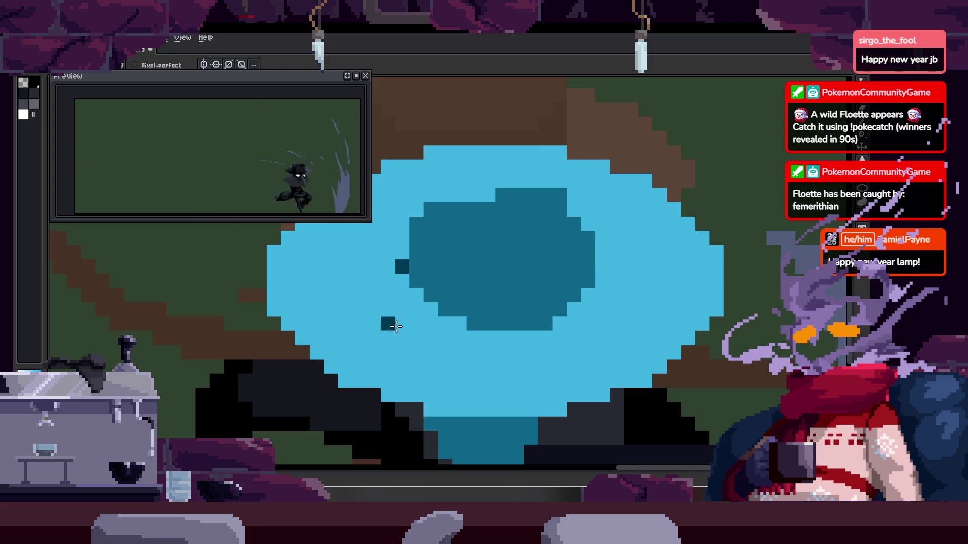
shift+click(305, 346)
key(Right)
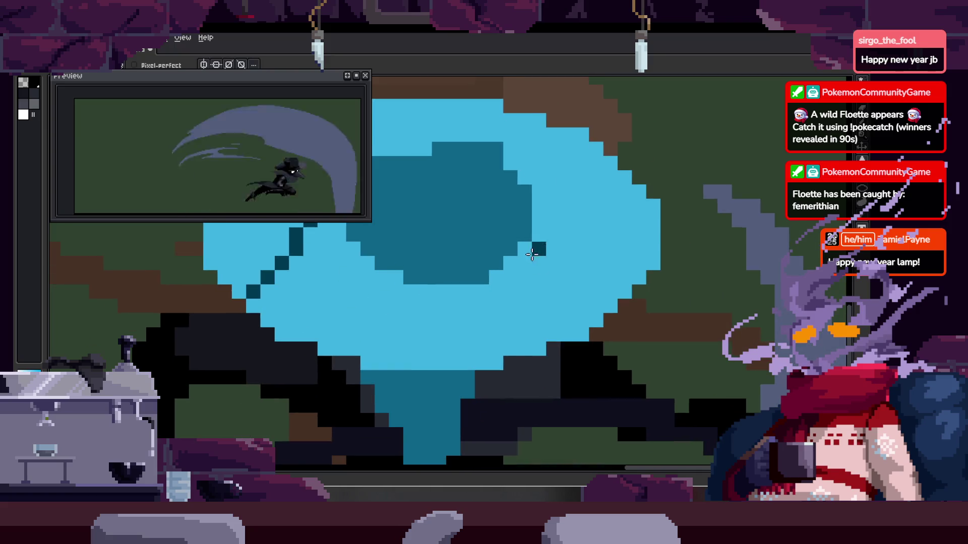
click(525, 249)
key(Right)
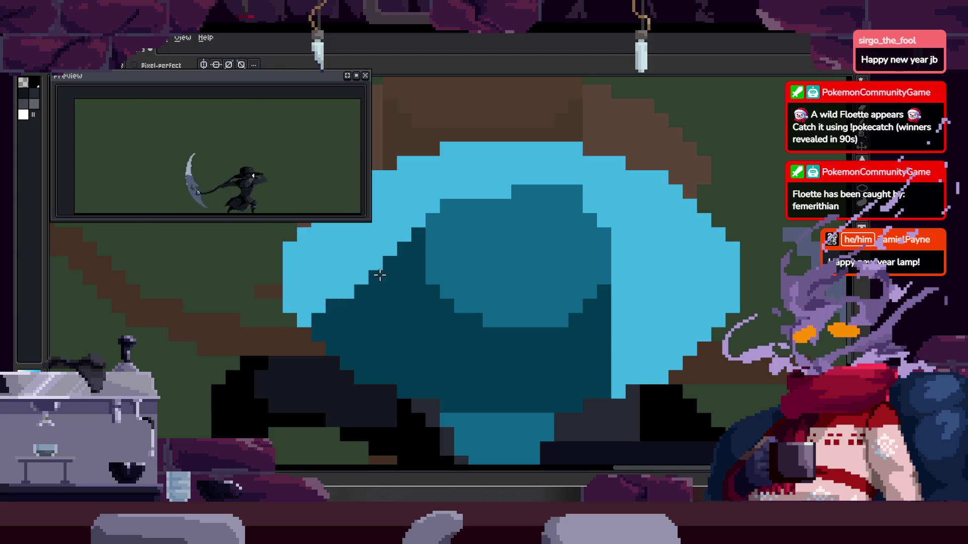
Sample the light blue and paint highlight strokes inside the crown, reshaping them with teal
scroll(360, 292, down, 1)
scroll(402, 291, down, 2)
scroll(472, 195, up, 3)
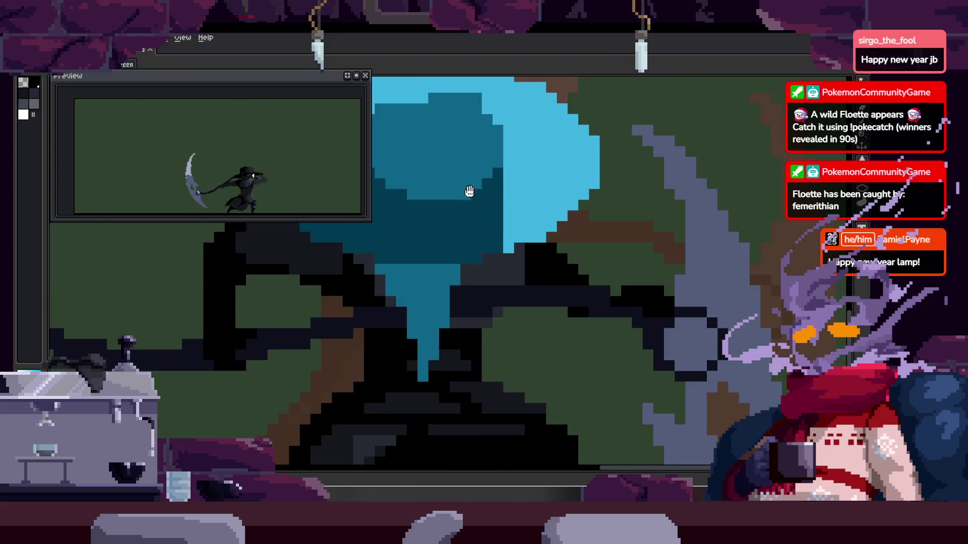
scroll(486, 274, down, 1)
key(Right)
key(Right)
key(Right)
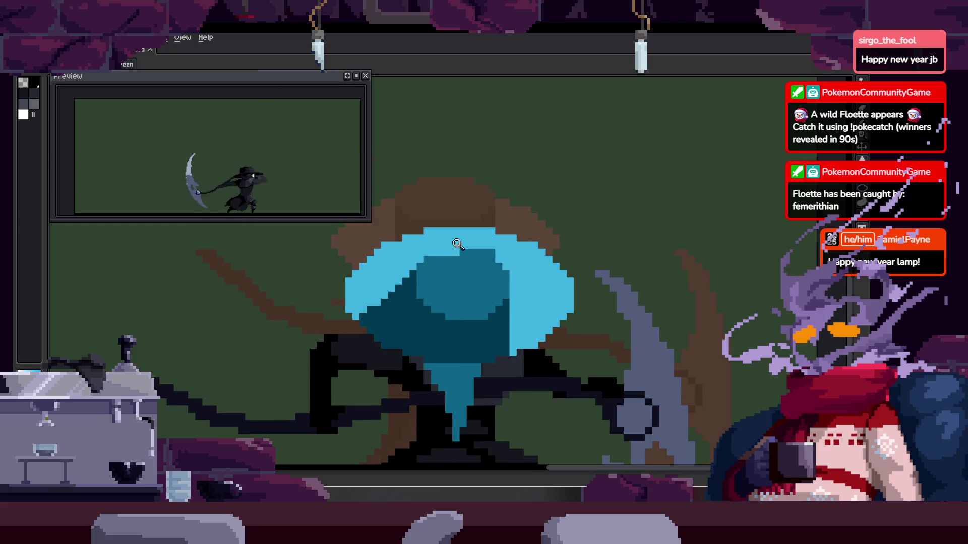
click(441, 253)
key(b)
scroll(598, 283, down, 1)
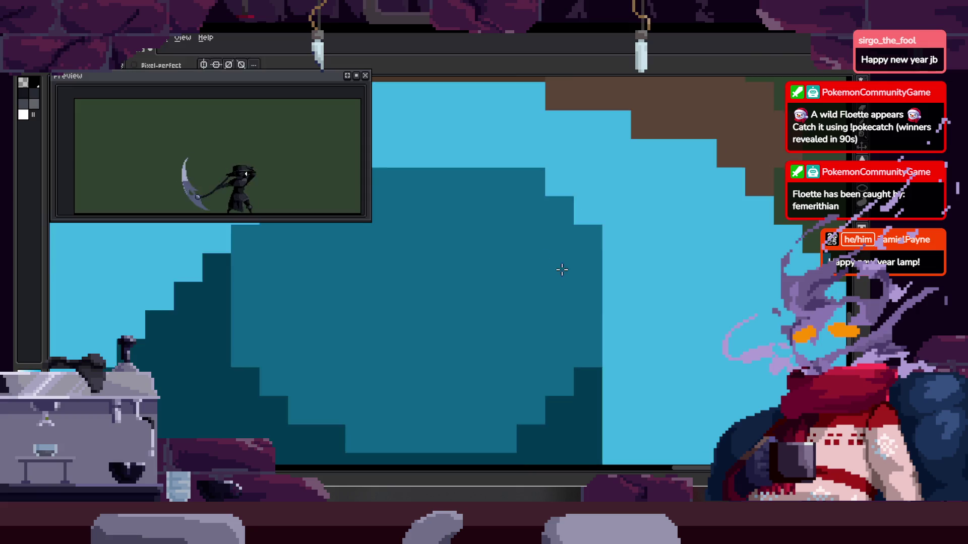
scroll(551, 264, down, 1)
key(alt)
scroll(537, 288, up, 2)
drag(442, 280, 473, 306)
drag(524, 365, 464, 344)
scroll(519, 313, down, 1)
scroll(512, 281, down, 1)
scroll(442, 224, up, 2)
click(442, 223)
scroll(448, 295, down, 1)
scroll(456, 268, up, 1)
mouse_move(441, 223)
mouse_down()
mouse_move(449, 295)
mouse_move(425, 227)
mouse_move(508, 331)
mouse_up()
Paint a curved light-blue band across the dark-teal crown, trimming part of it back to teal
scroll(477, 296, down, 1)
scroll(527, 252, up, 2)
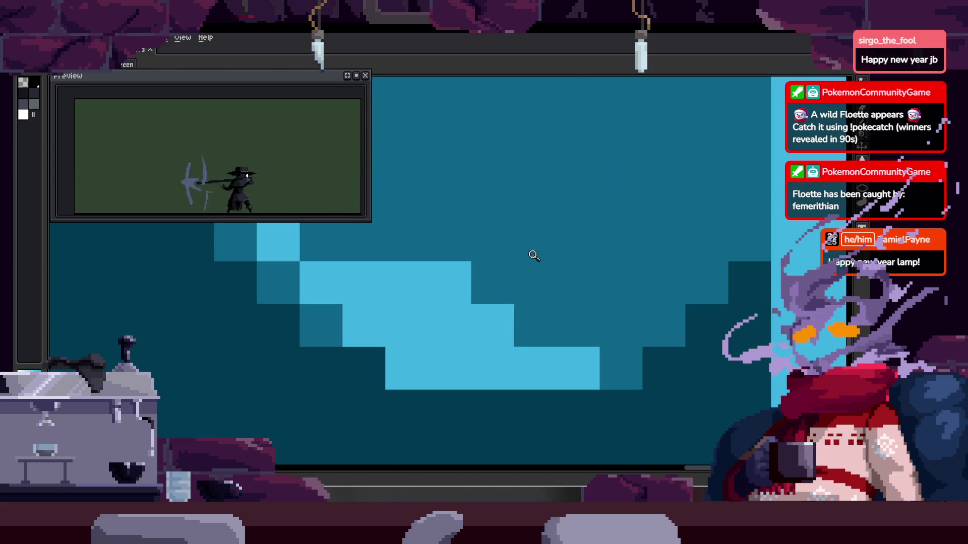
scroll(434, 273, down, 1)
scroll(408, 261, up, 1)
click(407, 262)
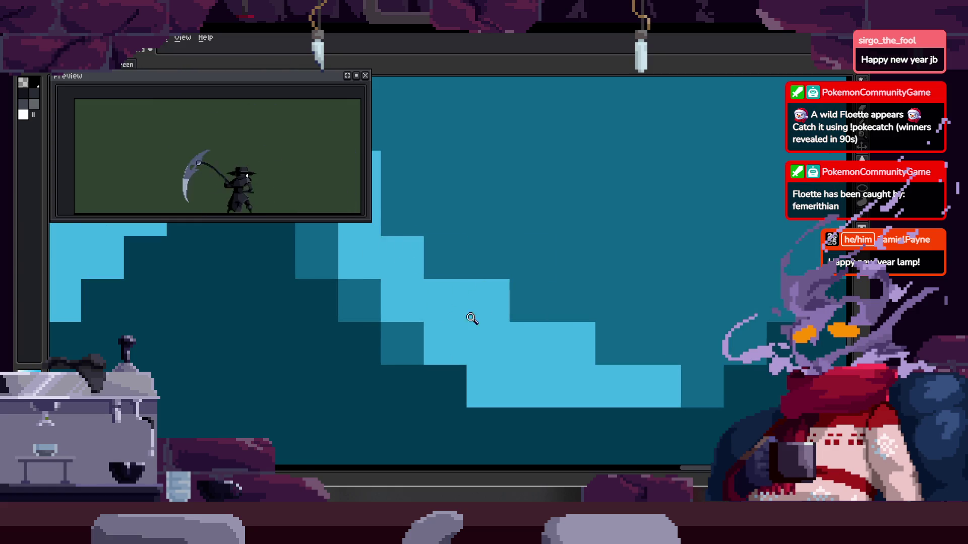
scroll(461, 319, down, 2)
scroll(538, 270, up, 2)
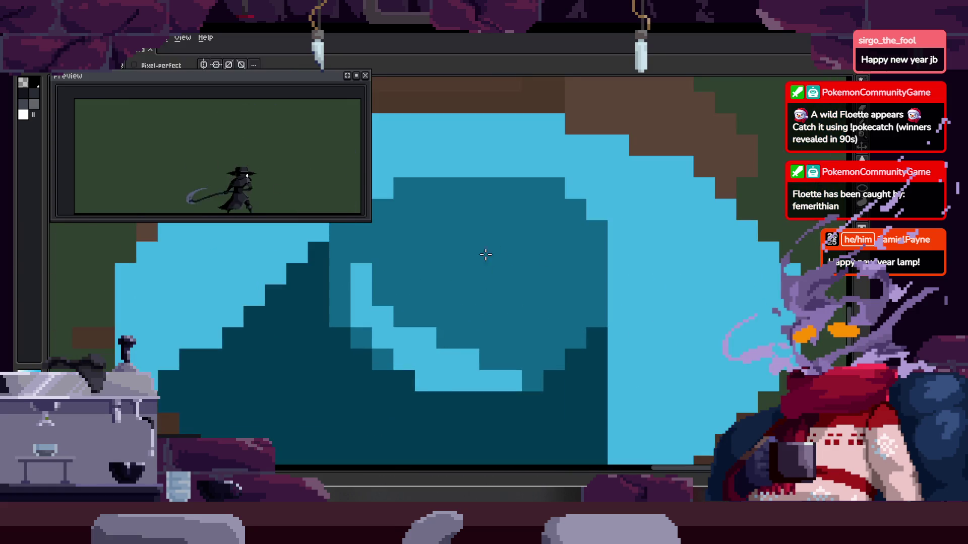
scroll(498, 253, down, 1)
scroll(494, 292, up, 1)
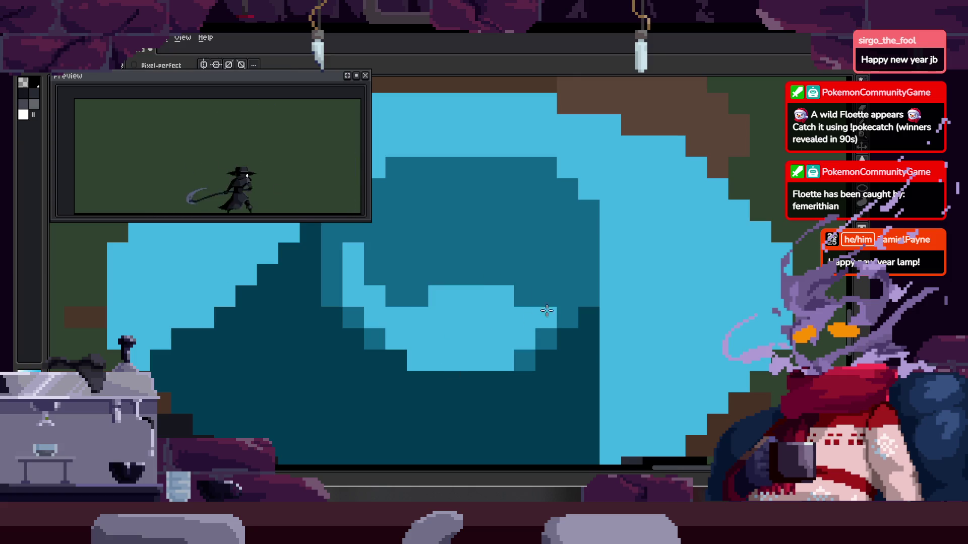
drag(434, 308, 547, 300)
scroll(547, 303, up, 1)
scroll(563, 261, down, 3)
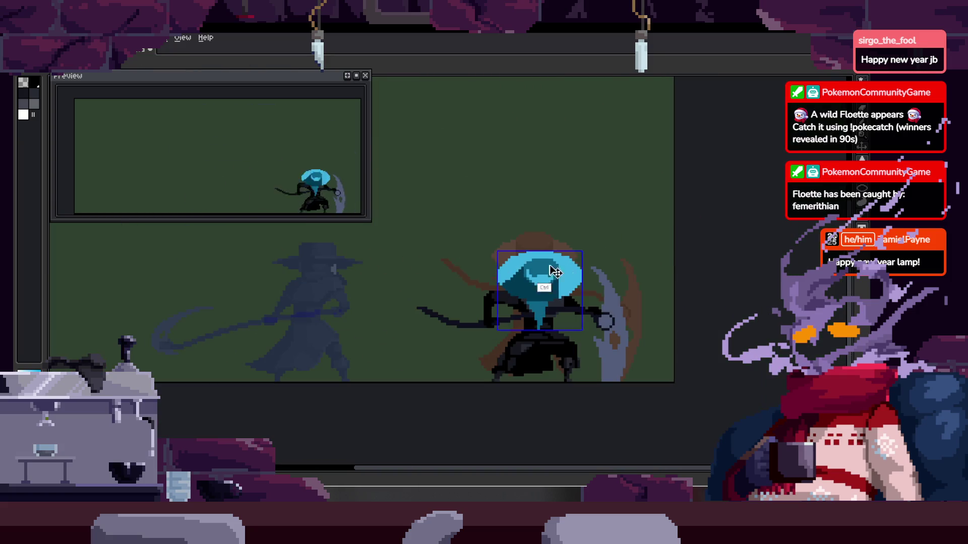
scroll(563, 268, up, 3)
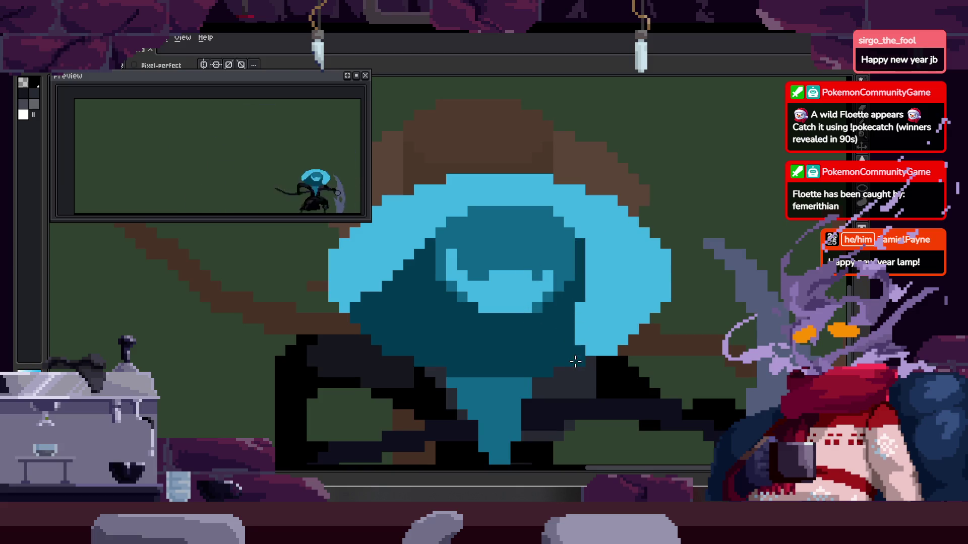
scroll(564, 259, up, 2)
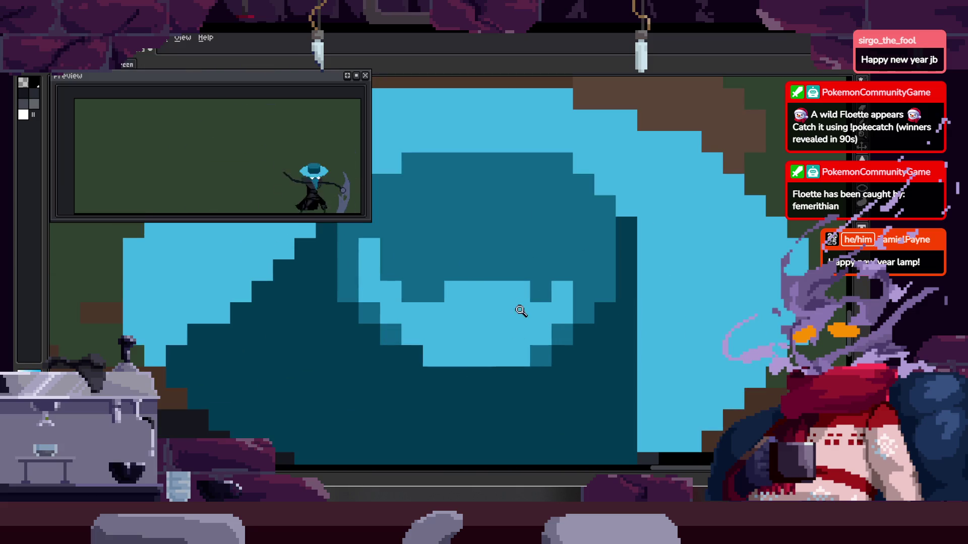
scroll(485, 265, up, 2)
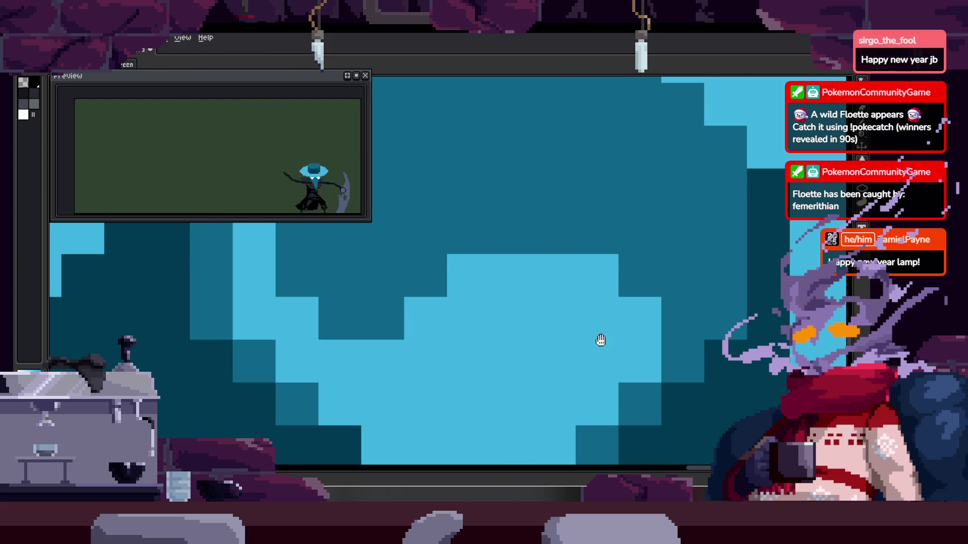
scroll(600, 340, down, 2)
scroll(527, 353, down, 2)
scroll(538, 305, up, 1)
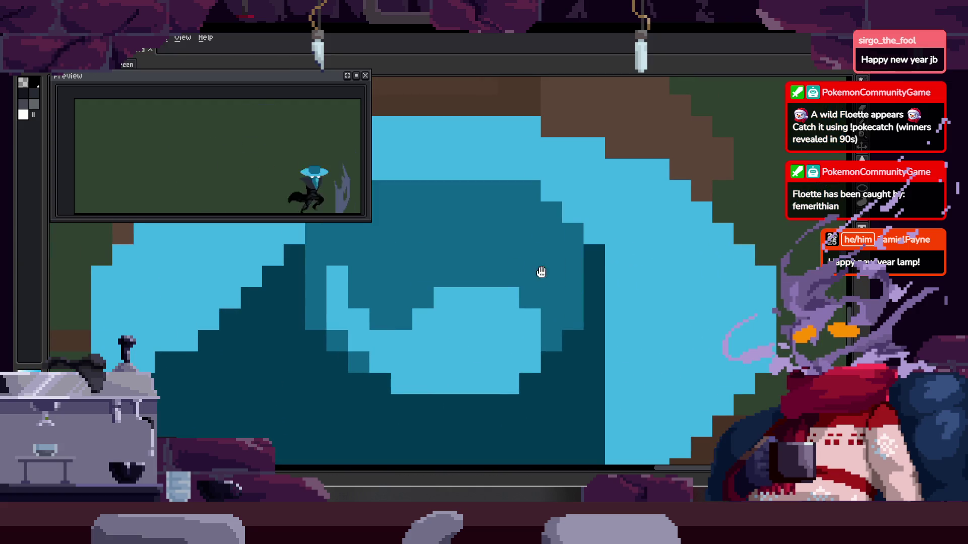
scroll(427, 212, up, 1)
drag(372, 283, 351, 317)
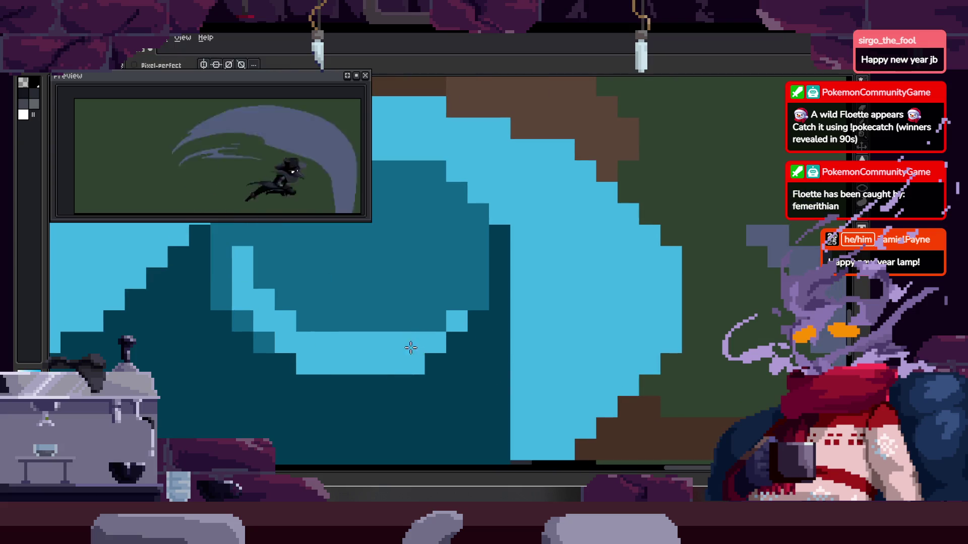
Zoom out on the front-facing frame and bring up the animation timeline
scroll(393, 343, down, 2)
scroll(401, 345, up, 1)
scroll(401, 345, up, 1)
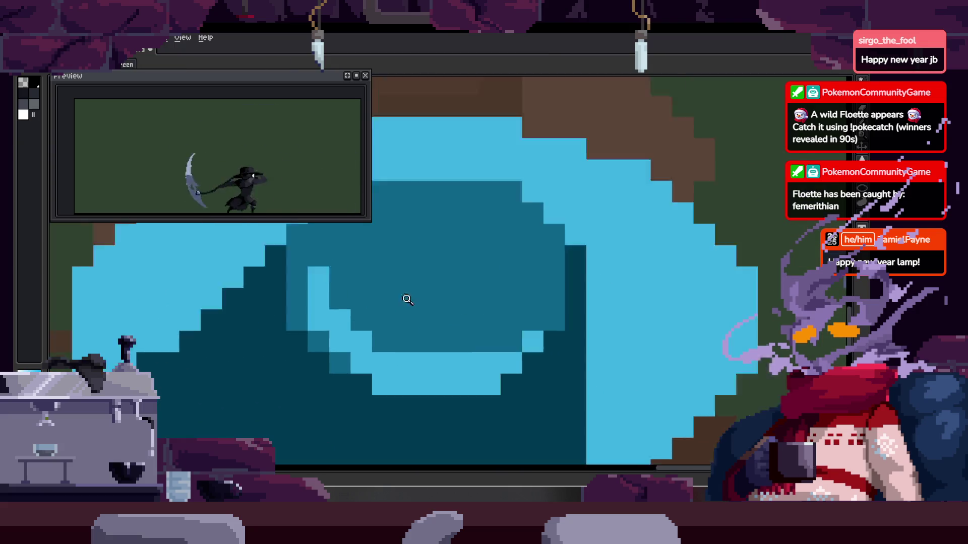
scroll(339, 314, up, 1)
key(z)
scroll(388, 328, down, 5)
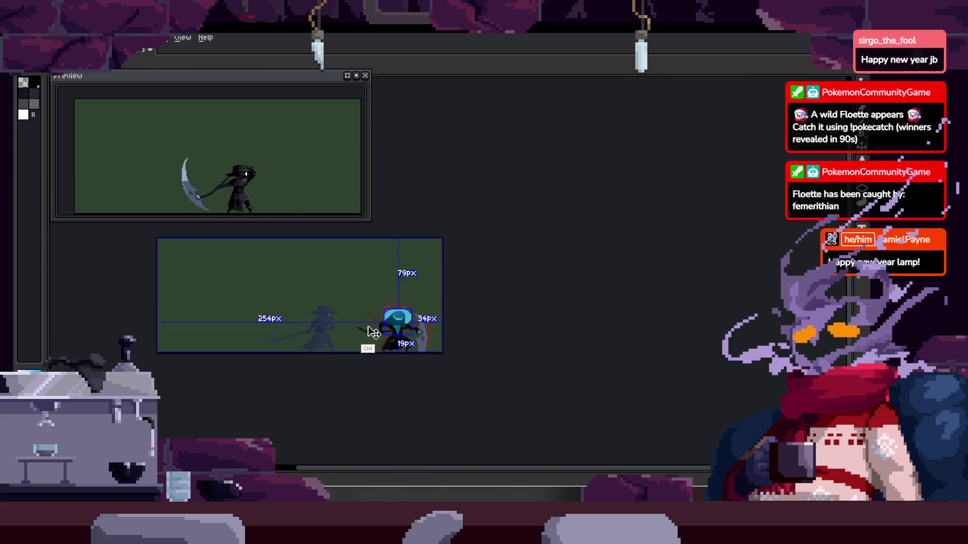
key(Tab)
key(Tab)
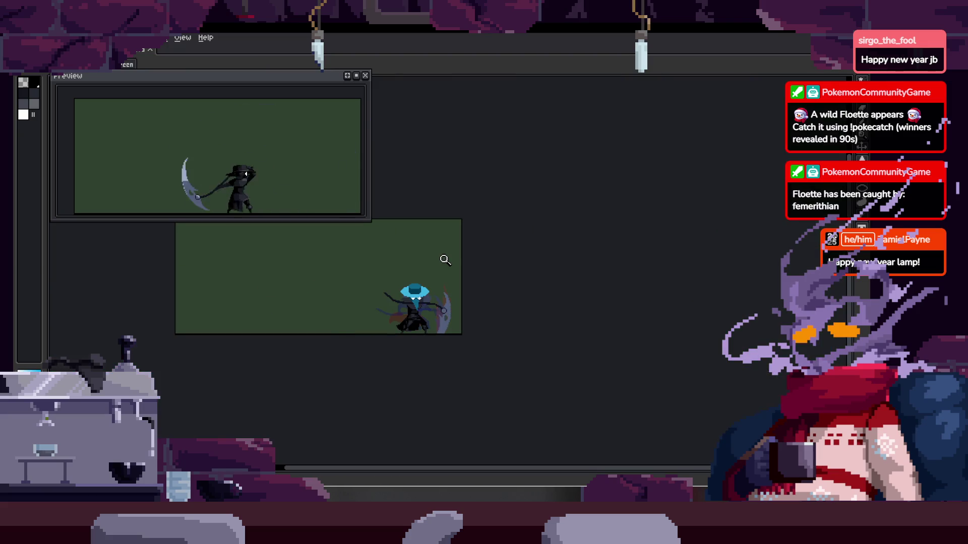
scroll(437, 275, up, 4)
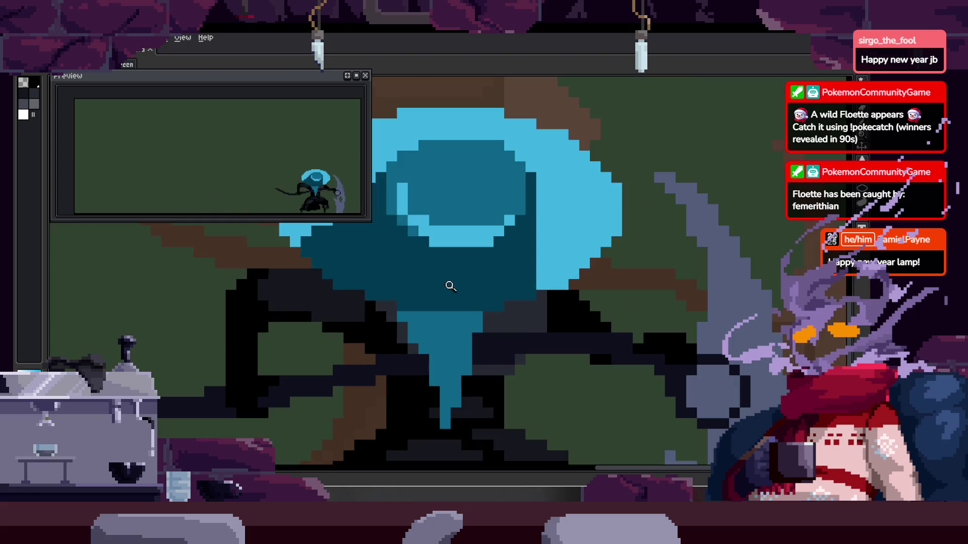
scroll(414, 265, up, 1)
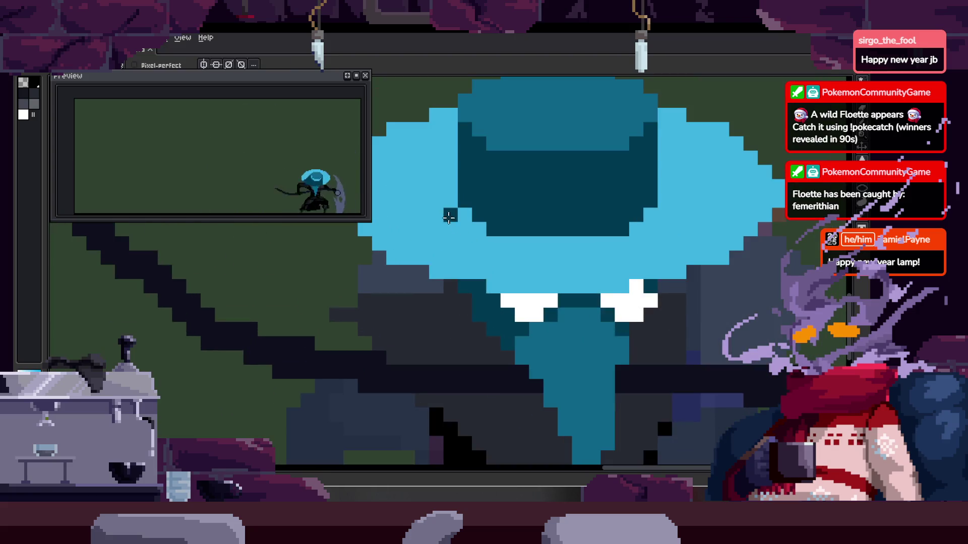
Fill the main light-blue hat area with dark teal and redraw a few hat pixels
scroll(462, 231, up, 1)
key(b)
scroll(538, 231, up, 1)
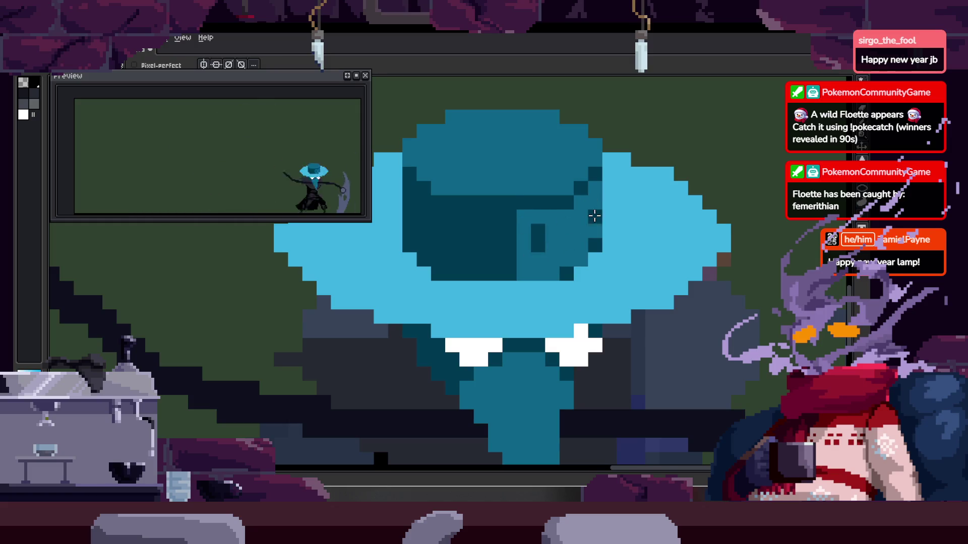
drag(392, 253, 455, 253)
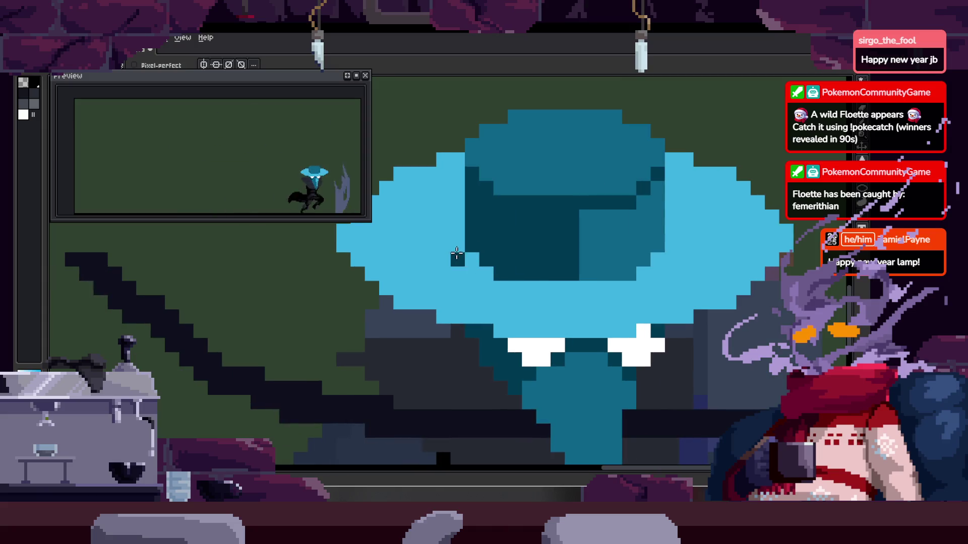
key(g)
click(552, 289)
key(b)
click(566, 293)
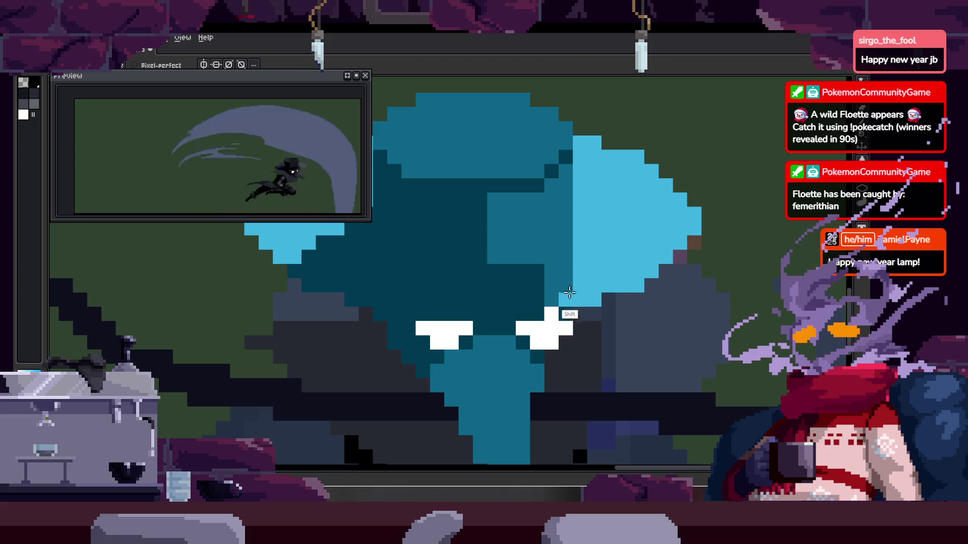
Draw a short diagonal line of dark teal pixels across the hat
key(z)
scroll(549, 254, down, 3)
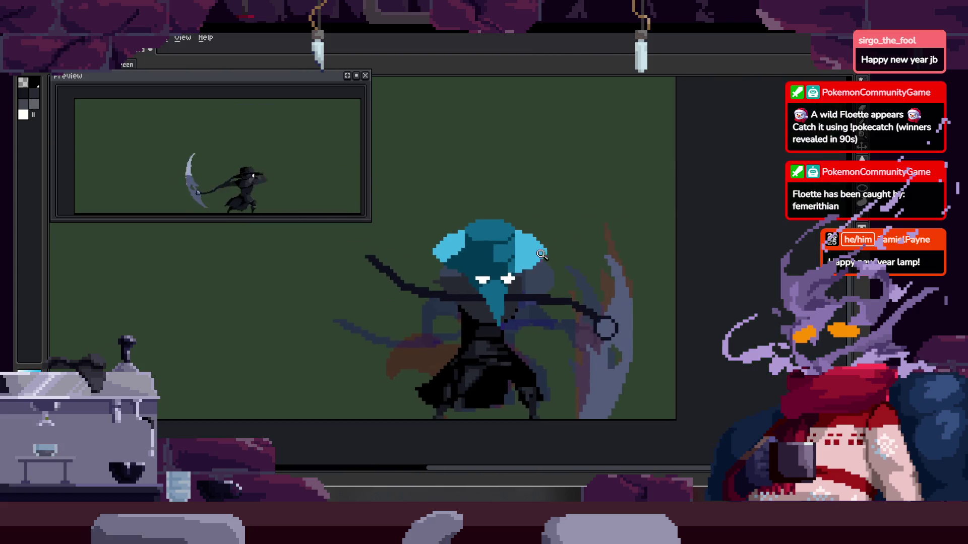
scroll(540, 253, up, 4)
key(b)
drag(452, 269, 431, 311)
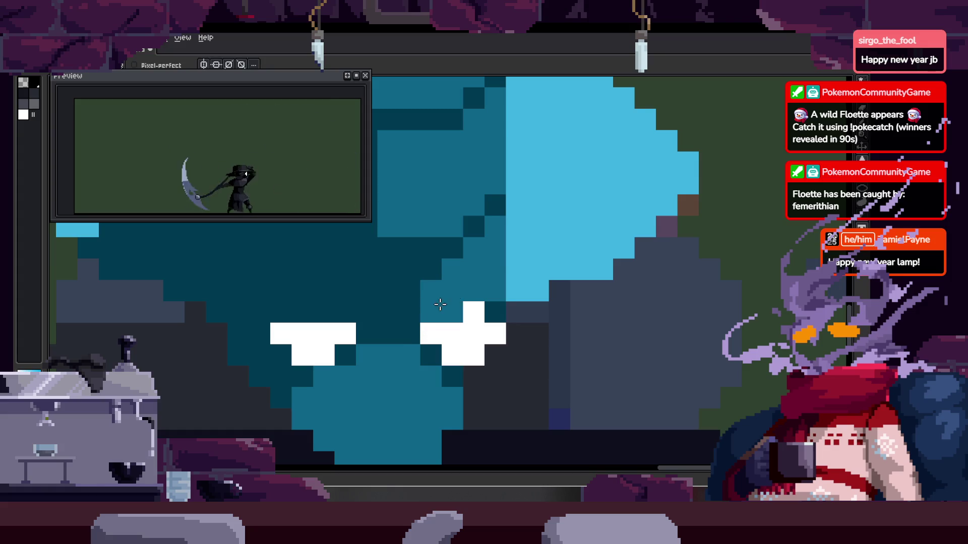
scroll(460, 292, down, 4)
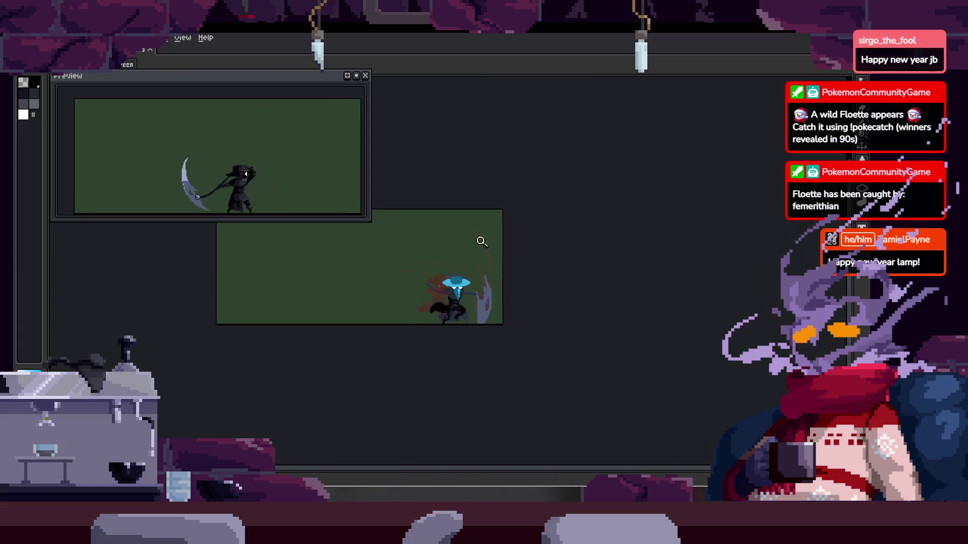
scroll(549, 220, up, 2)
scroll(550, 220, up, 2)
scroll(492, 248, up, 1)
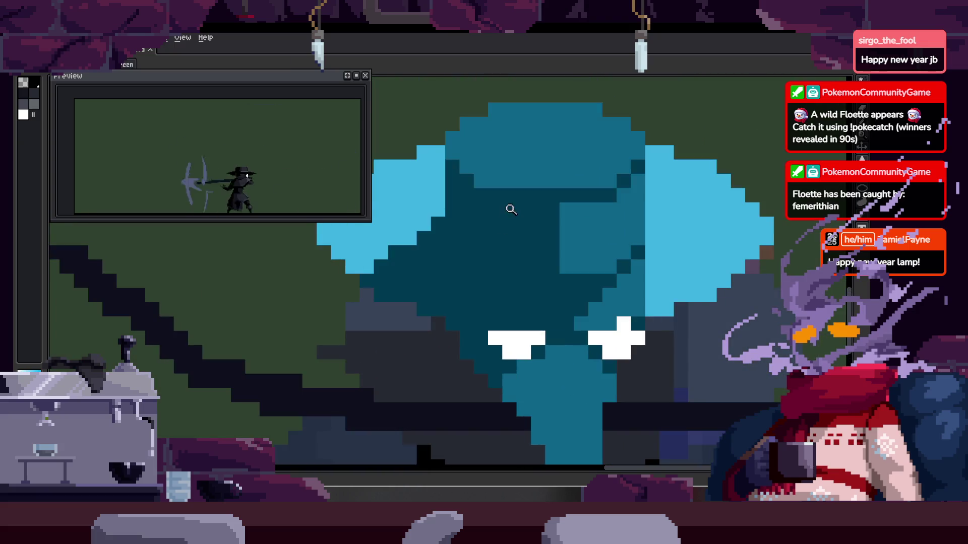
scroll(510, 209, up, 2)
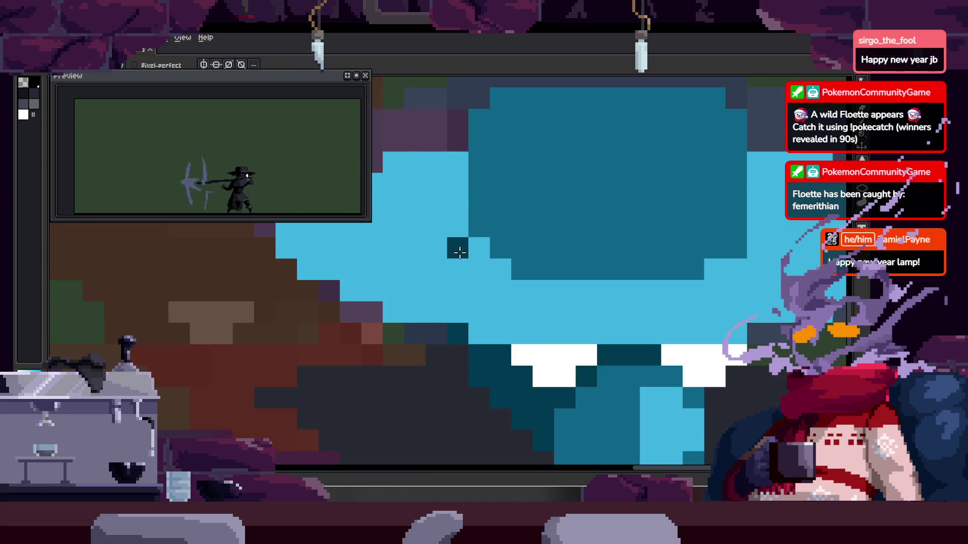
scroll(522, 274, down, 2)
scroll(628, 251, up, 2)
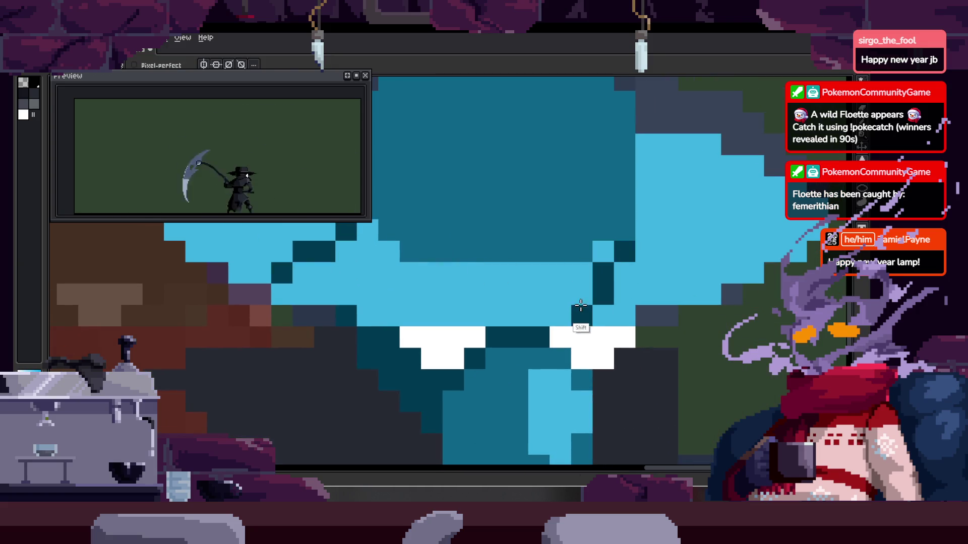
Fill another light-blue hat area dark teal, undoing a second fill that went wrong
key(g)
click(537, 293)
scroll(537, 272, right, 2)
click(556, 281)
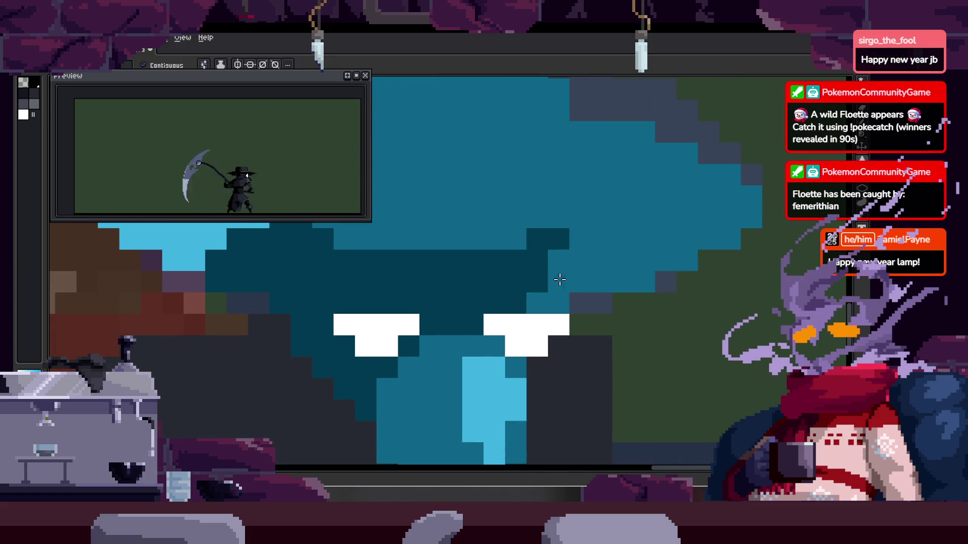
key(ctrl+z)
scroll(554, 267, down, 2)
scroll(501, 275, left, 2)
key(b)
Zoom in and out around the hat to inspect the dark teal reshading
key(g)
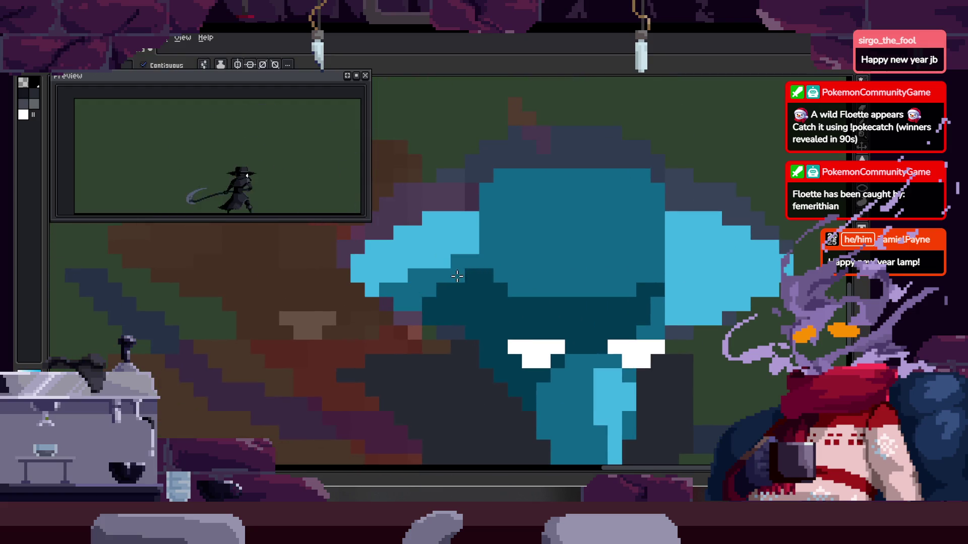
key(z)
scroll(454, 262, down, 3)
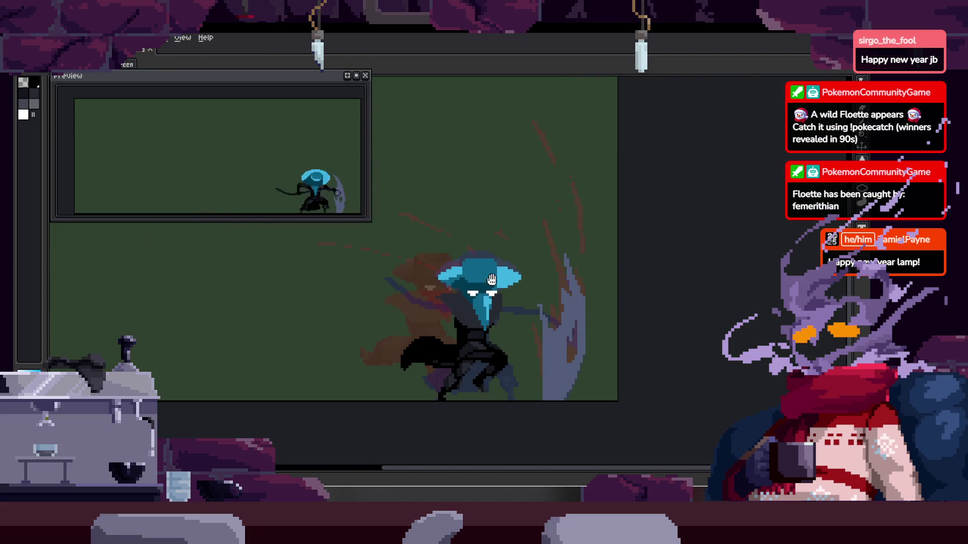
scroll(550, 235, up, 5)
key(b)
scroll(509, 294, down, 2)
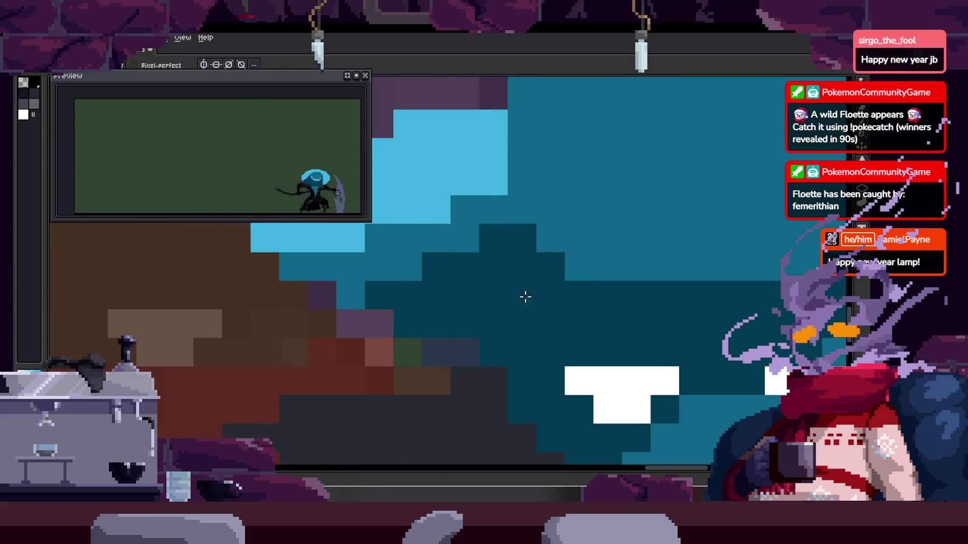
scroll(520, 281, down, 2)
scroll(501, 299, up, 4)
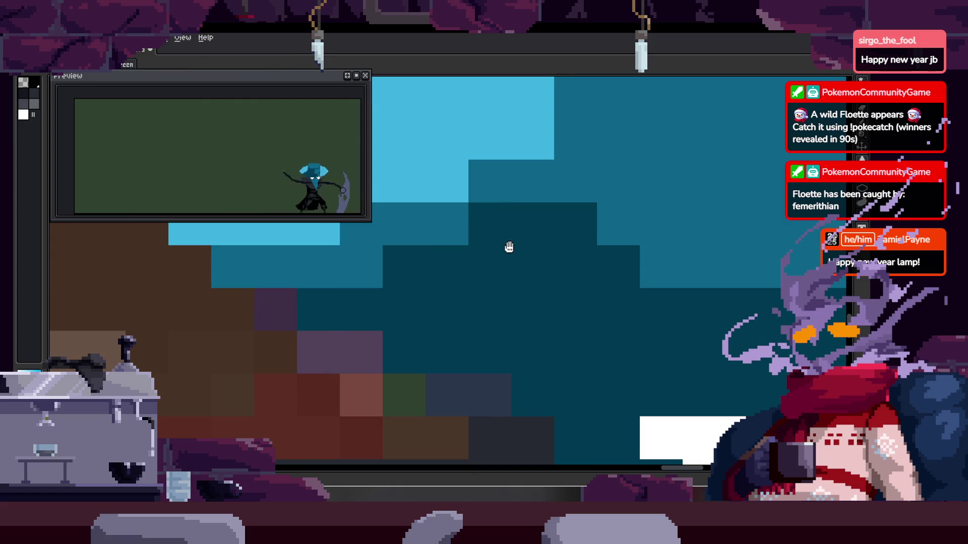
scroll(510, 246, down, 3)
scroll(537, 242, down, 1)
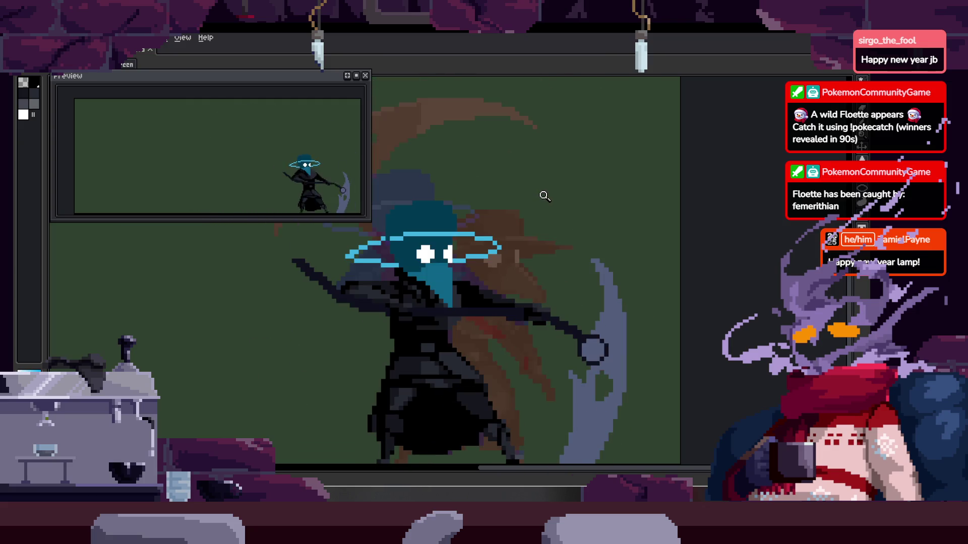
scroll(454, 243, up, 2)
scroll(434, 283, up, 2)
key(b)
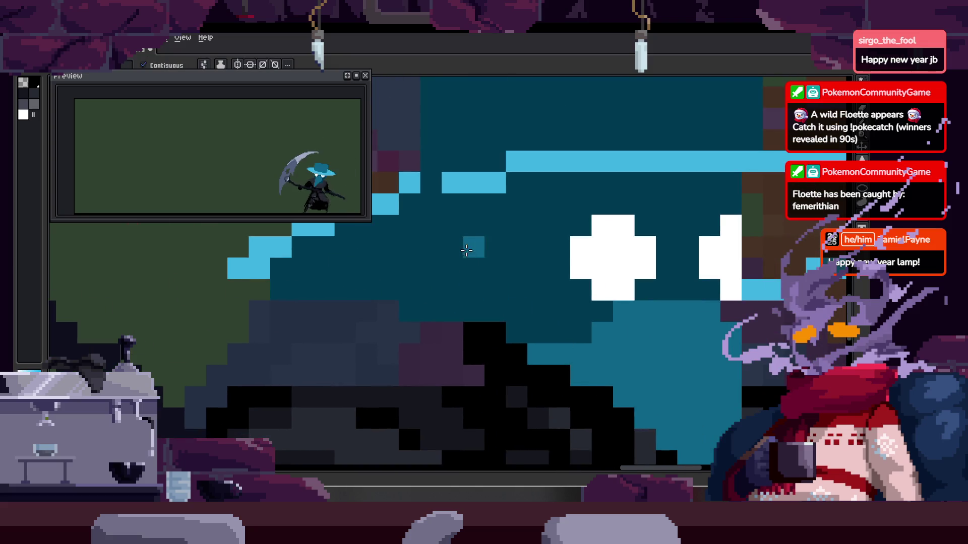
key(b)
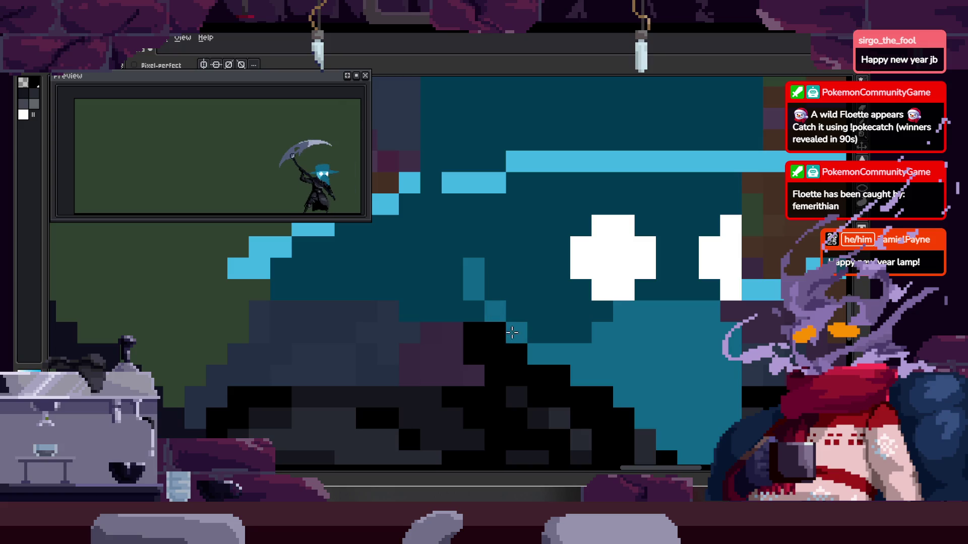
scroll(511, 333, down, 3)
key(z)
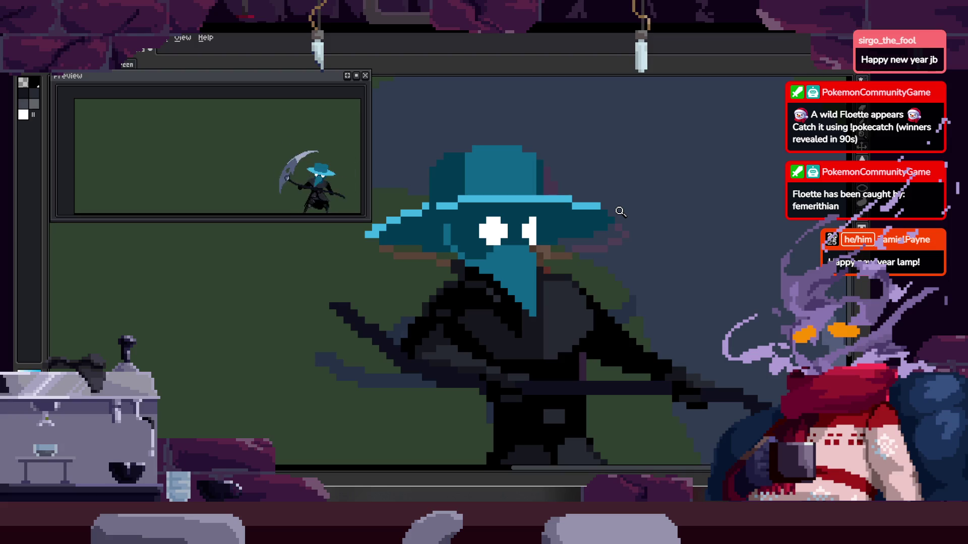
scroll(512, 248, down, 1)
Lasso the plague doctor's head and move it lower and to the right
key(q)
drag(639, 177, 633, 194)
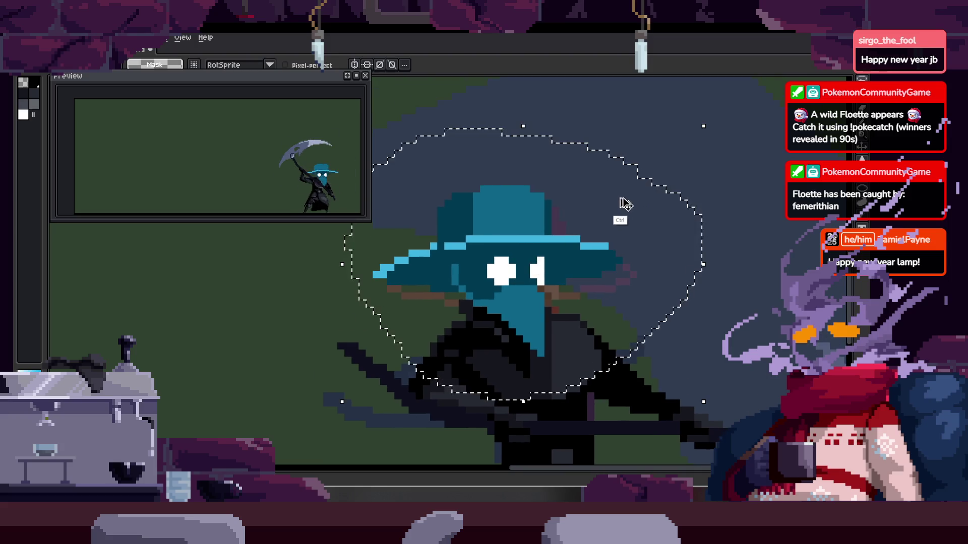
scroll(565, 273, up, 1)
scroll(566, 272, up, 2)
drag(579, 216, 608, 258)
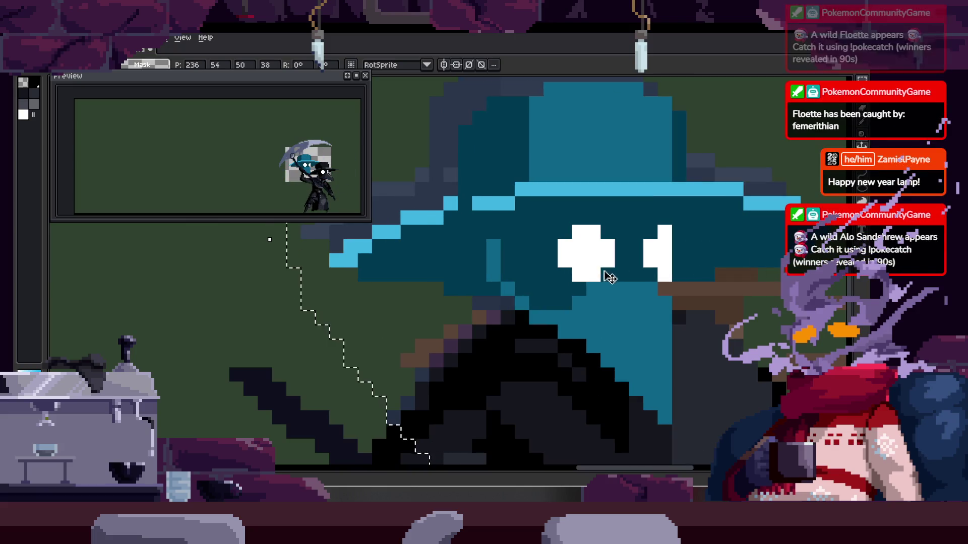
key(Return)
Nudge the head again, then reposition the head on another attack frame
mouse_move(538, 234)
mouse_down()
mouse_move(587, 252)
mouse_move(573, 252)
mouse_up()
key(Return)
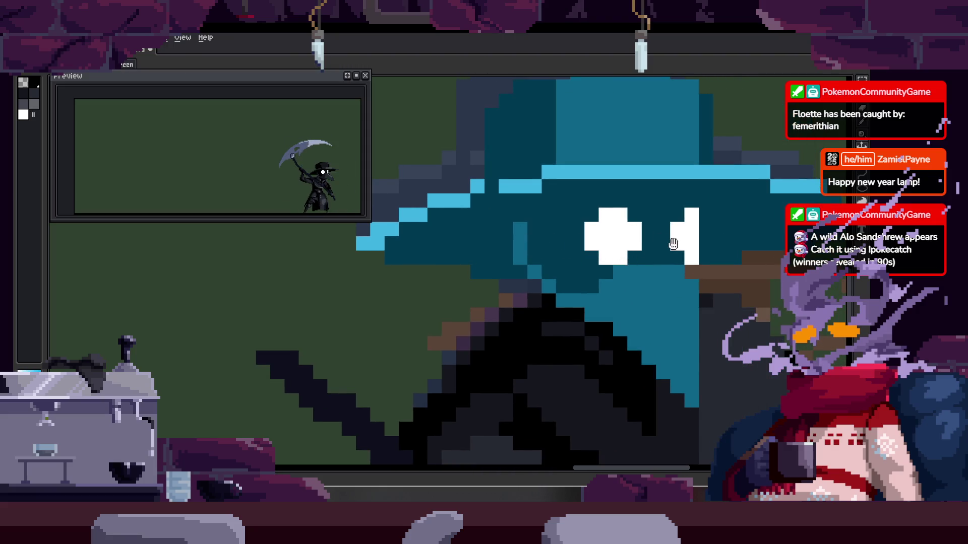
scroll(595, 247, down, 3)
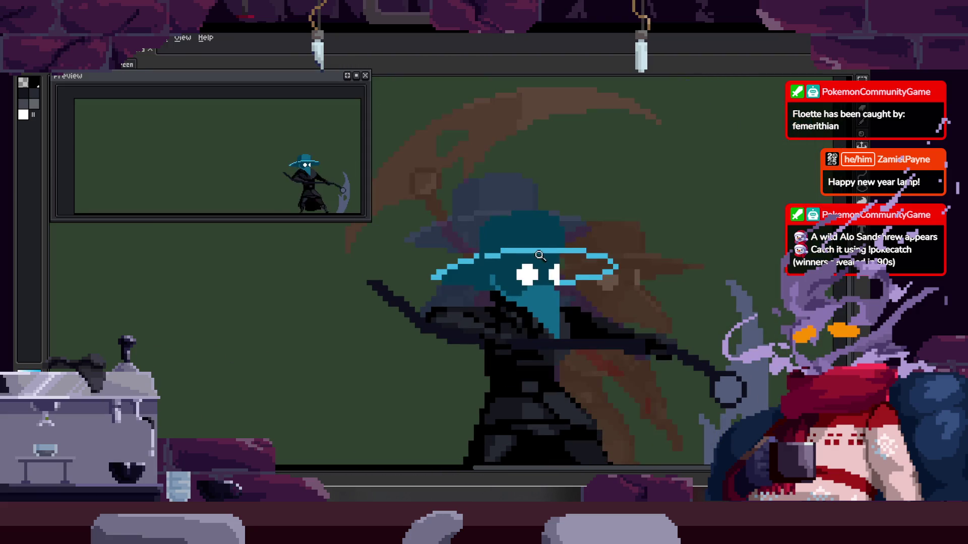
drag(571, 270, 548, 304)
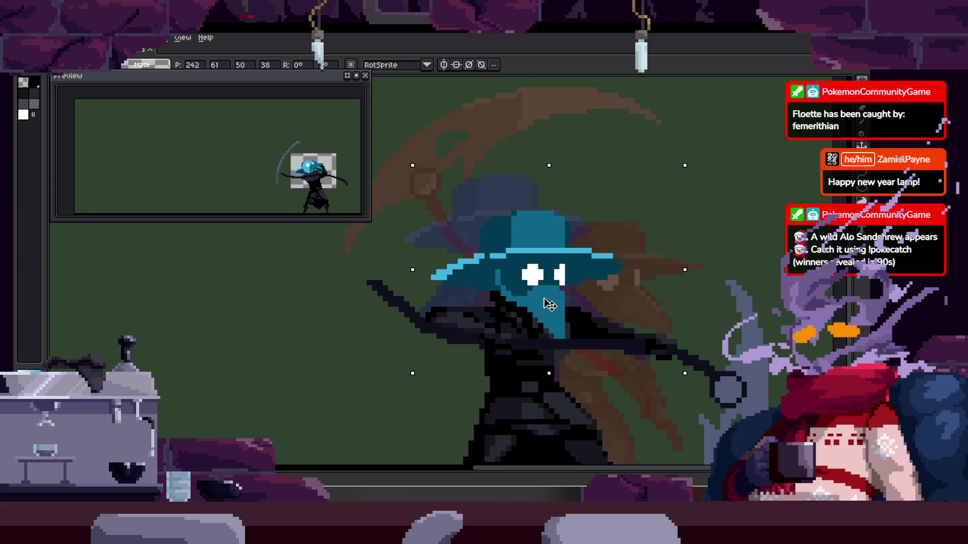
key(Return)
scroll(604, 289, down, 4)
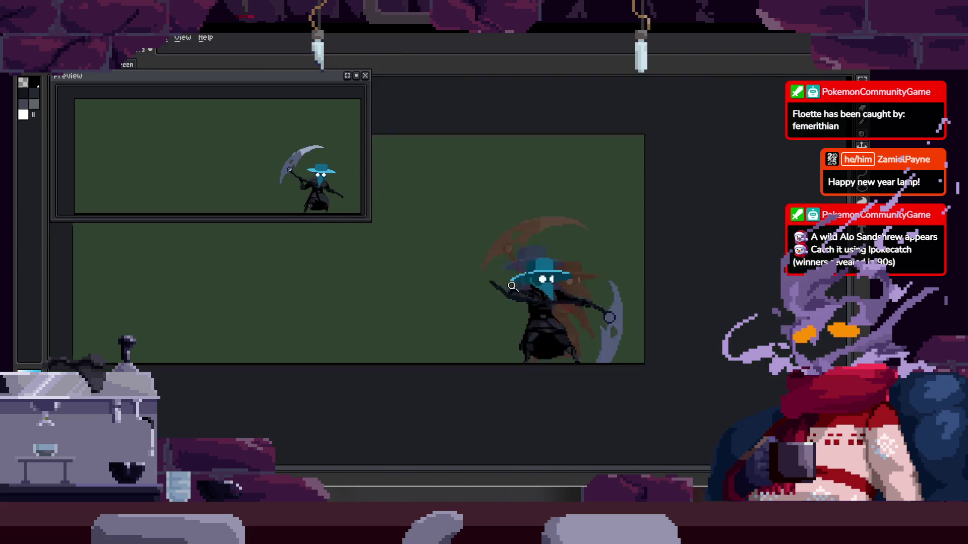
scroll(604, 290, up, 4)
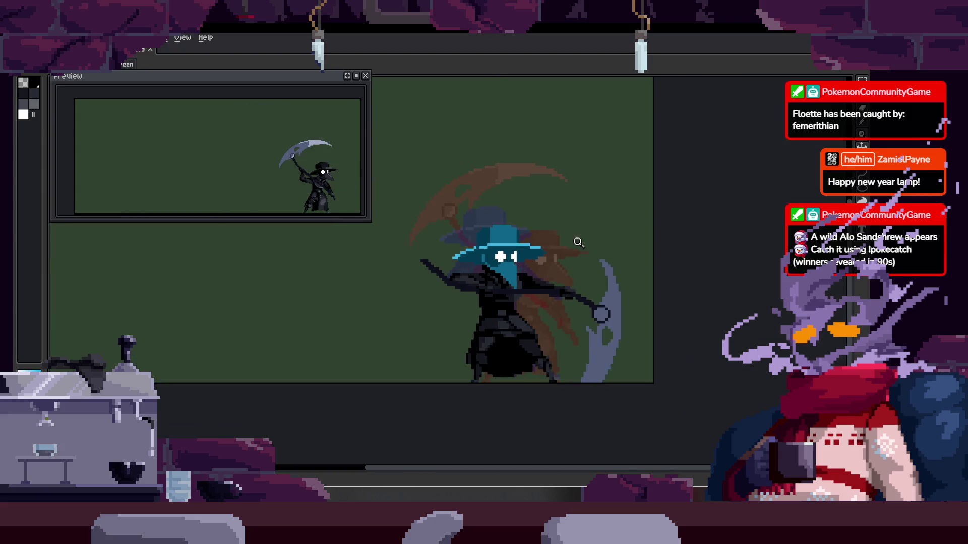
scroll(466, 274, up, 5)
key(b)
scroll(484, 180, up, 3)
key(z)
scroll(478, 201, down, 2)
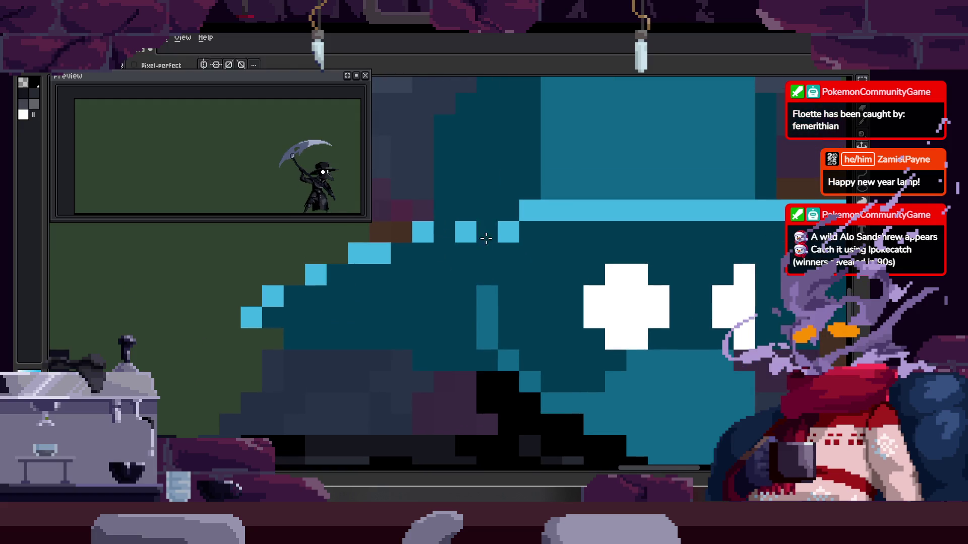
Darken several light-blue hat brim pixels to dark teal, undoing and repainting some
scroll(482, 246, down, 2)
scroll(482, 245, down, 1)
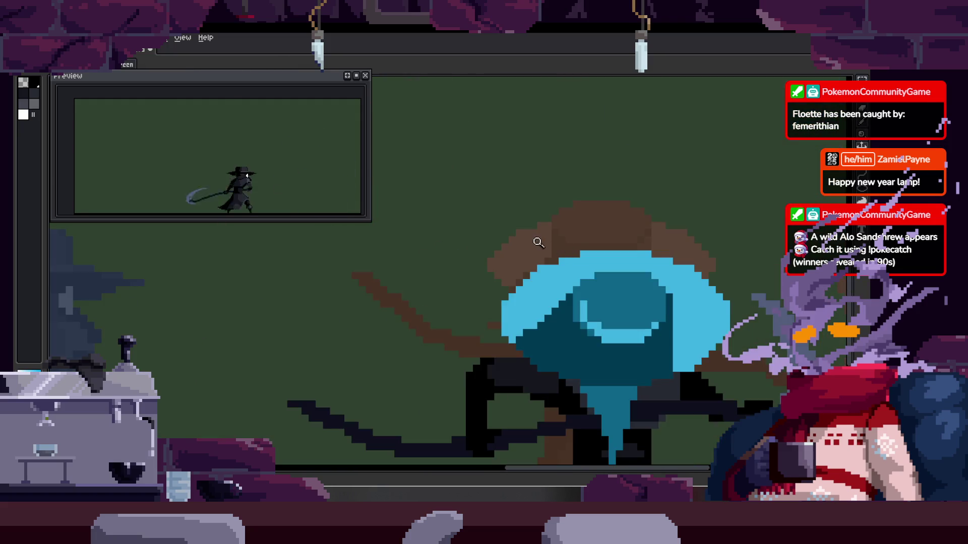
scroll(454, 239, up, 2)
scroll(428, 234, up, 1)
scroll(406, 231, up, 3)
key(b)
click(374, 243)
click(440, 202)
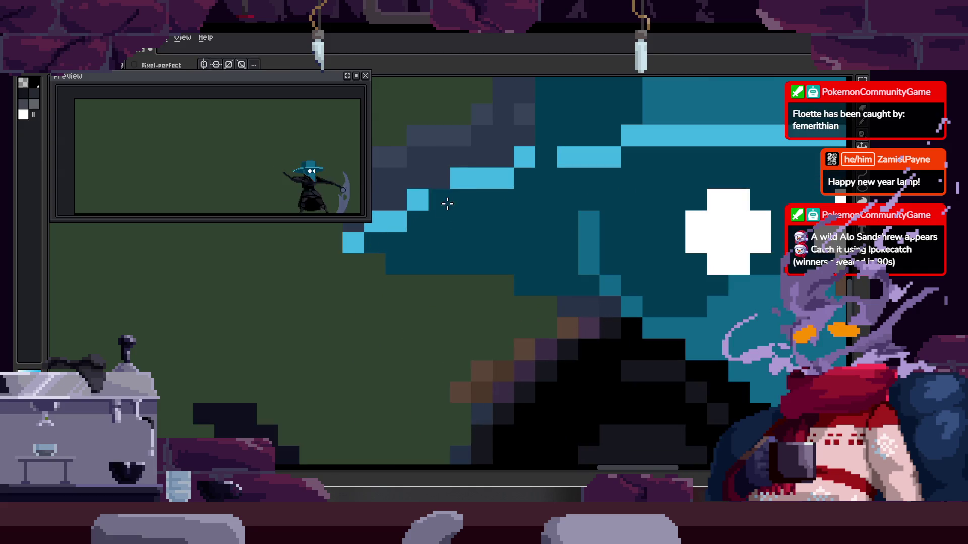
scroll(439, 231, up, 2)
click(475, 241)
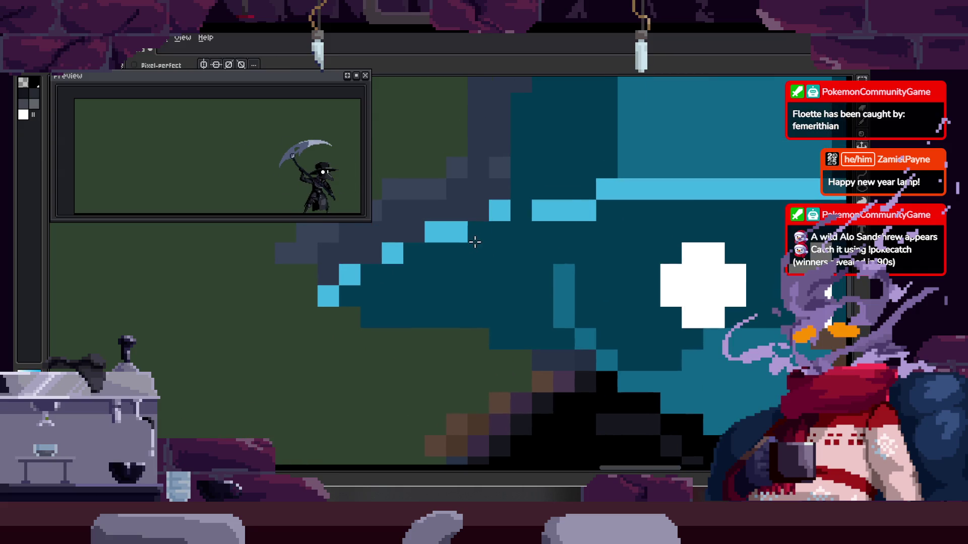
key(ctrl+z)
key(ctrl+z)
click(564, 211)
click(585, 210)
Darken two more brim pixels and restore one light-blue pixel on the brim edge
key(z)
scroll(573, 228, down, 2)
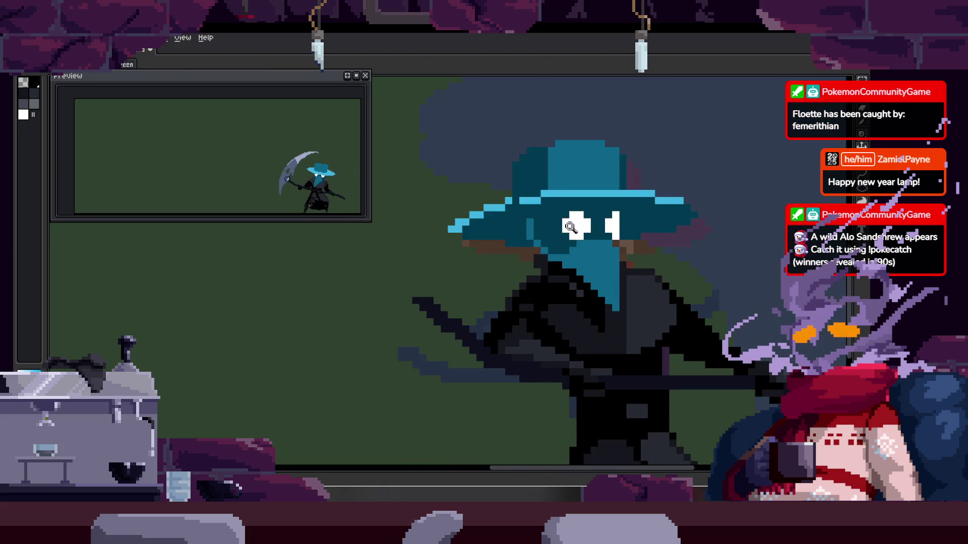
scroll(530, 201, up, 2)
key(b)
click(436, 238)
click(494, 209)
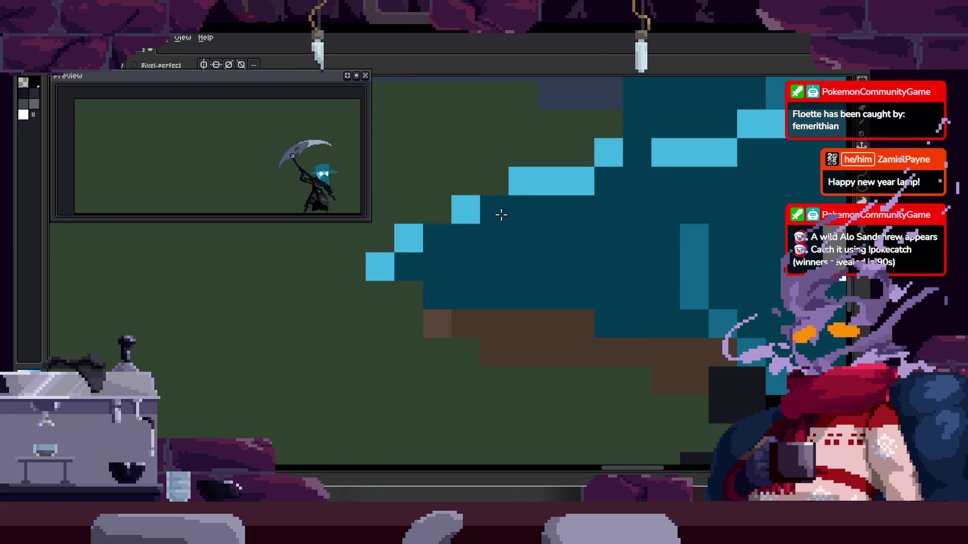
scroll(529, 257, up, 2)
click(582, 204)
drag(626, 237, 610, 220)
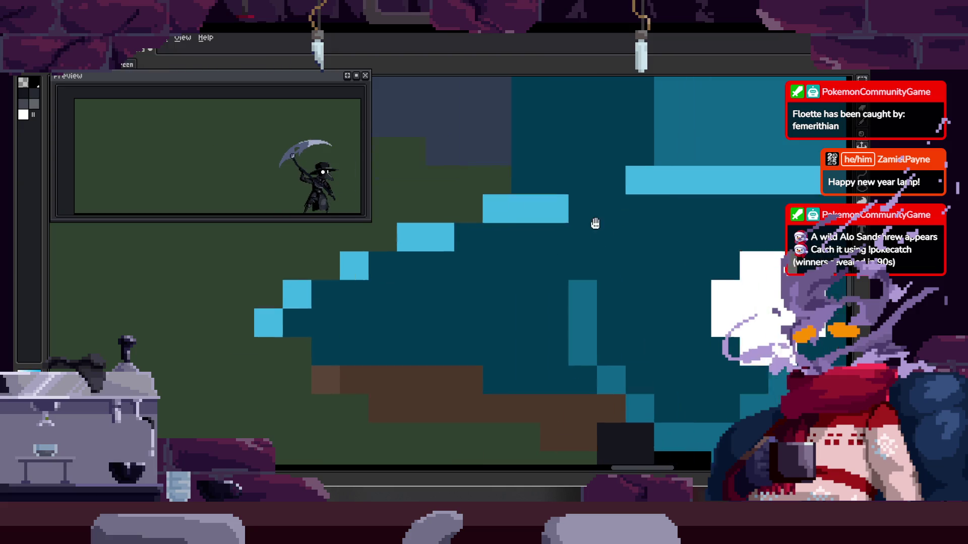
Zoom out and show the timeline with Attack_1, Attack_2, Attack_3 and to_Idle tags
key(z)
scroll(600, 247, down, 3)
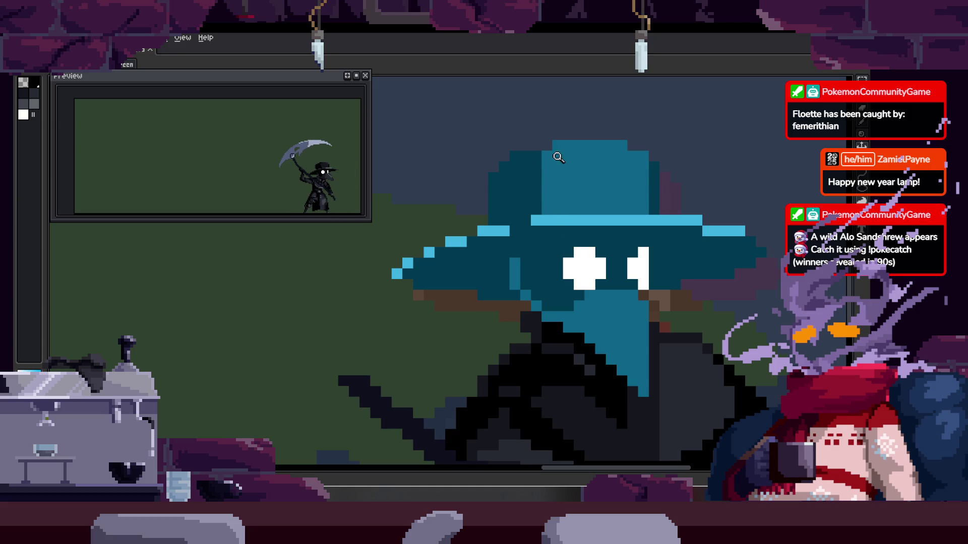
scroll(572, 234, down, 2)
scroll(574, 234, down, 1)
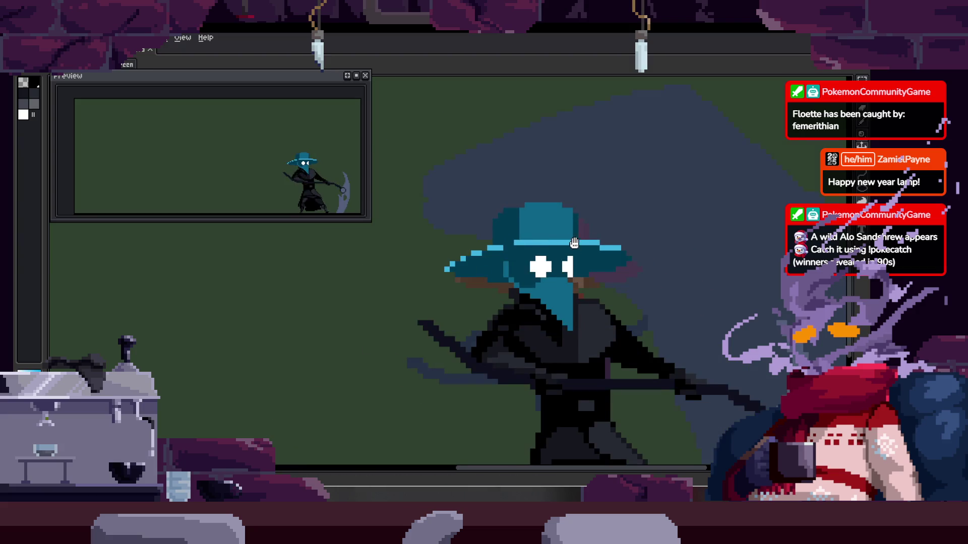
scroll(580, 232, down, 1)
scroll(583, 232, down, 2)
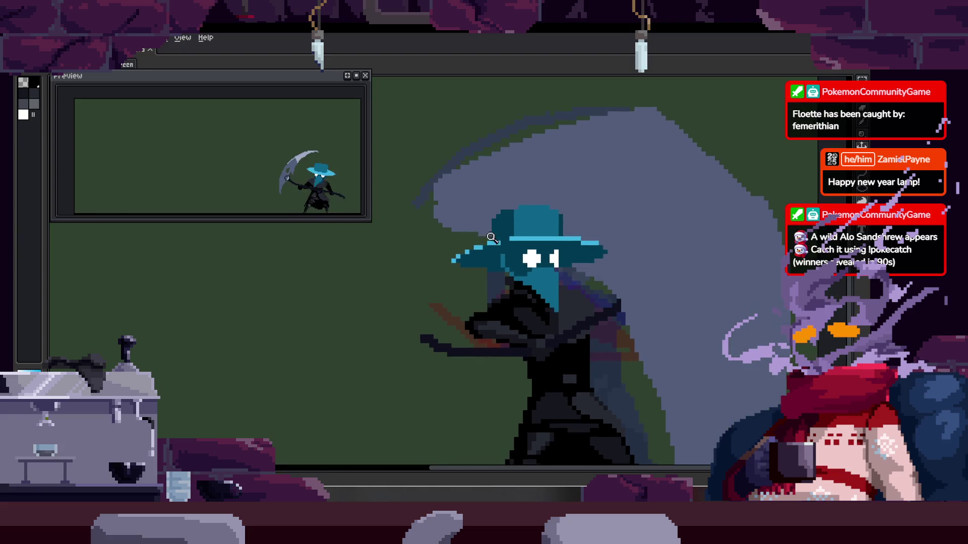
scroll(471, 260, up, 3)
scroll(538, 231, up, 1)
scroll(538, 231, down, 3)
scroll(534, 251, up, 2)
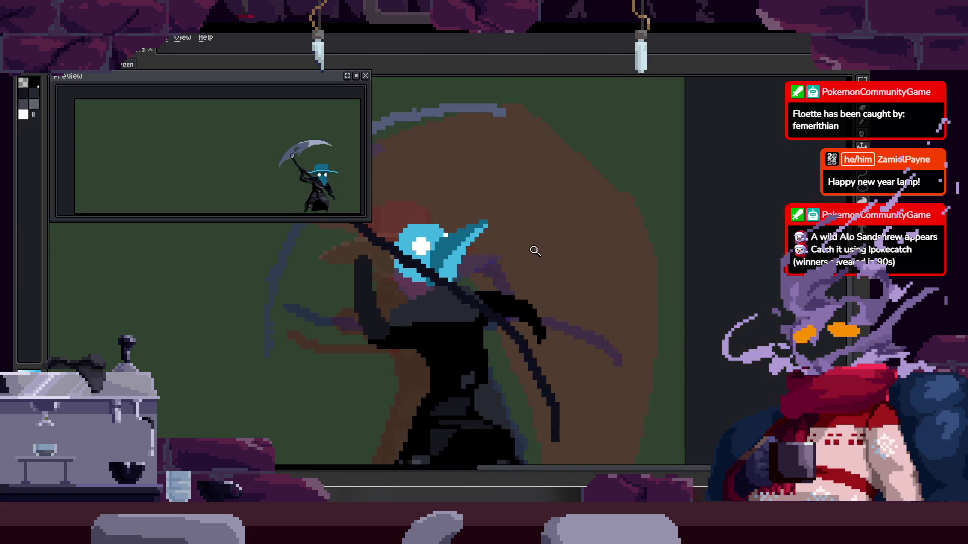
key(Tab)
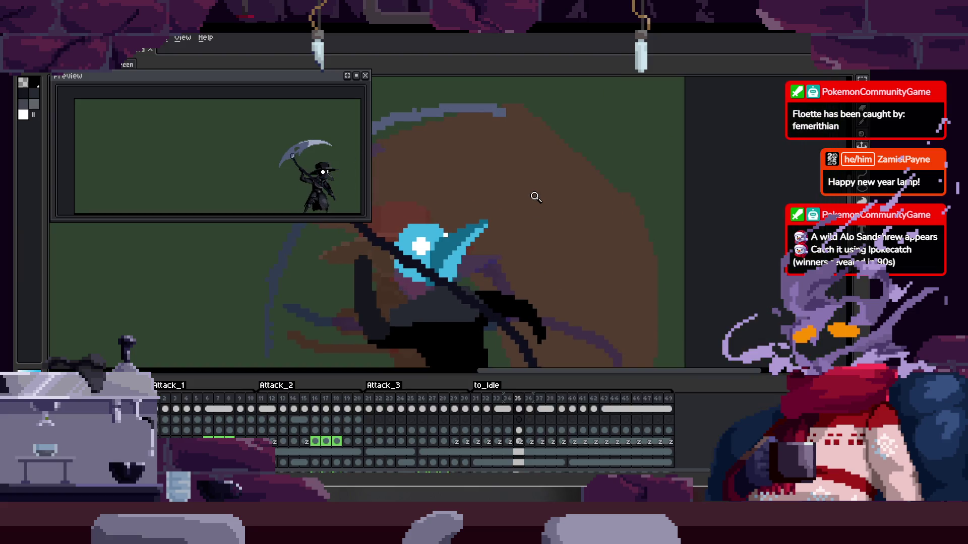
Play the scythe attack animation, hiding and reshowing the timeline while it loops
key(Return)
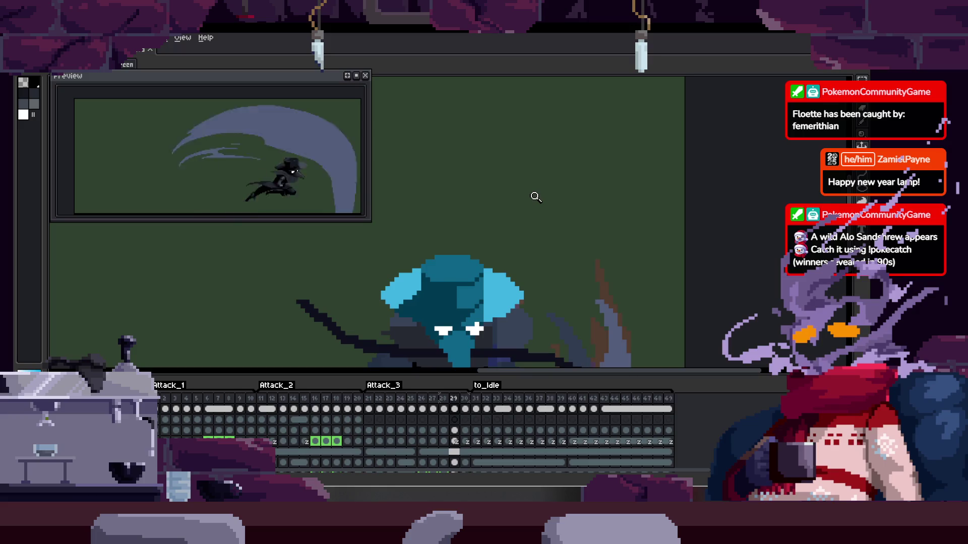
key(Tab)
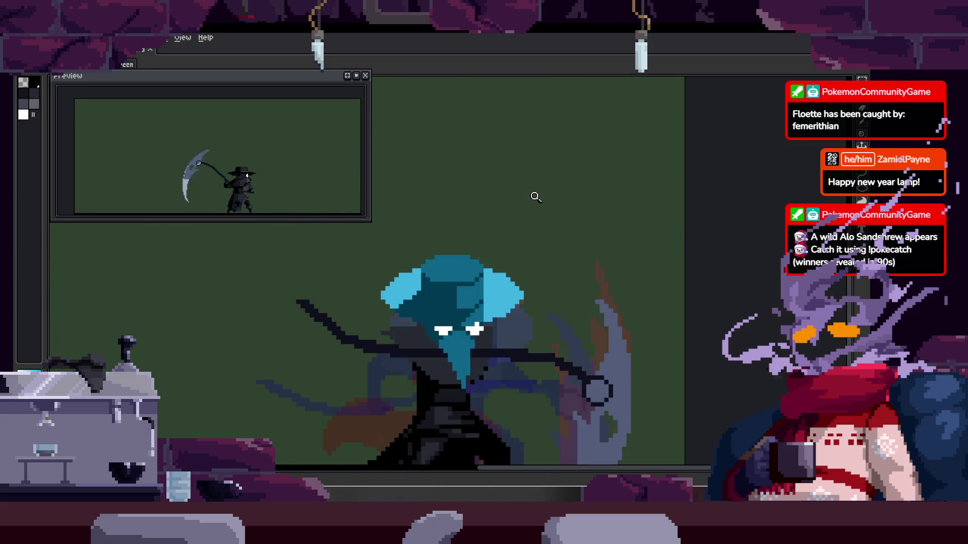
key(Tab)
key(Tab)
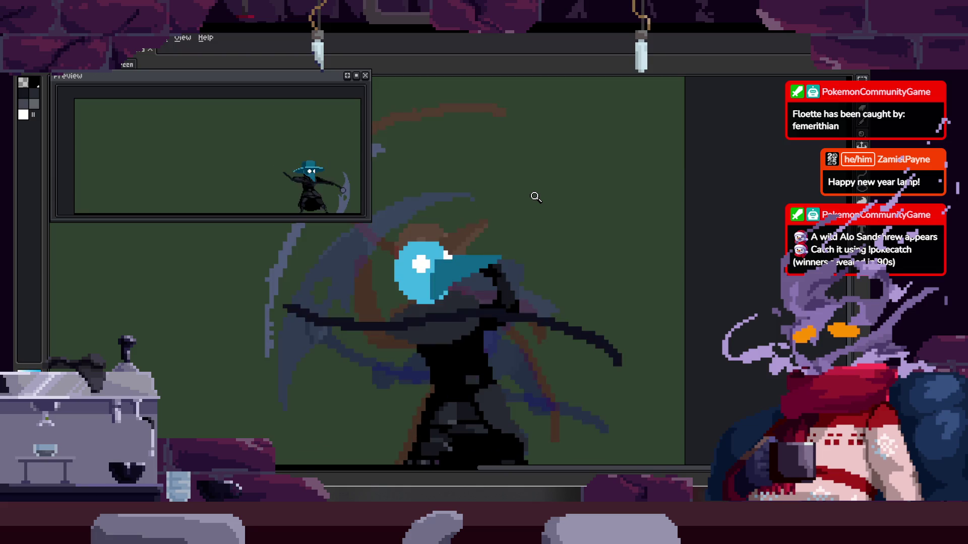
scroll(462, 252, up, 1)
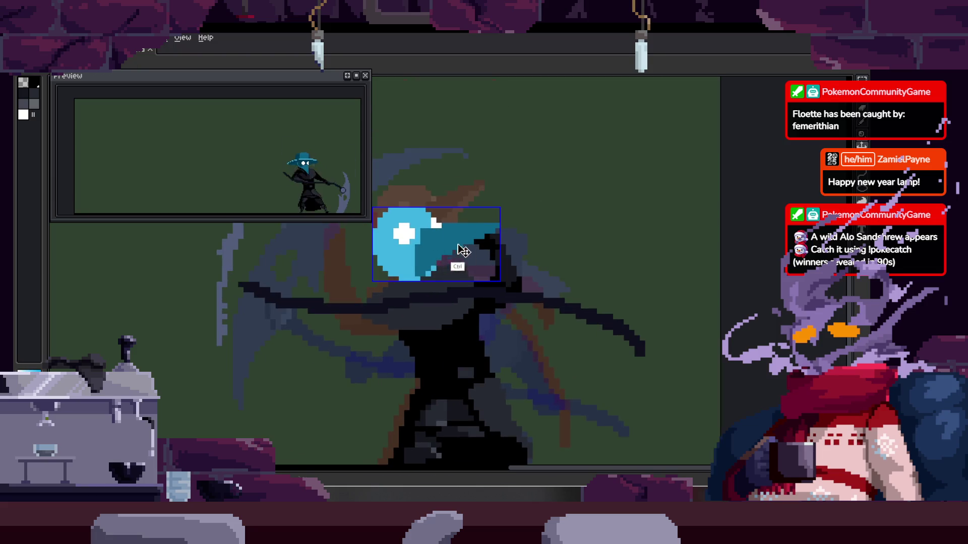
Stop playback, select the blue head, and rotate it 45 degrees while shifting it down-right
scroll(530, 246, down, 1)
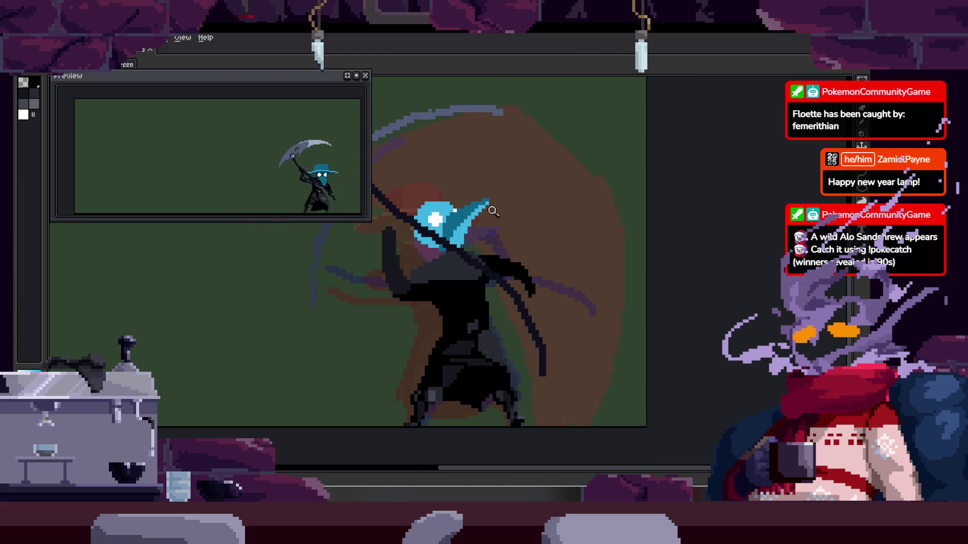
click(476, 227)
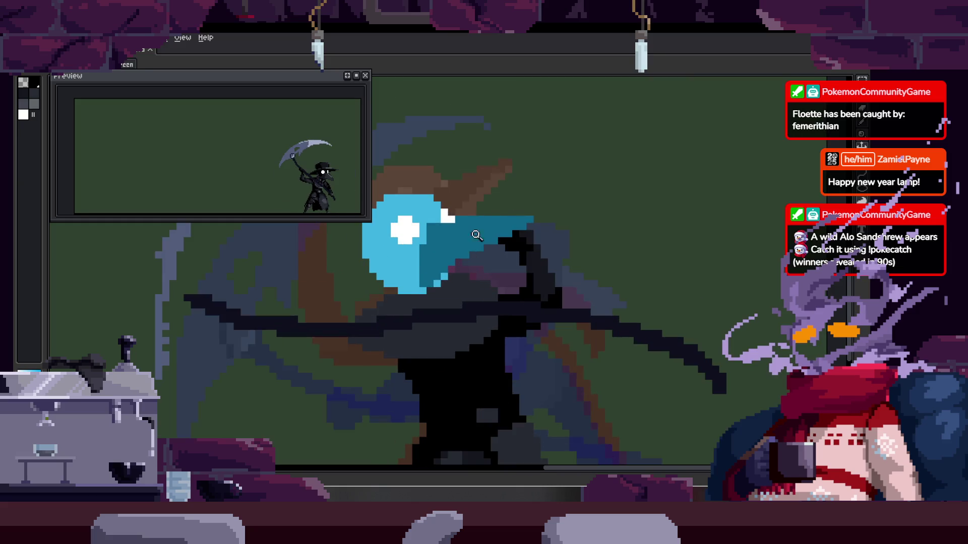
key(m)
mouse_move(396, 282)
mouse_down()
mouse_move(534, 201)
mouse_move(568, 287)
mouse_up()
drag(483, 251, 496, 276)
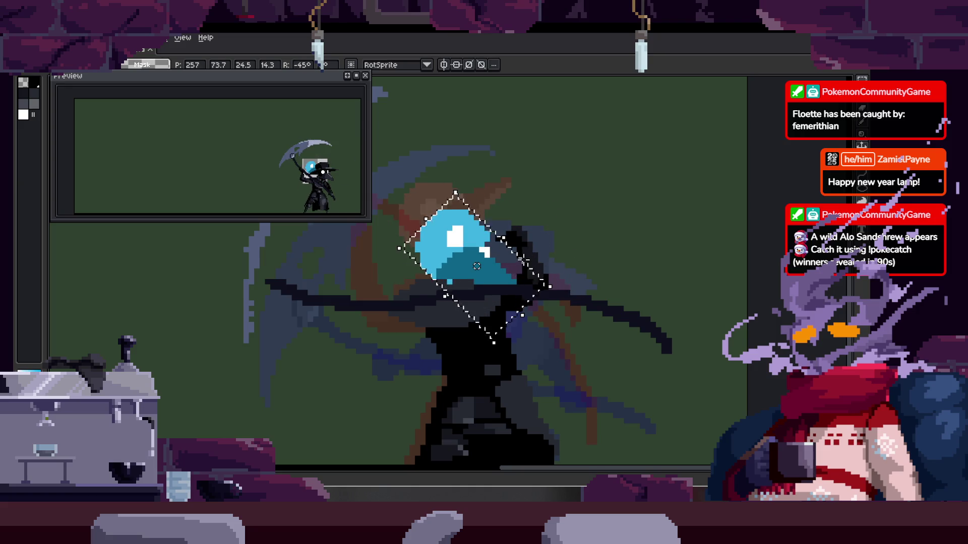
Commit the rotated head and play the animation to review the change
right_click(525, 255)
click(428, 225)
key(z)
click(499, 240)
click(500, 240)
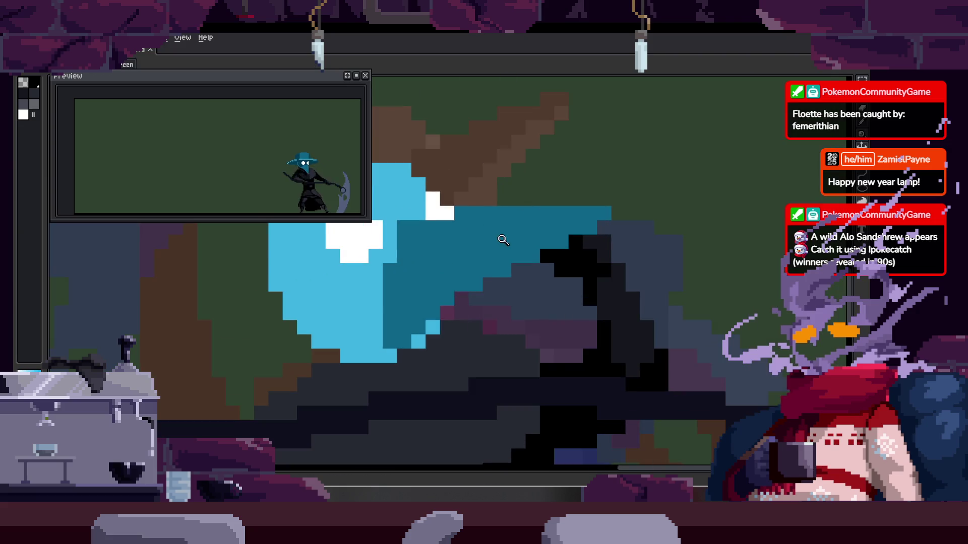
scroll(531, 239, down, 3)
key(Return)
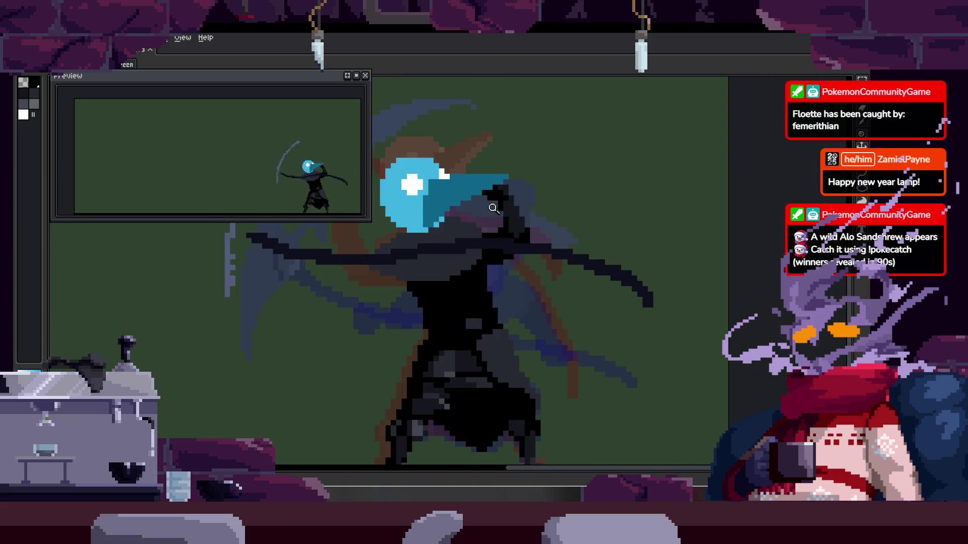
scroll(527, 222, down, 1)
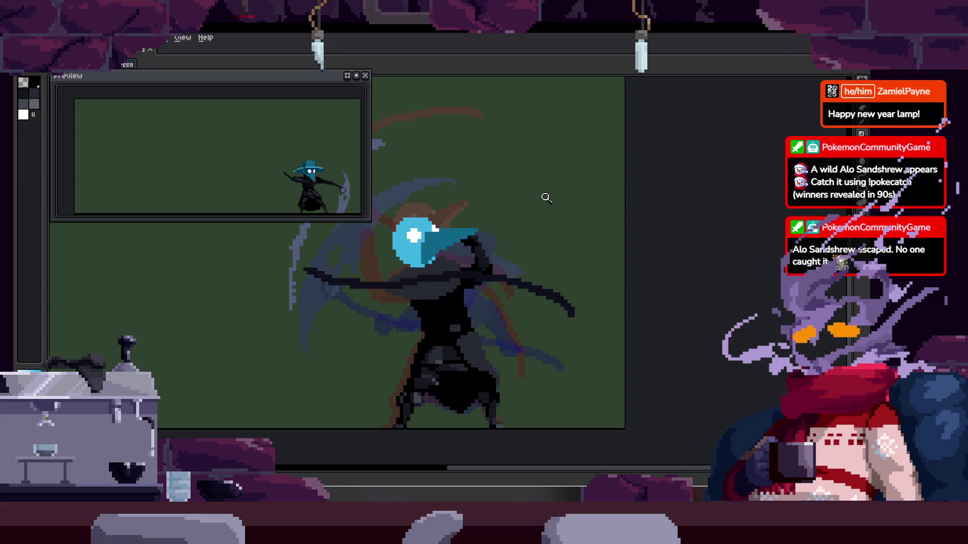
key(Tab)
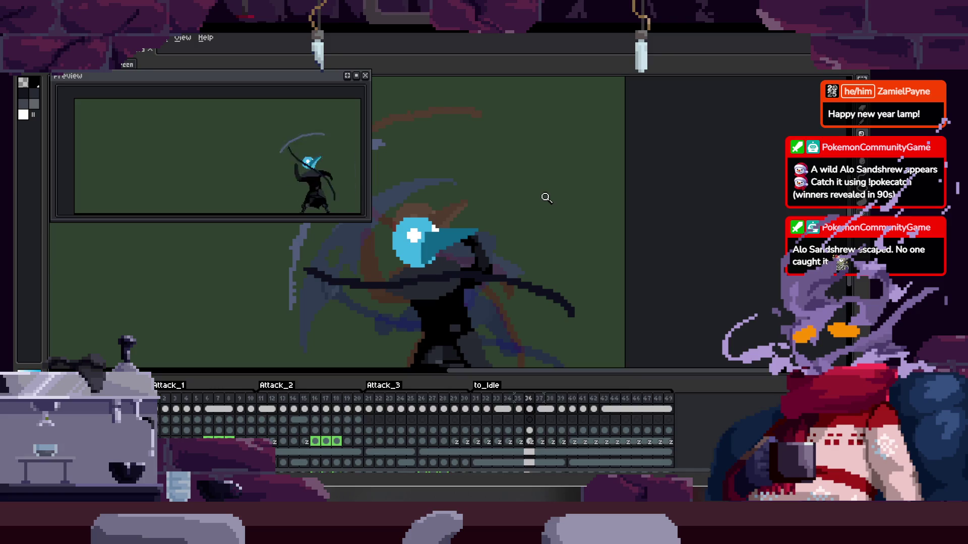
key(Tab)
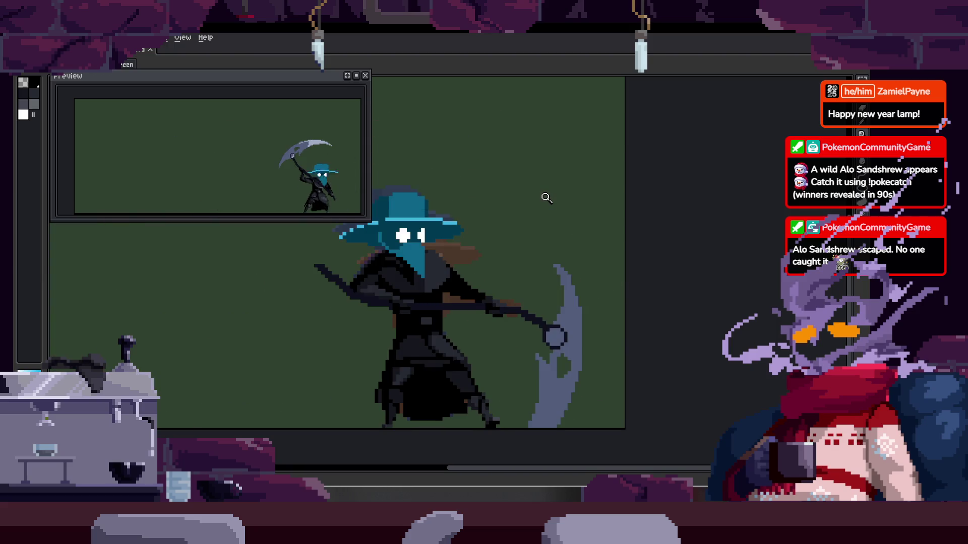
scroll(542, 199, down, 3)
scroll(540, 202, up, 2)
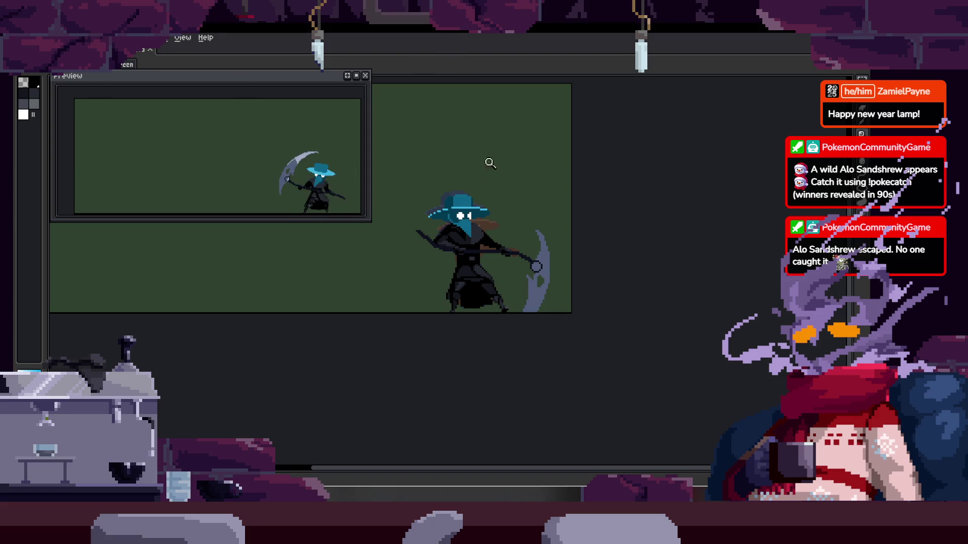
click(467, 269)
scroll(469, 272, up, 2)
right_click(407, 223)
key(Escape)
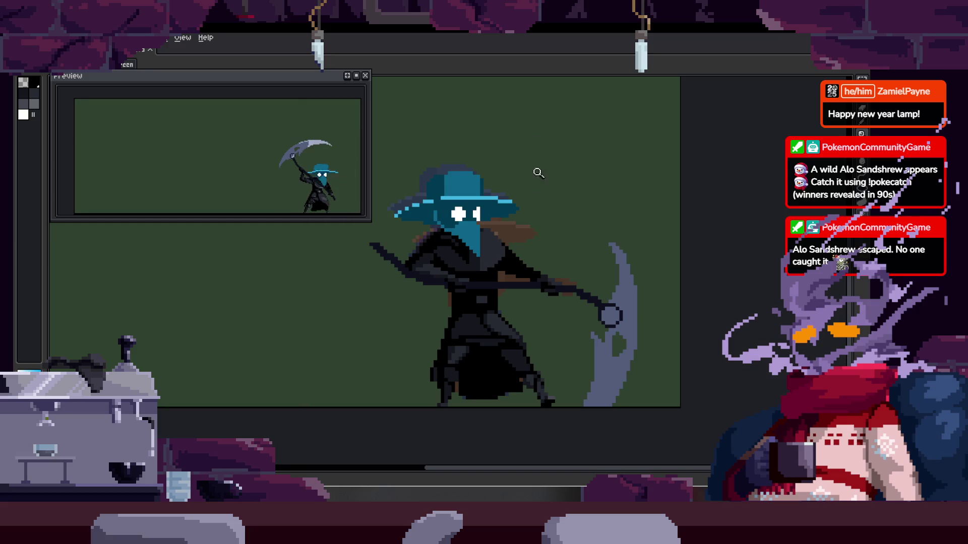
scroll(528, 257, up, 2)
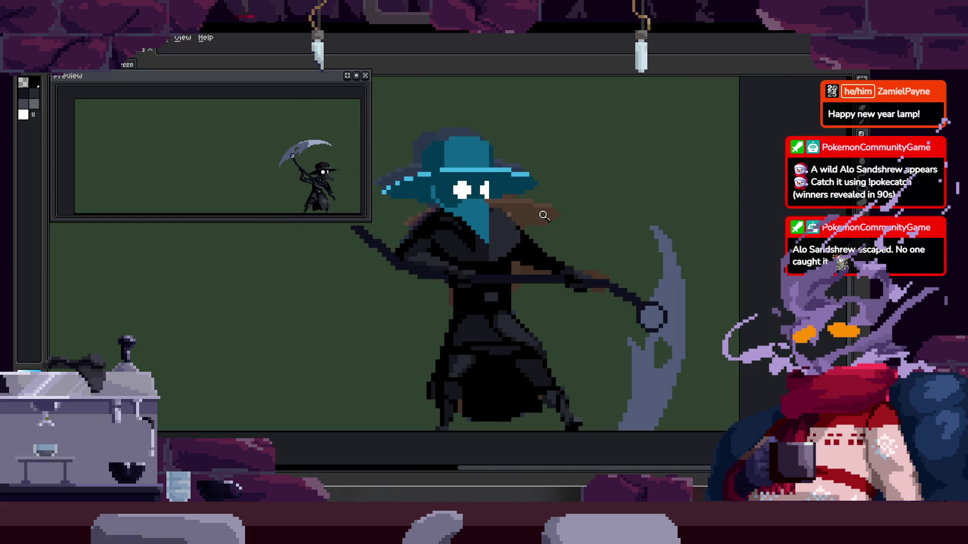
key(Tab)
key(Return)
key(Tab)
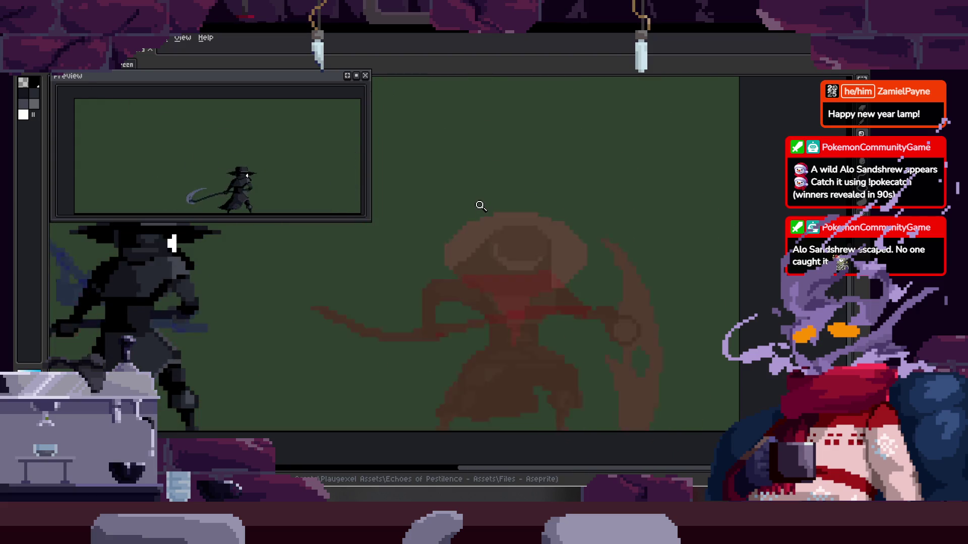
Show the animation timeline and play the scythe attack again
drag(481, 205, 486, 162)
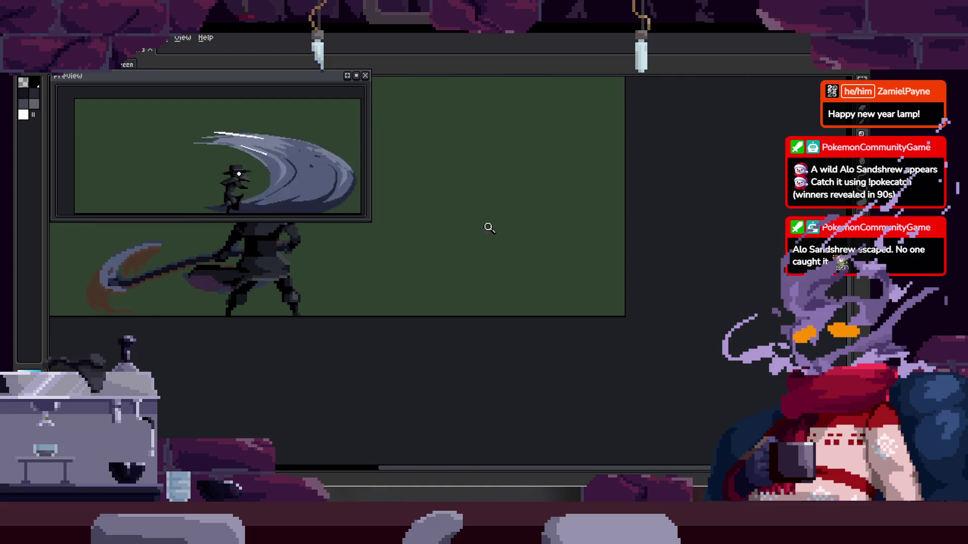
key(Tab)
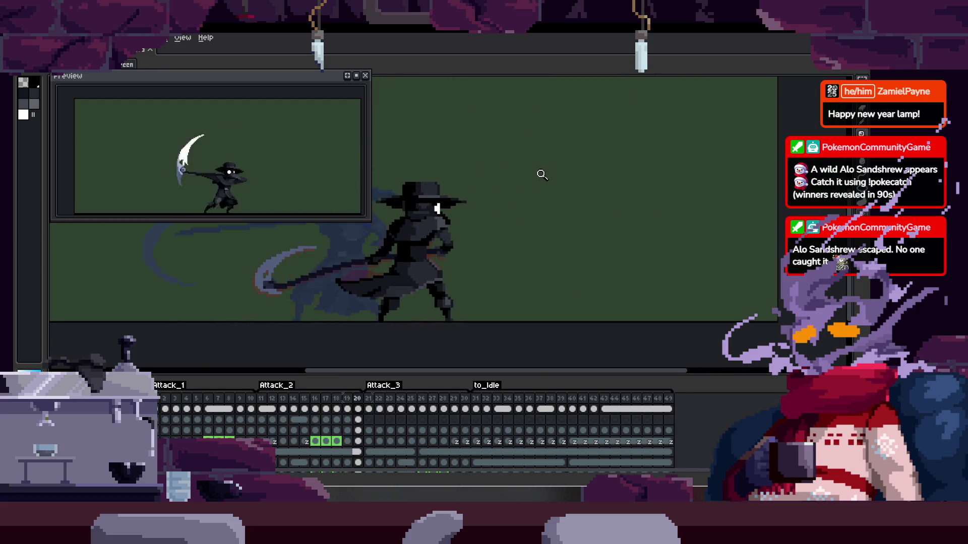
key(b)
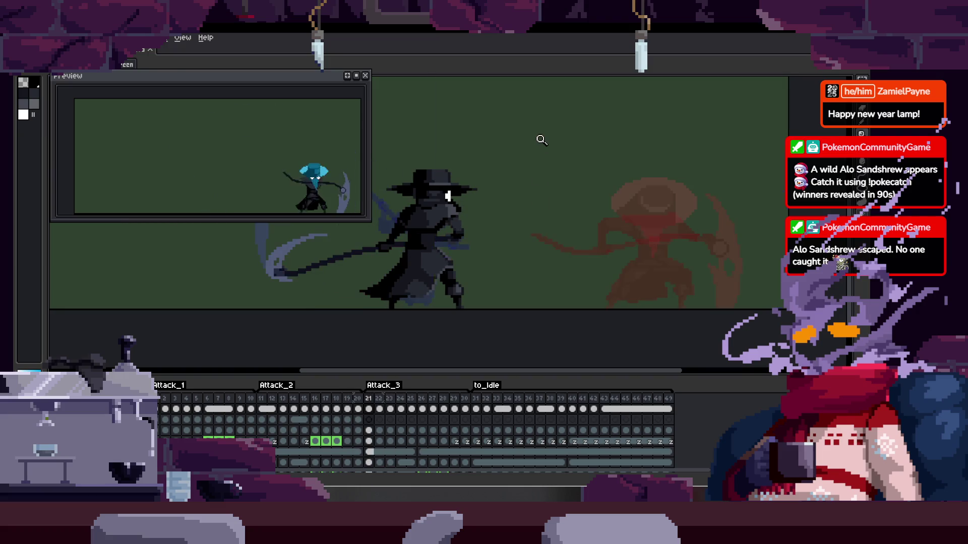
key(Return)
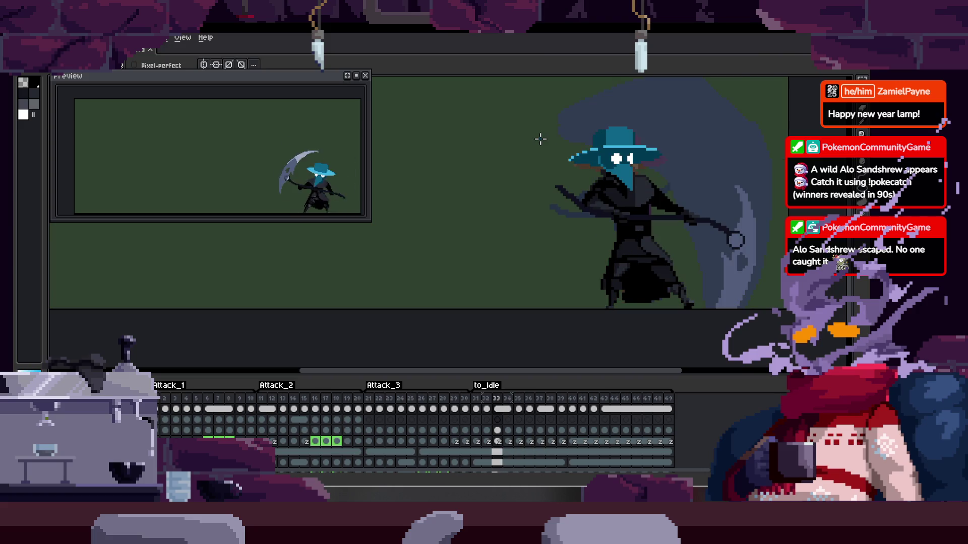
Step to frame 34 and zoom in on the character's head and eyes
key(z)
click(605, 175)
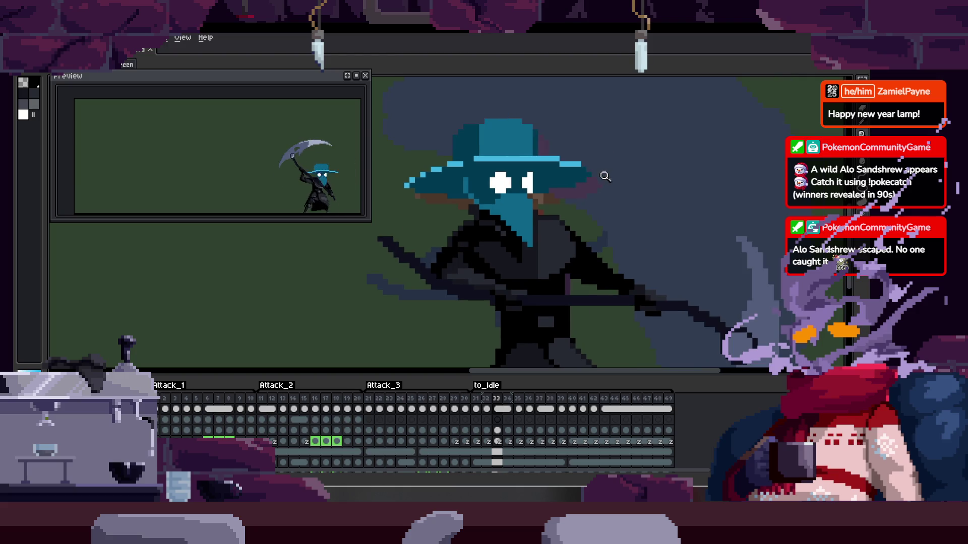
key(Right)
click(602, 187)
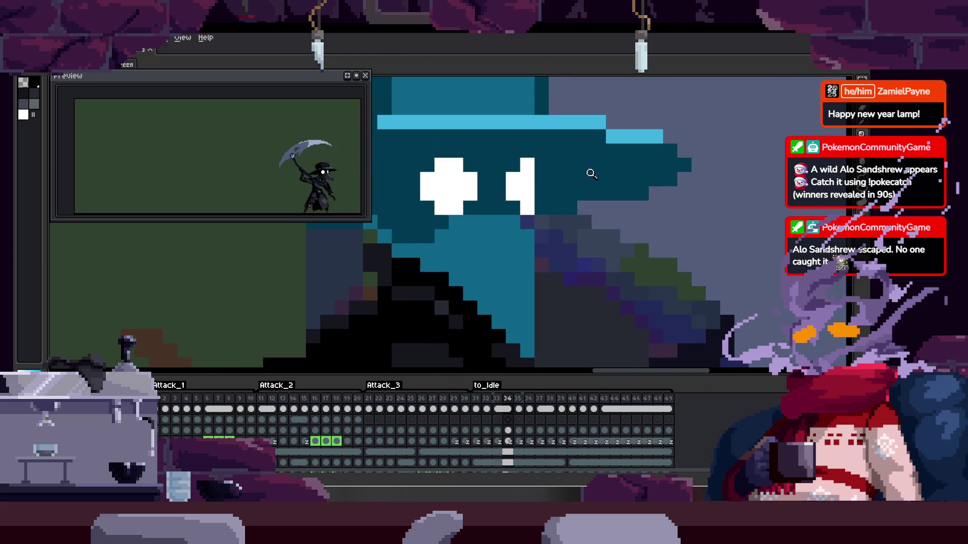
scroll(603, 181, up, 1)
click(522, 229)
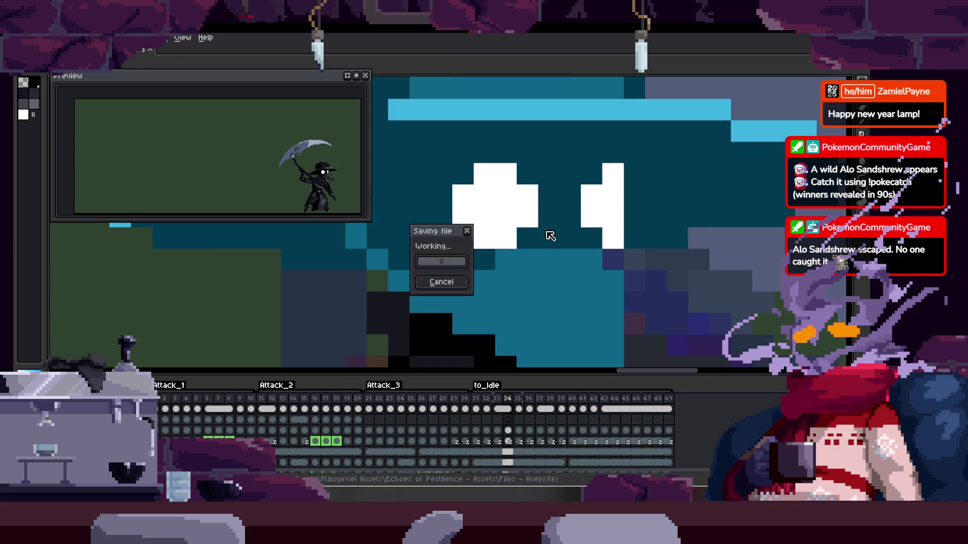
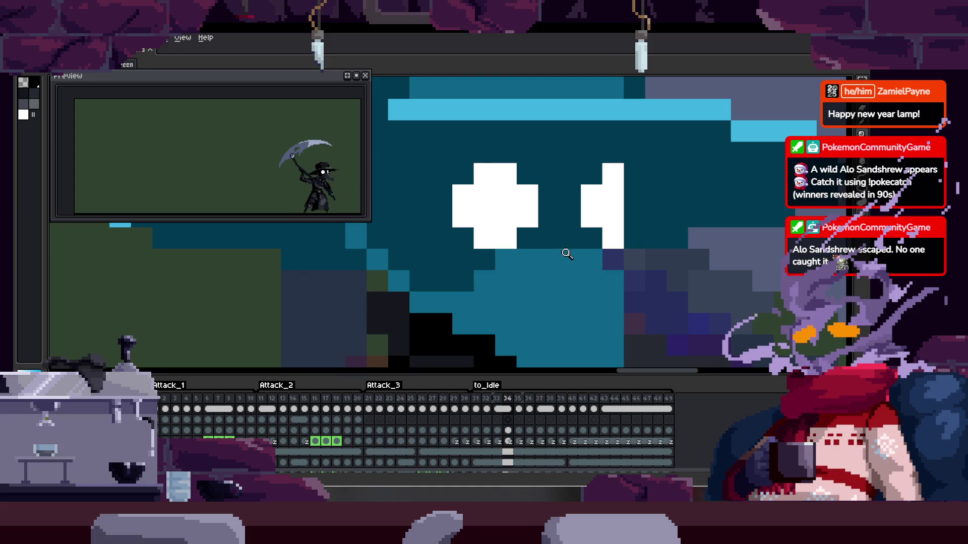
Step back to an earlier attack frame and view the full reaper and cyan mask without the timeline
key(Tab)
scroll(540, 253, up, 2)
key(b)
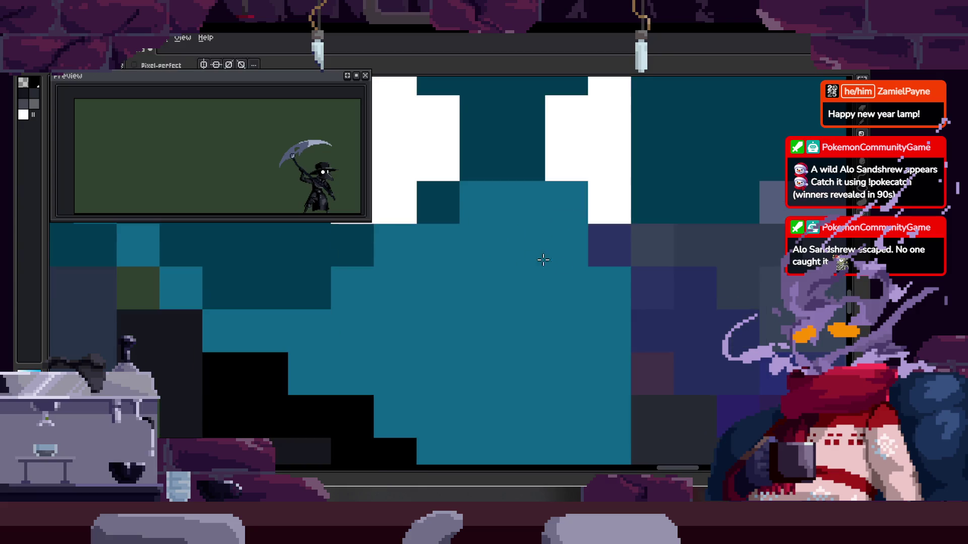
scroll(535, 257, down, 3)
key(Tab)
scroll(542, 243, up, 1)
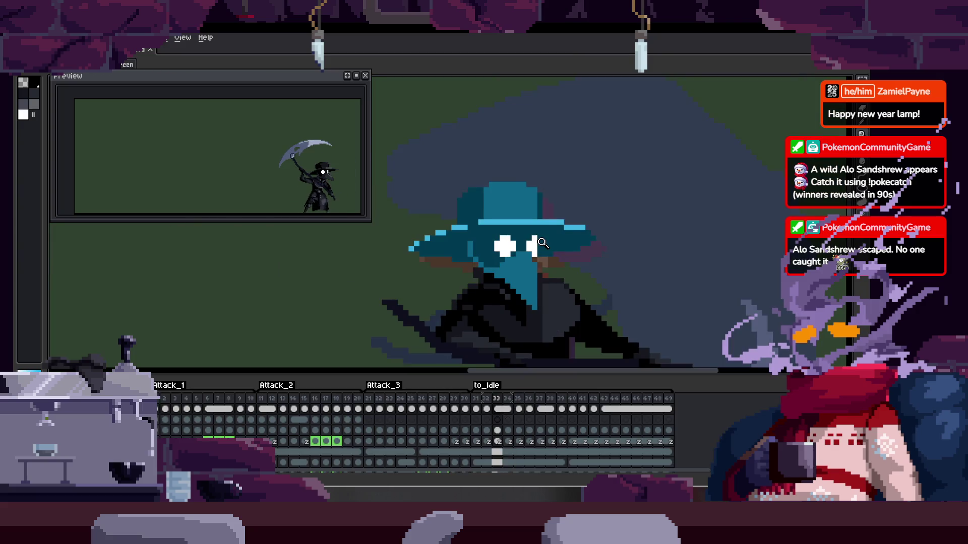
key(comma)
key(comma)
key(Return)
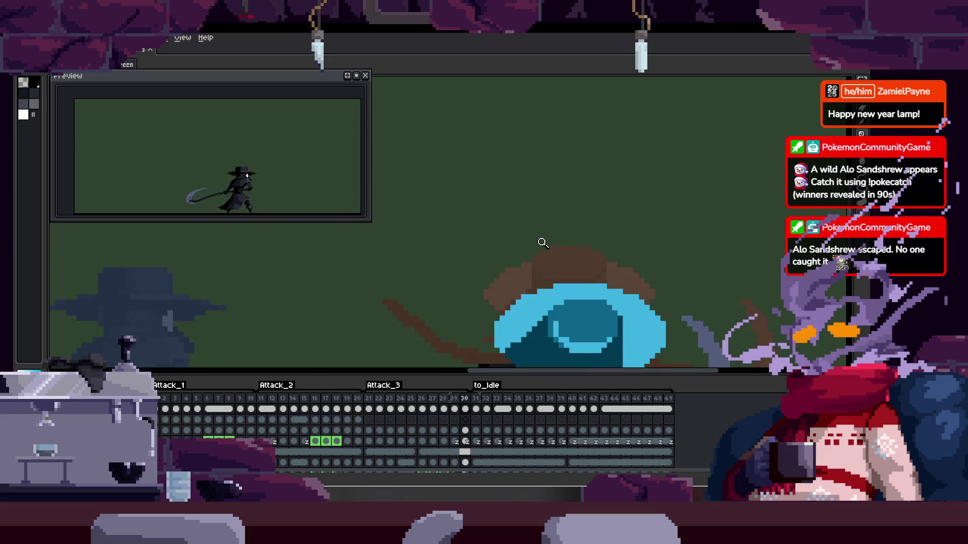
key(Tab)
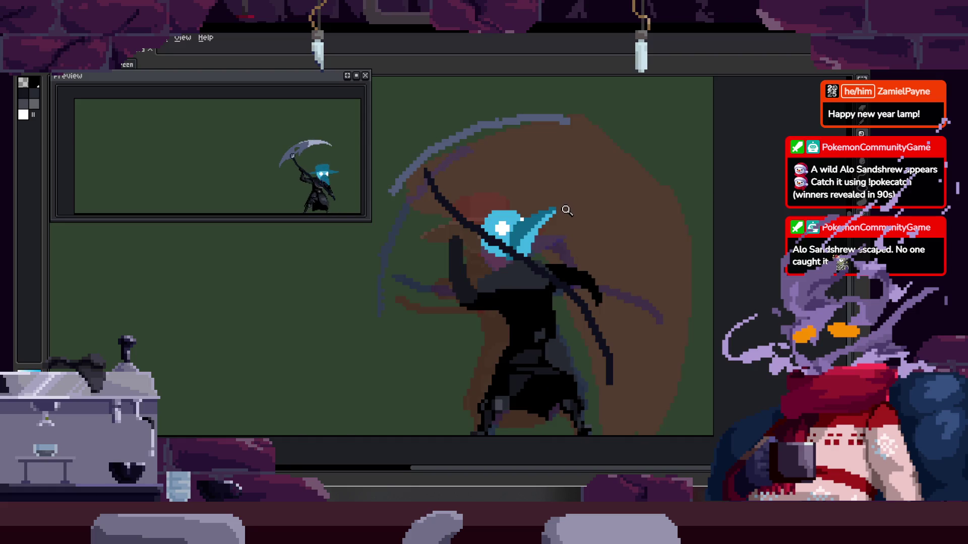
click(560, 214)
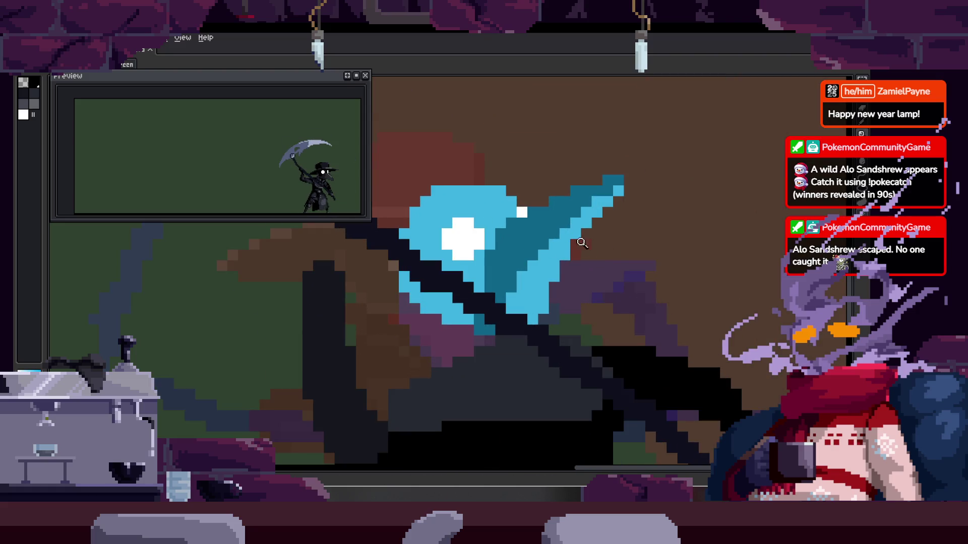
Zoom in on the mask and erase its extra blue pixels, including one stray pixel
key(Tab)
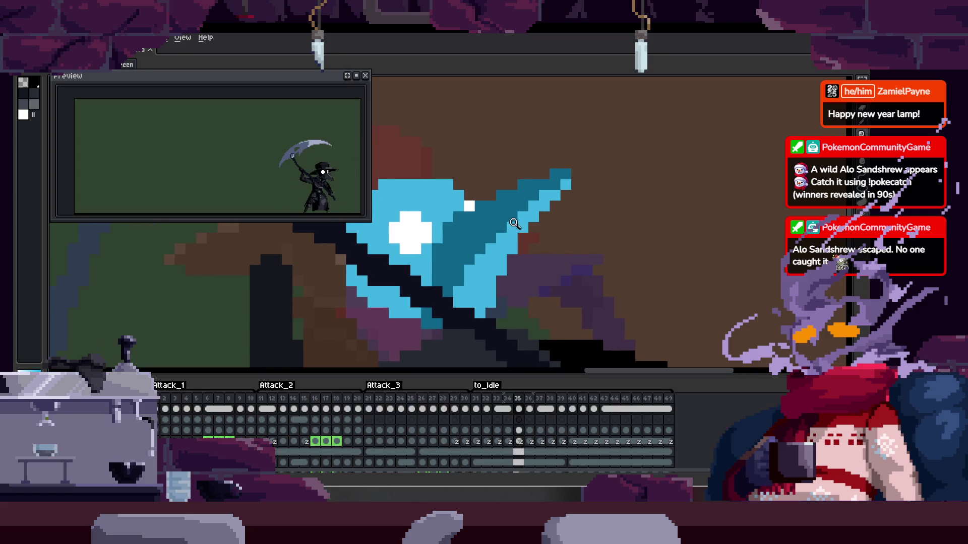
click(512, 216)
key(Tab)
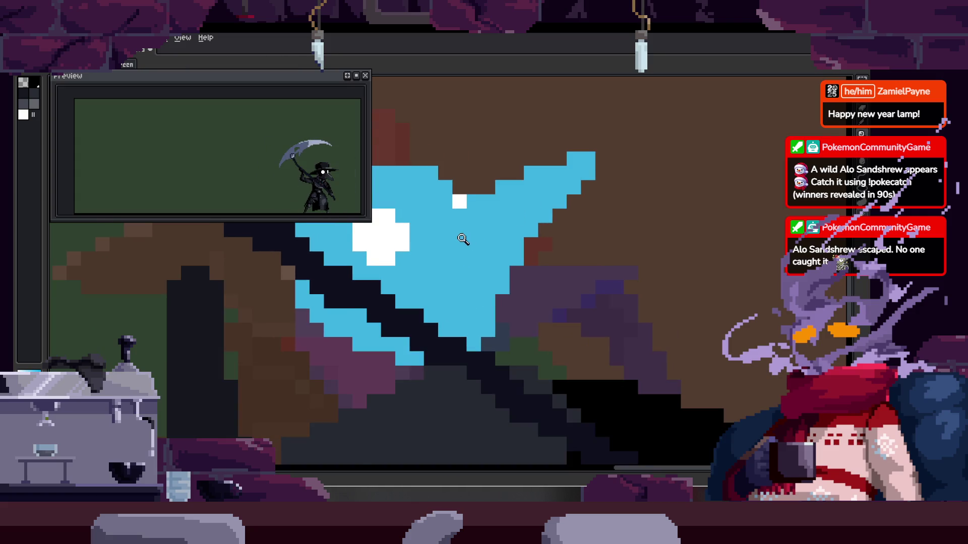
click(536, 200)
key(e)
mouse_move(536, 201)
mouse_down()
mouse_move(523, 329)
mouse_move(522, 289)
mouse_move(585, 225)
mouse_move(554, 233)
mouse_up()
click(566, 141)
Paint a white eye-pixel block on the mask and turn its lower two pixels blue
key(Tab)
key(Tab)
scroll(566, 190, down, 1)
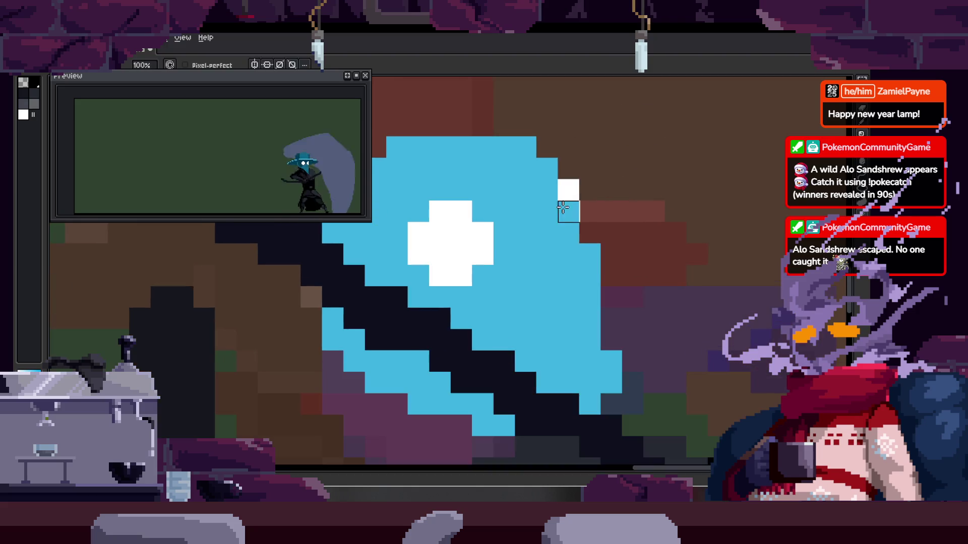
key(z)
scroll(597, 238, down, 2)
scroll(580, 225, up, 1)
scroll(566, 195, up, 1)
key(b)
scroll(598, 195, up, 1)
mouse_move(565, 203)
mouse_down()
mouse_move(584, 206)
mouse_move(564, 252)
mouse_up()
alt+click(547, 252)
scroll(554, 225, down, 3)
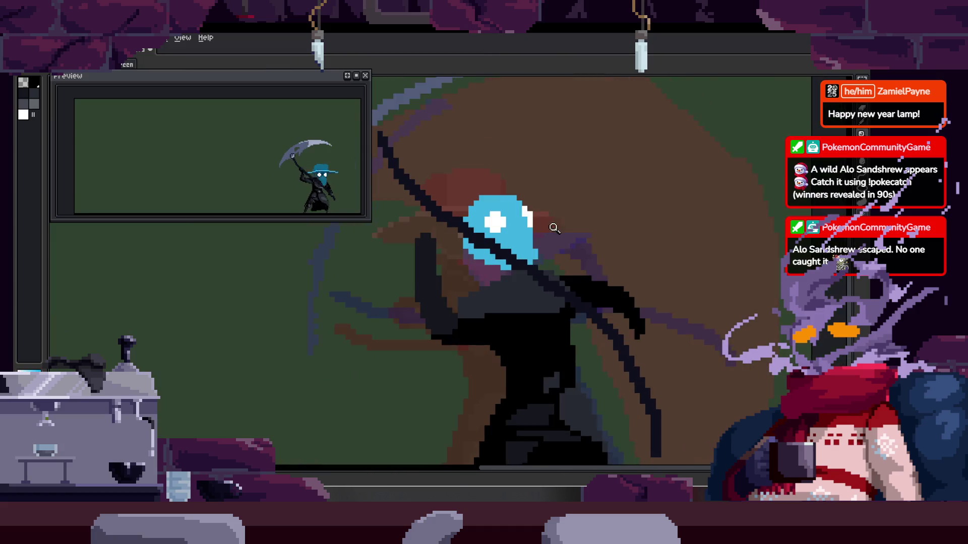
scroll(505, 252, up, 2)
Shift the white eye pixels down by one pixel
key(m)
drag(508, 150, 598, 254)
drag(557, 208, 557, 222)
key(b)
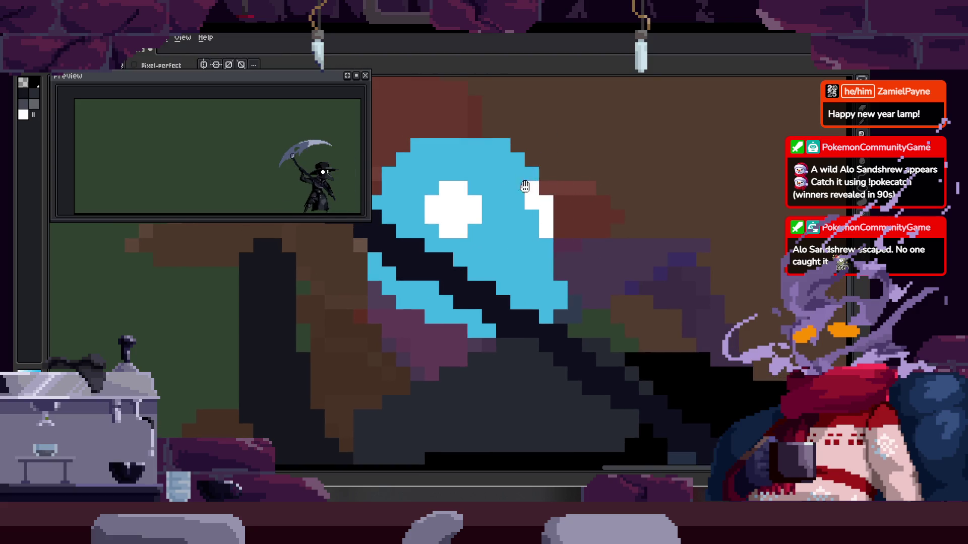
Move the top mask block down and left, then fill the gap at the mask top with blue
key(m)
drag(461, 123, 565, 213)
mouse_move(545, 170)
mouse_down()
mouse_move(517, 198)
mouse_move(517, 184)
mouse_up()
key(b)
drag(454, 146, 488, 146)
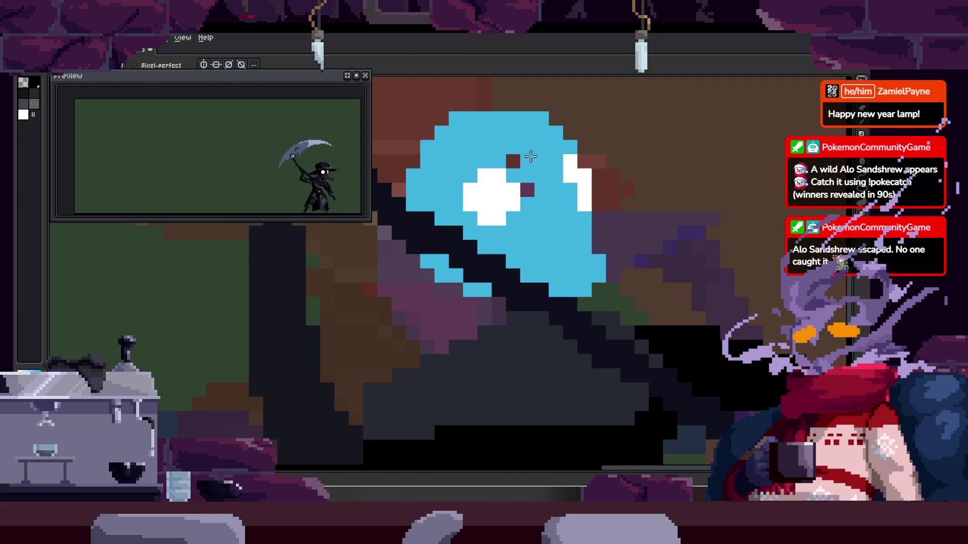
scroll(528, 191, down, 3)
scroll(487, 248, up, 3)
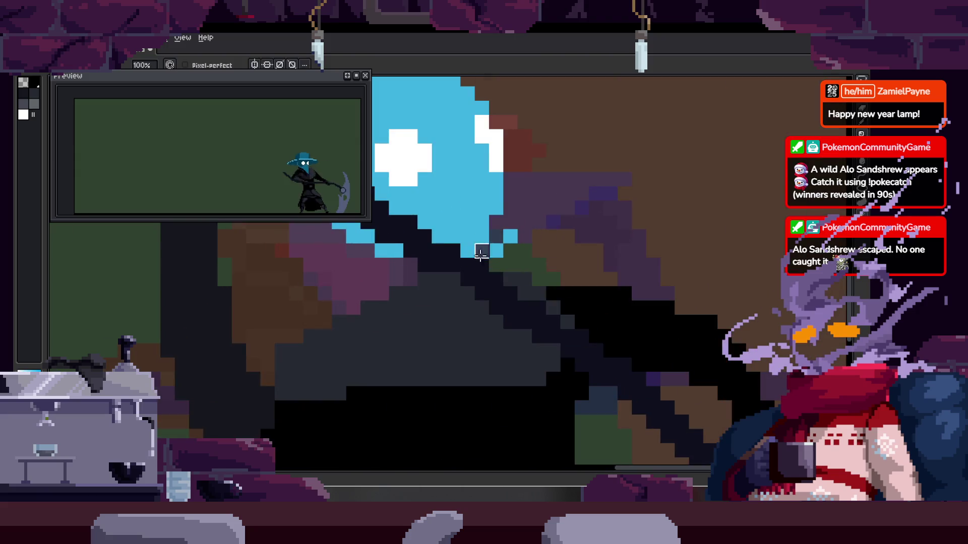
key(z)
scroll(484, 222, down, 2)
scroll(485, 213, up, 2)
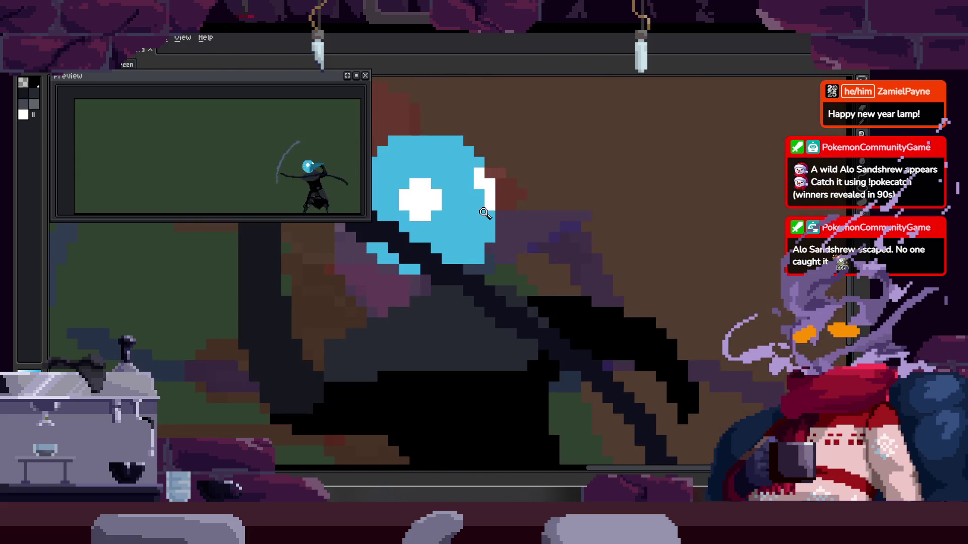
key(b)
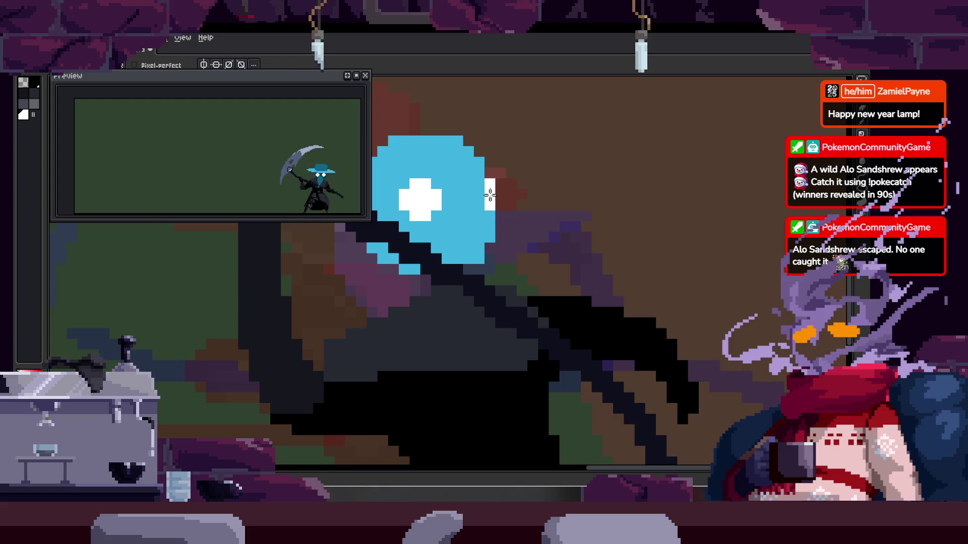
scroll(507, 166, up, 2)
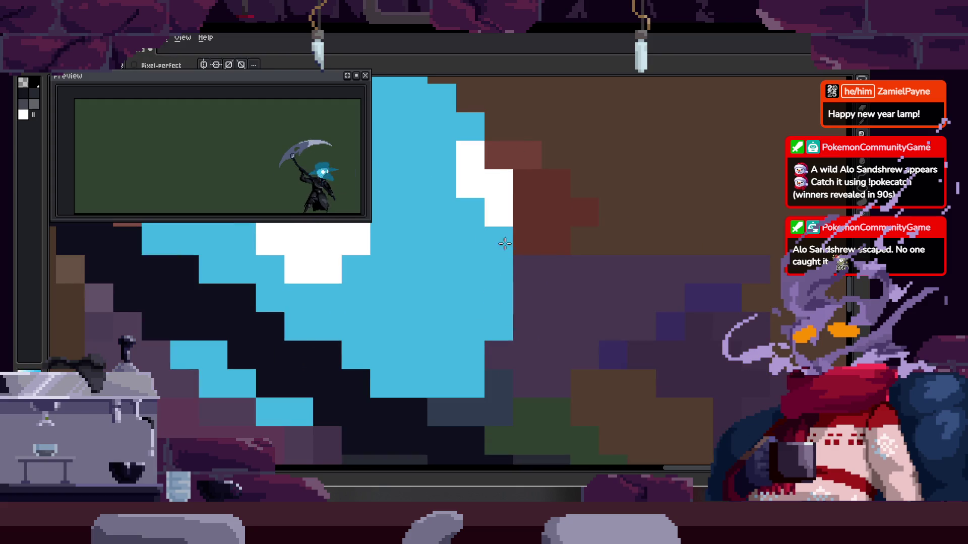
Outline a dark teal hat brim across the top of the mask
key(z)
scroll(484, 257, down, 3)
scroll(460, 268, up, 1)
scroll(484, 262, up, 1)
scroll(515, 258, up, 1)
scroll(514, 258, down, 2)
scroll(544, 250, down, 1)
key(h)
scroll(531, 247, up, 1)
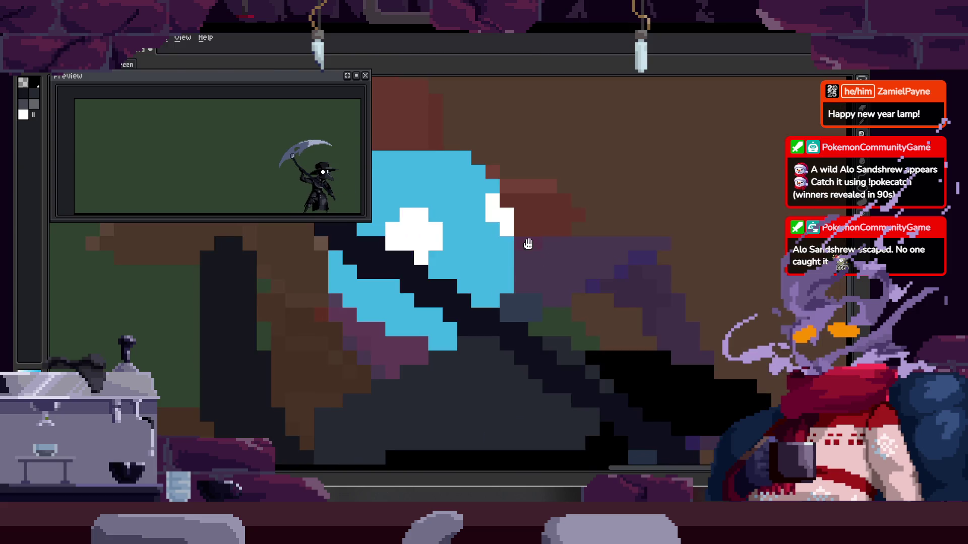
drag(531, 247, 527, 241)
key(b)
drag(469, 235, 615, 277)
drag(538, 280, 523, 230)
mouse_move(437, 211)
mouse_down()
mouse_move(421, 292)
mouse_move(607, 252)
mouse_up()
Bucket-fill the enclosed brim areas teal, then zoom out to view the whole character
key(g)
click(529, 232)
click(466, 225)
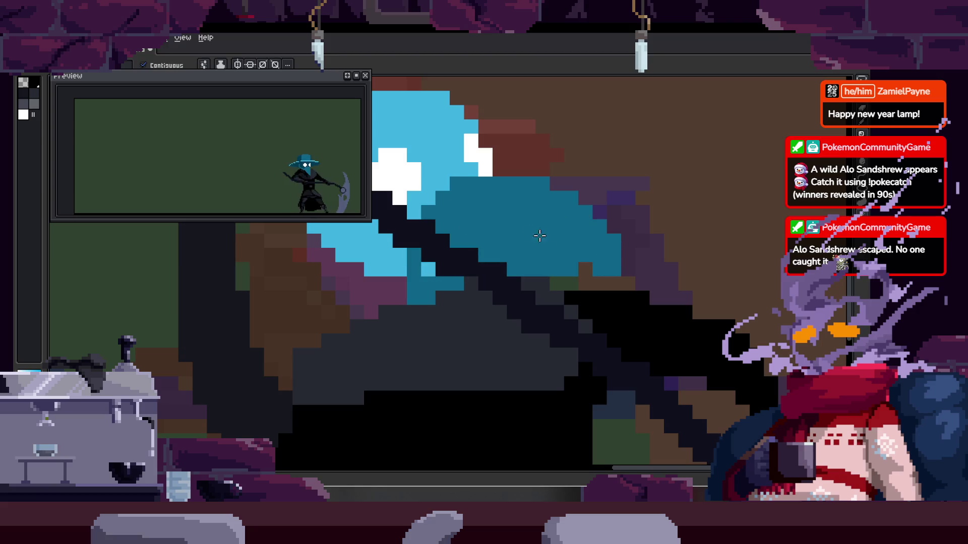
key(b)
key(ctrl+z)
drag(600, 270, 552, 267)
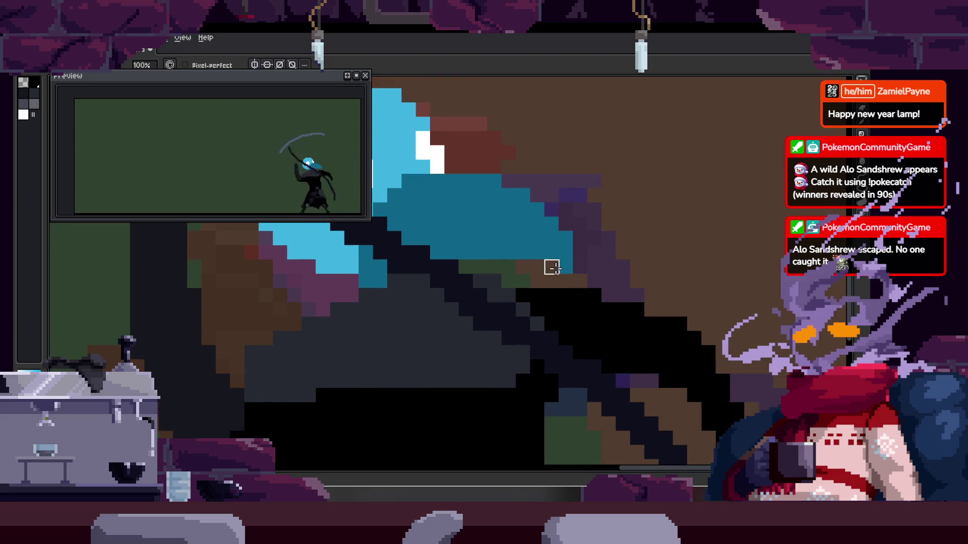
key(ctrl+y)
key(ctrl+y)
key(z)
click(557, 213)
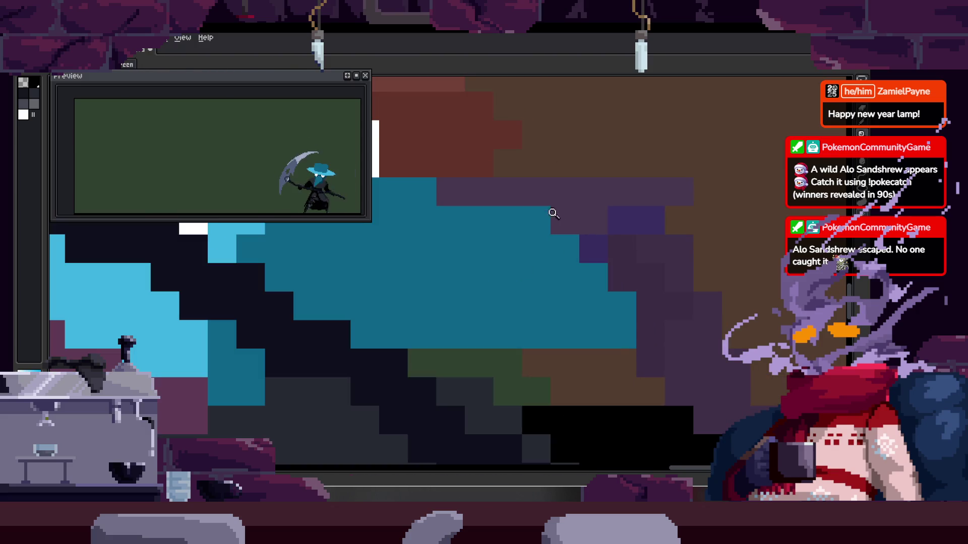
scroll(576, 271, down, 2)
scroll(577, 271, right, 1)
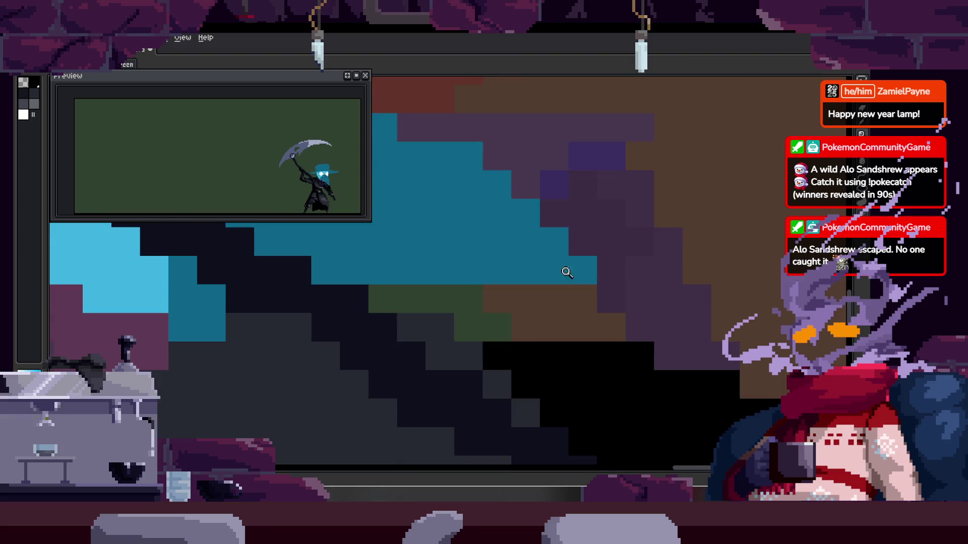
key(b)
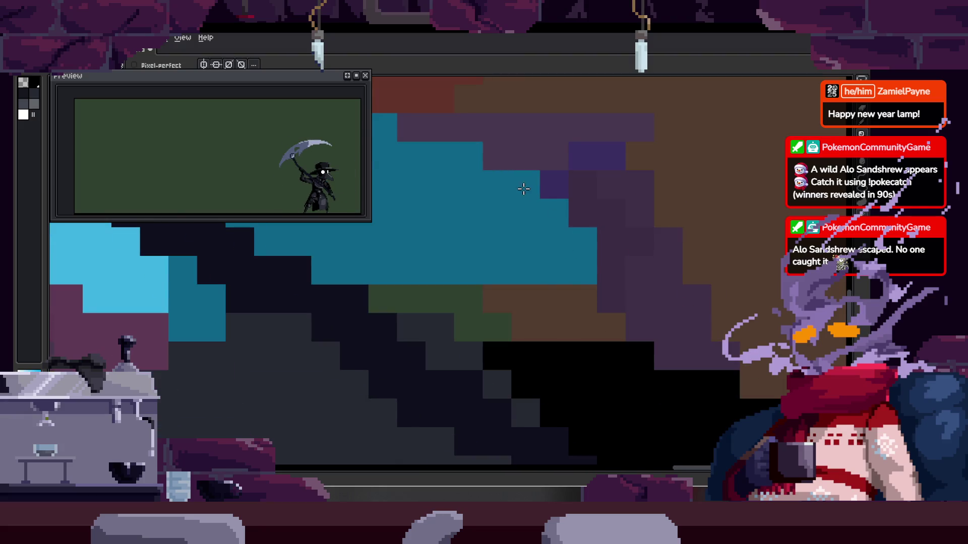
key(z)
right_click(594, 225)
right_click(607, 223)
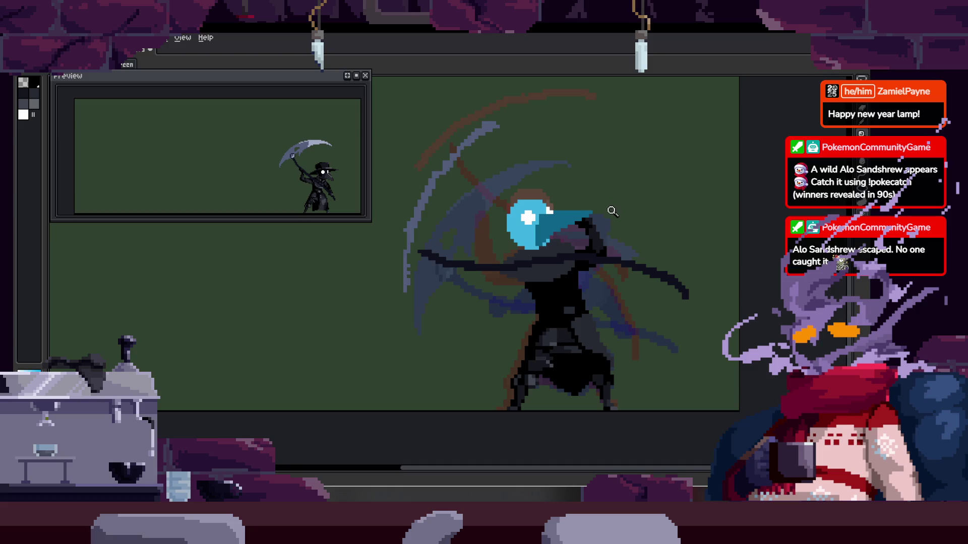
Zoom in close on the plague doctor's cyan-masked head and beak
click(599, 226)
click(579, 206)
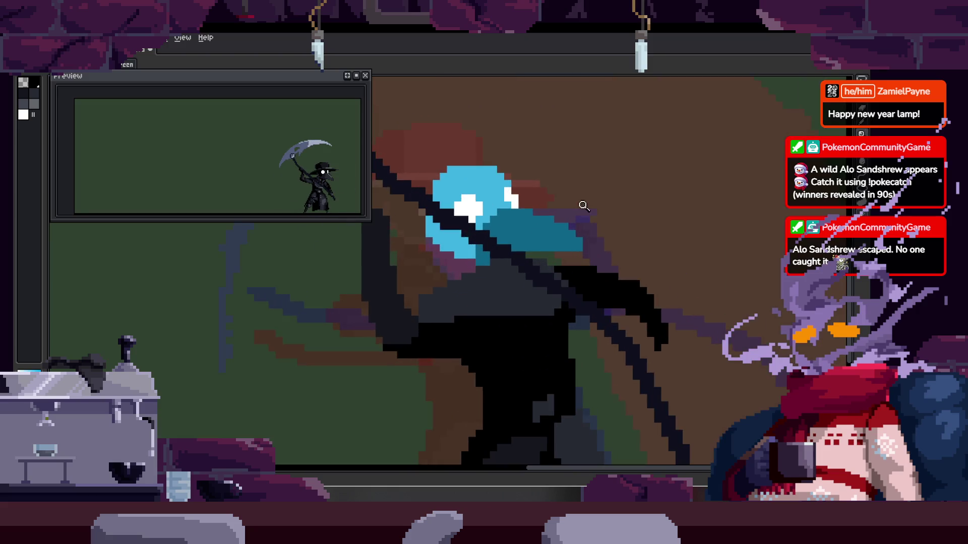
click(590, 209)
click(560, 215)
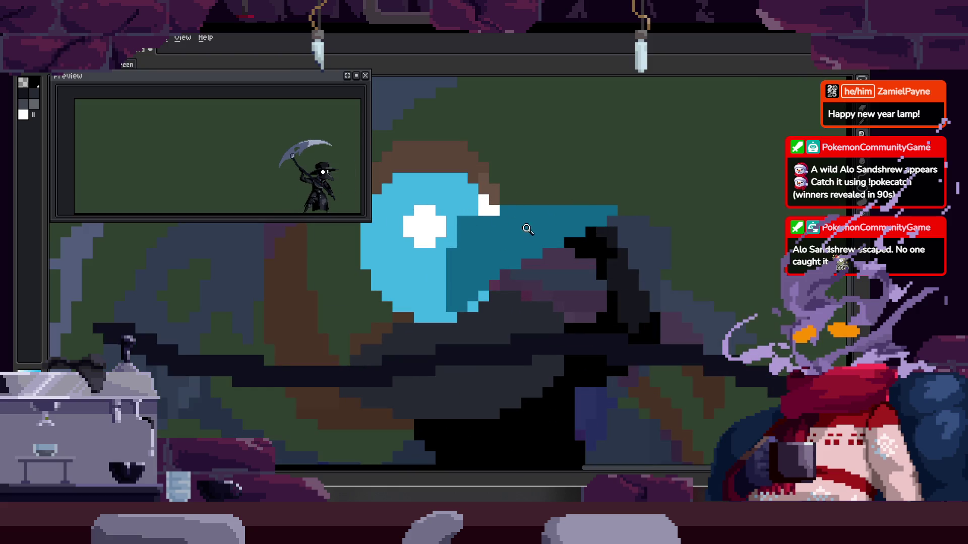
click(524, 242)
click(549, 243)
click(559, 242)
click(544, 228)
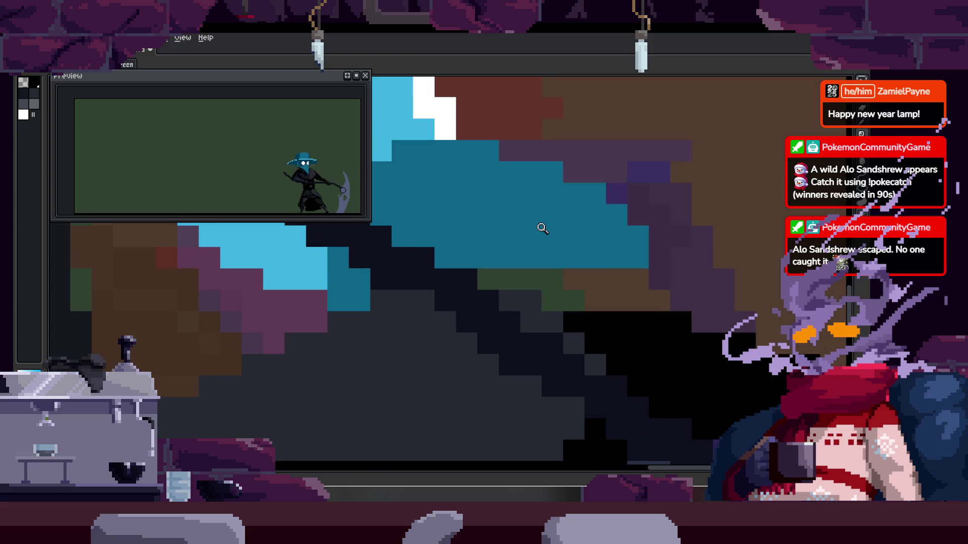
scroll(539, 255, down, 3)
scroll(535, 227, up, 3)
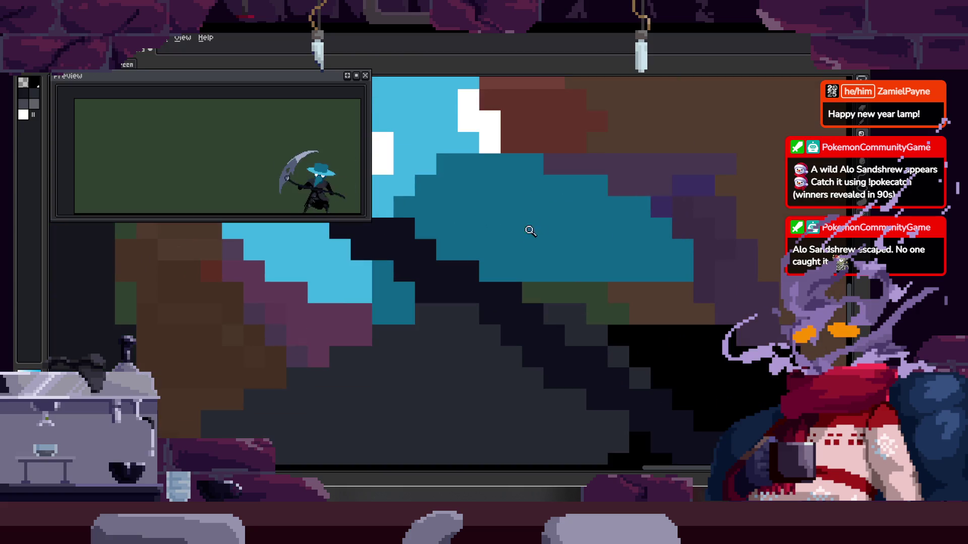
scroll(479, 252, down, 1)
scroll(509, 227, down, 2)
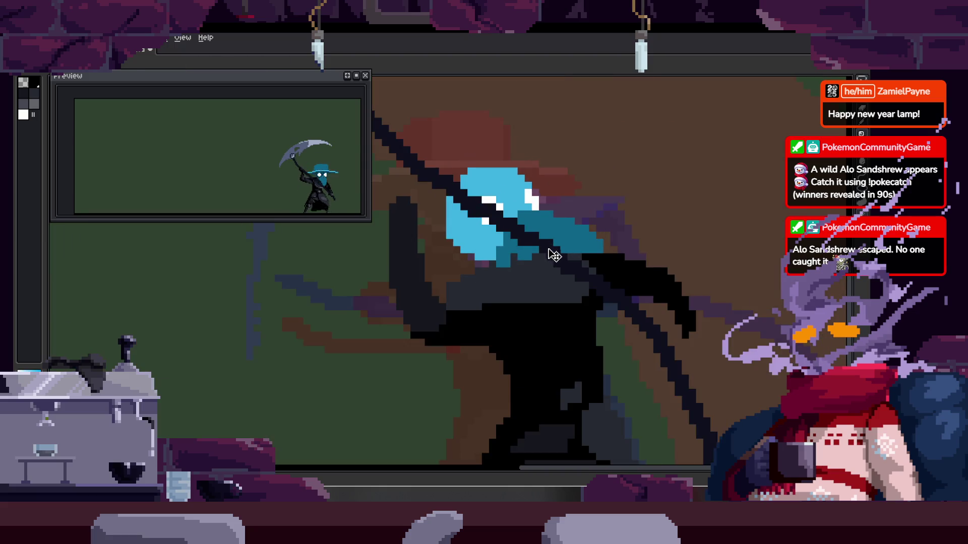
scroll(544, 247, up, 3)
On the scythe-handle frame, paint a short dark-teal stroke across the beak area
key(Right)
key(Right)
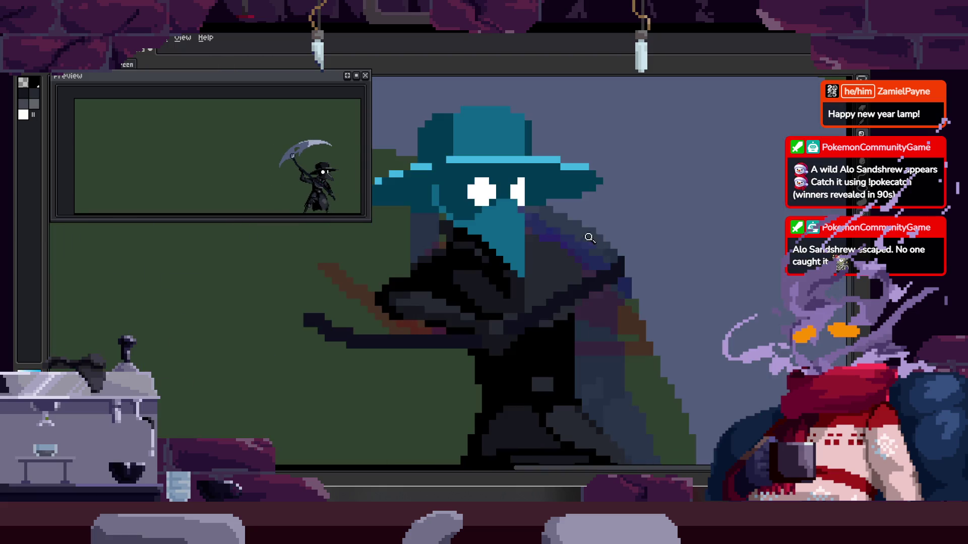
key(Left)
scroll(544, 227, up, 2)
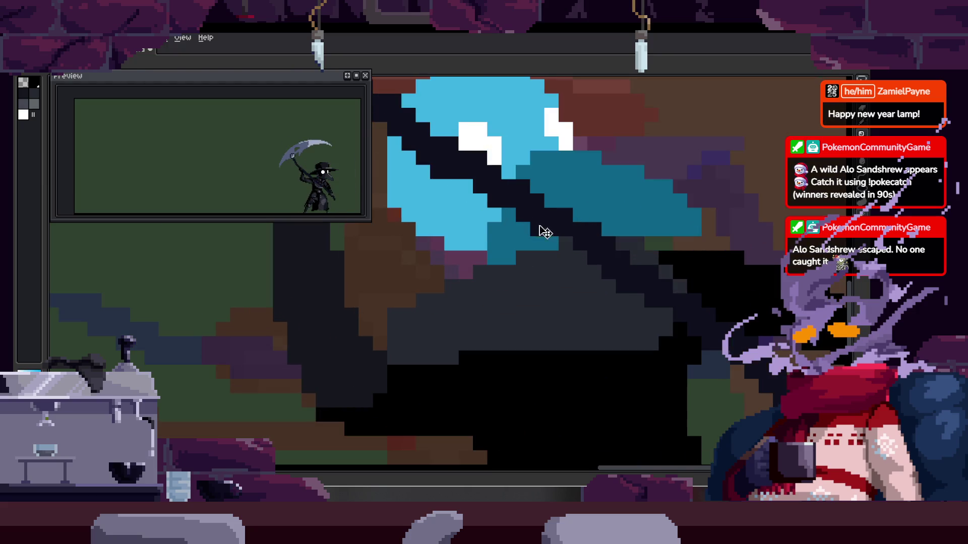
scroll(465, 261, up, 2)
mouse_move(465, 260)
mouse_down()
mouse_move(439, 253)
mouse_move(484, 311)
mouse_move(592, 286)
mouse_move(565, 284)
mouse_up()
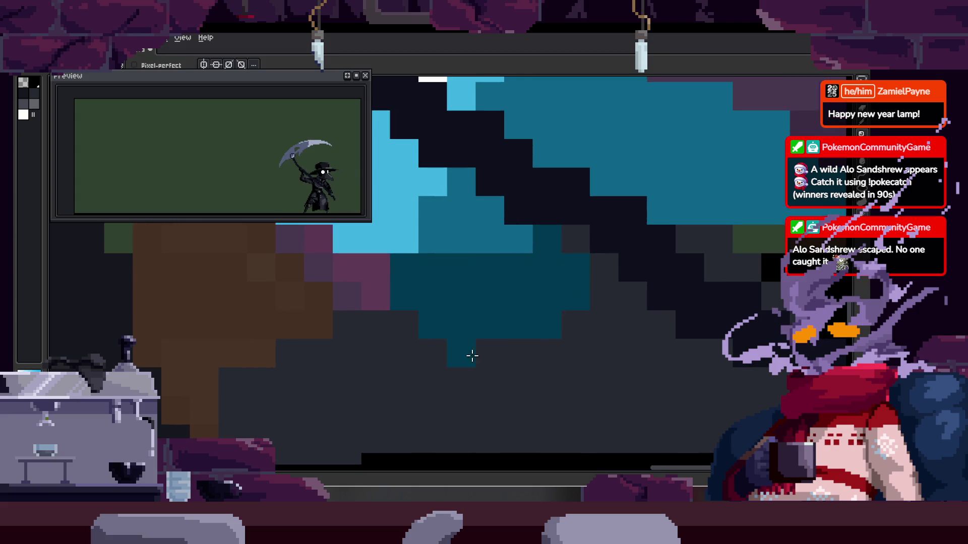
On the previous frame, erase a few stray teal pixels from the mask
key(Left)
key(e)
drag(477, 309, 409, 288)
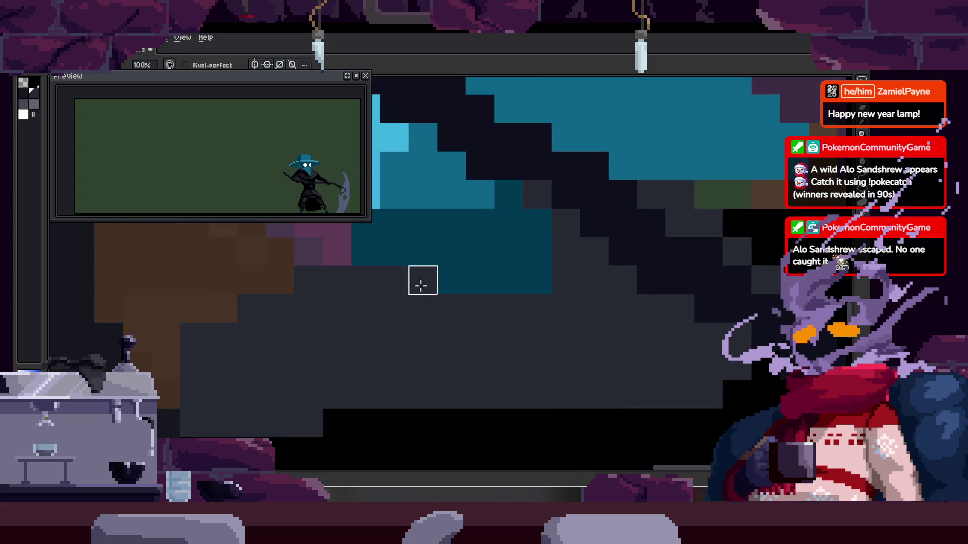
scroll(537, 251, down, 2)
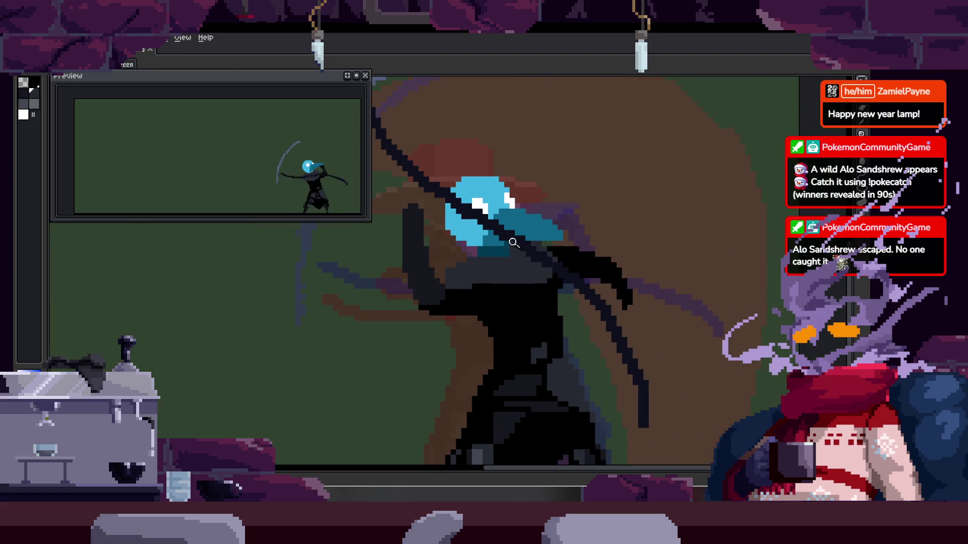
scroll(521, 241, up, 3)
Go back two more frames and reposition the blue hat on the figure
key(e)
key(Left)
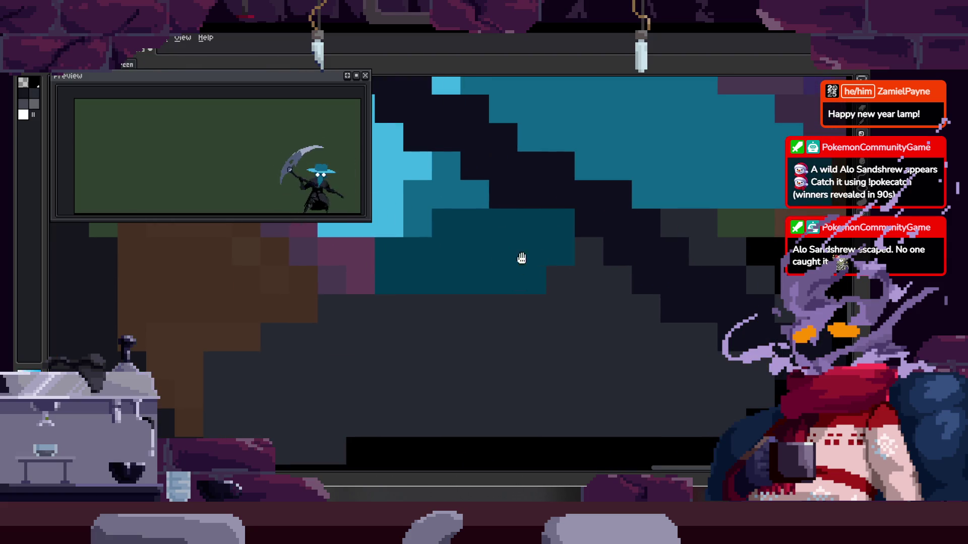
key(Left)
scroll(451, 278, down, 2)
scroll(451, 278, down, 1)
drag(499, 297, 556, 253)
scroll(578, 226, up, 3)
scroll(487, 244, down, 1)
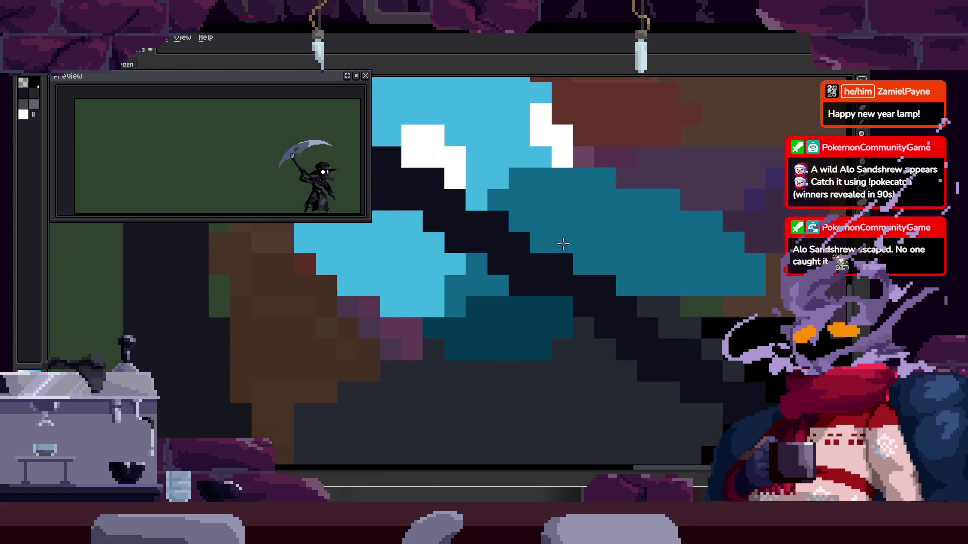
Select the light-blue mask area by colour, deselect, and recolour a row of mask pixels teal
key(w)
click(489, 281)
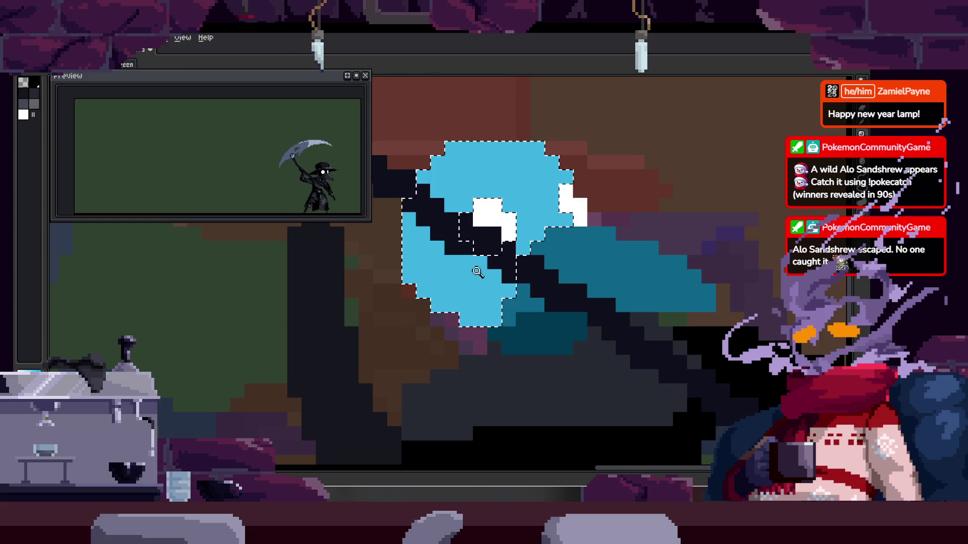
key(ctrl+d)
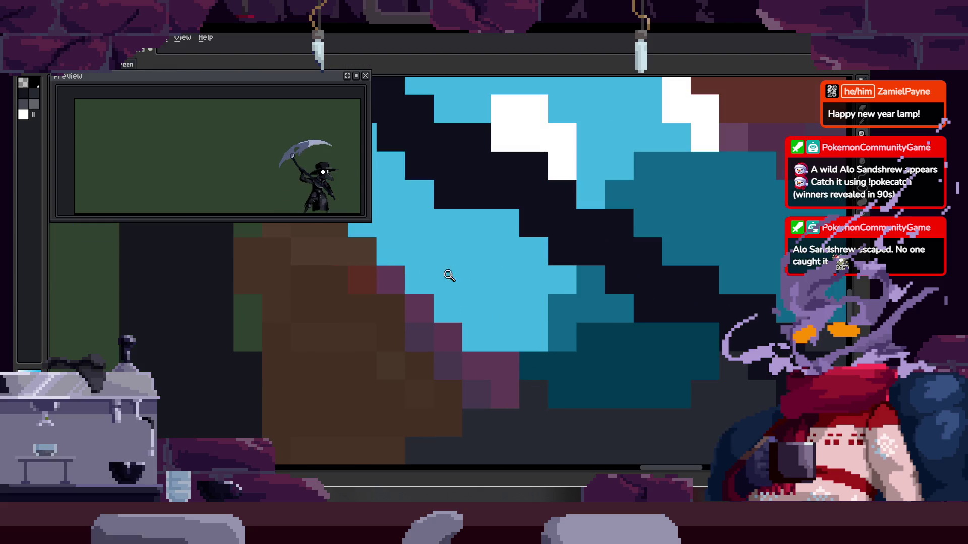
scroll(445, 315, up, 2)
drag(487, 329, 527, 334)
Pick a colour from the canvas and darken more light-blue cells on the mask
key(alt)
scroll(521, 279, down, 2)
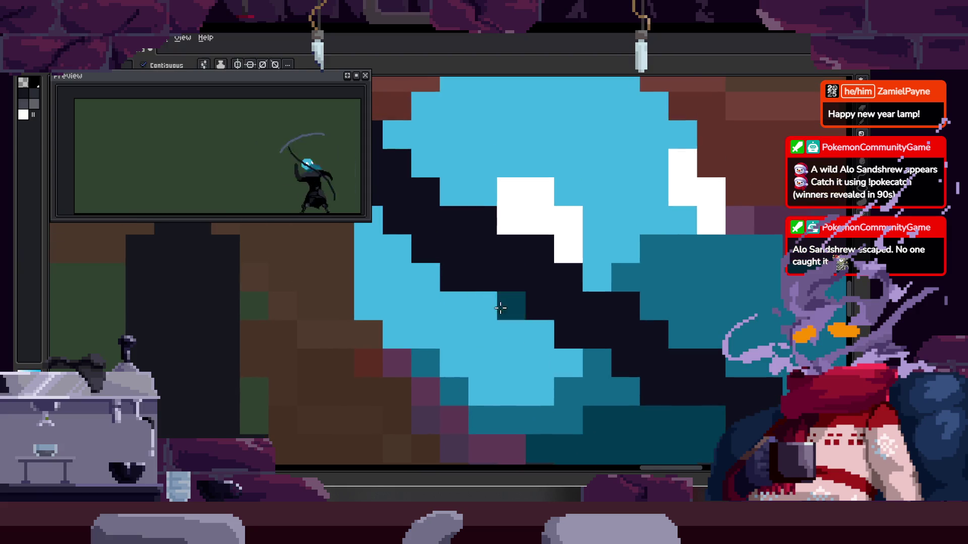
scroll(499, 245, up, 2)
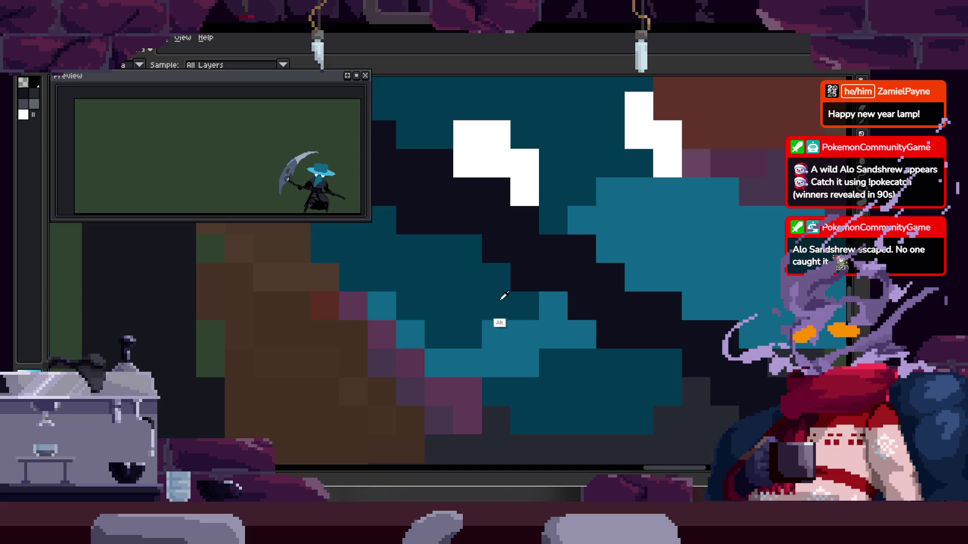
drag(492, 333, 554, 335)
scroll(517, 277, down, 2)
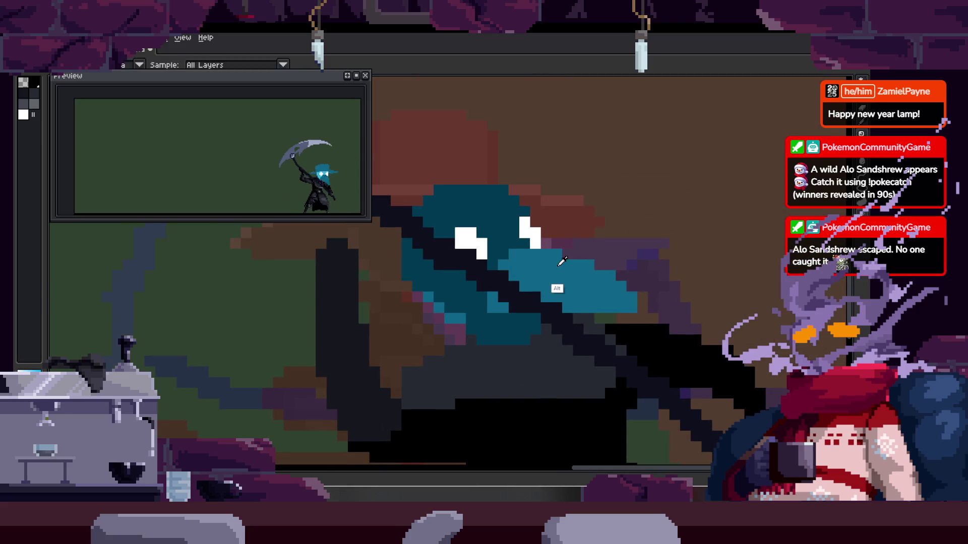
scroll(512, 249, up, 2)
Paint lighter teal between the eye whites and add light-blue pixels near the eye
drag(512, 249, 493, 302)
scroll(529, 291, down, 2)
scroll(569, 230, up, 2)
scroll(529, 252, down, 2)
scroll(514, 262, up, 2)
mouse_move(502, 252)
mouse_down()
mouse_move(514, 281)
mouse_move(620, 313)
mouse_up()
scroll(583, 269, down, 2)
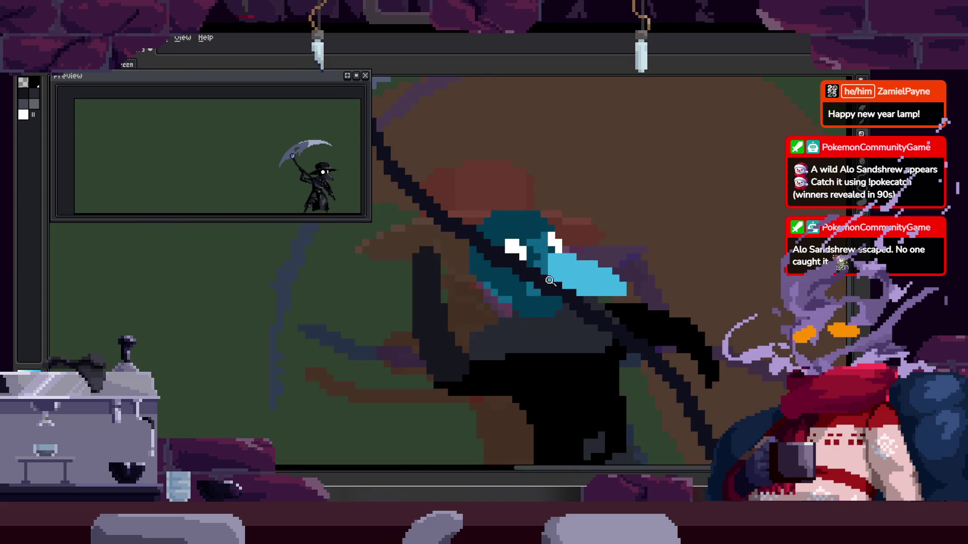
scroll(583, 270, up, 2)
With the pencil, touch up mask pixels in dark teal and medium teal
key(b)
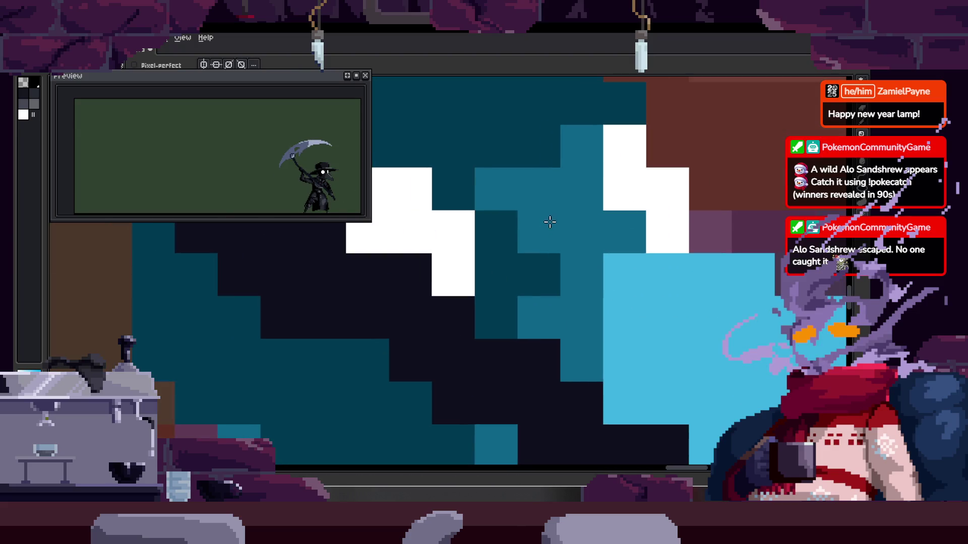
click(499, 235)
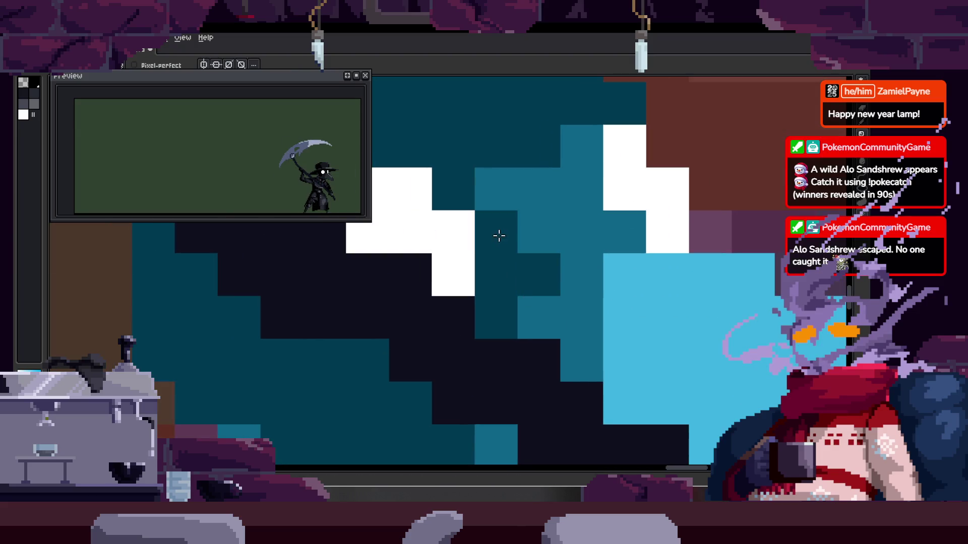
alt+click(564, 222)
click(539, 279)
click(501, 333)
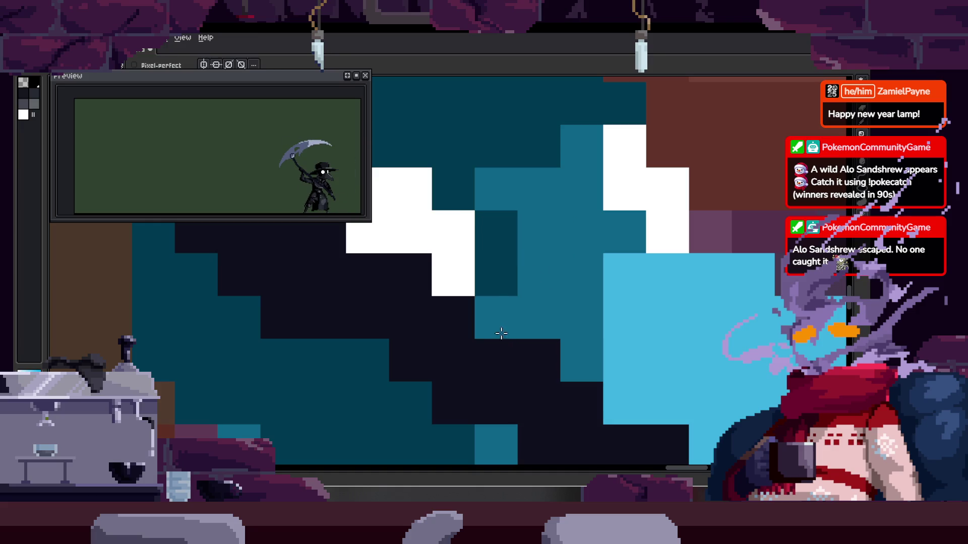
alt+click(510, 233)
drag(580, 232, 615, 229)
click(536, 230)
Repaint a pixel by the eye medium teal and try light-blue shading along the beak, undoing it
scroll(575, 232, up, 1)
key(ctrl+z)
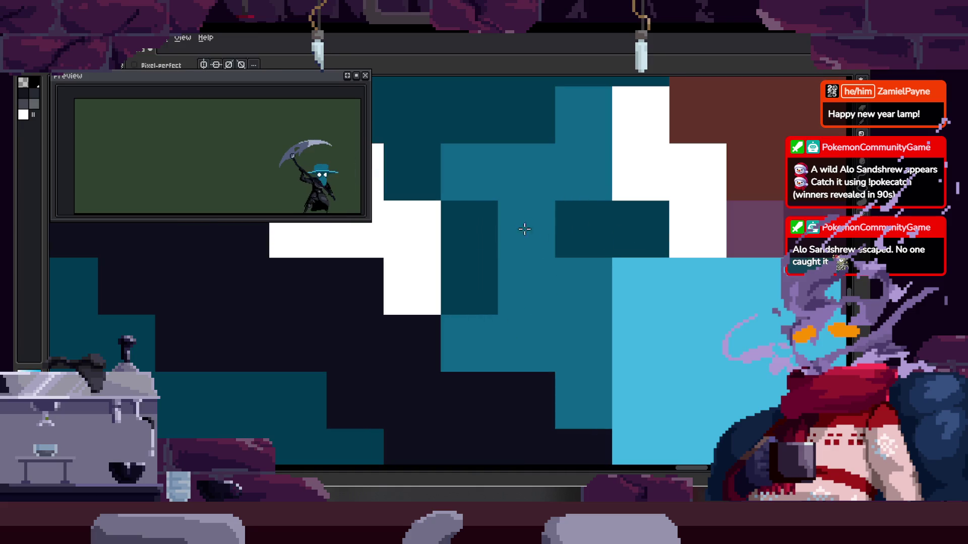
click(557, 222)
alt+click(631, 276)
mouse_move(499, 274)
mouse_down()
mouse_move(564, 273)
mouse_move(595, 205)
mouse_up()
scroll(600, 275, down, 2)
scroll(574, 263, down, 1)
key(ctrl+z)
scroll(457, 228, up, 3)
scroll(456, 228, up, 2)
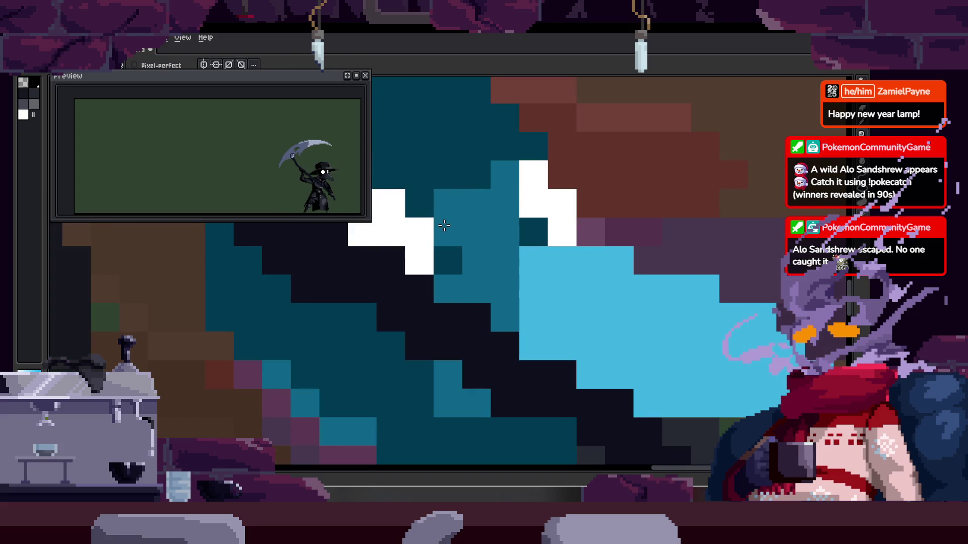
Repaint several mask pixels in teal, mid-teal and dark teal
alt+click(471, 204)
drag(419, 203, 473, 187)
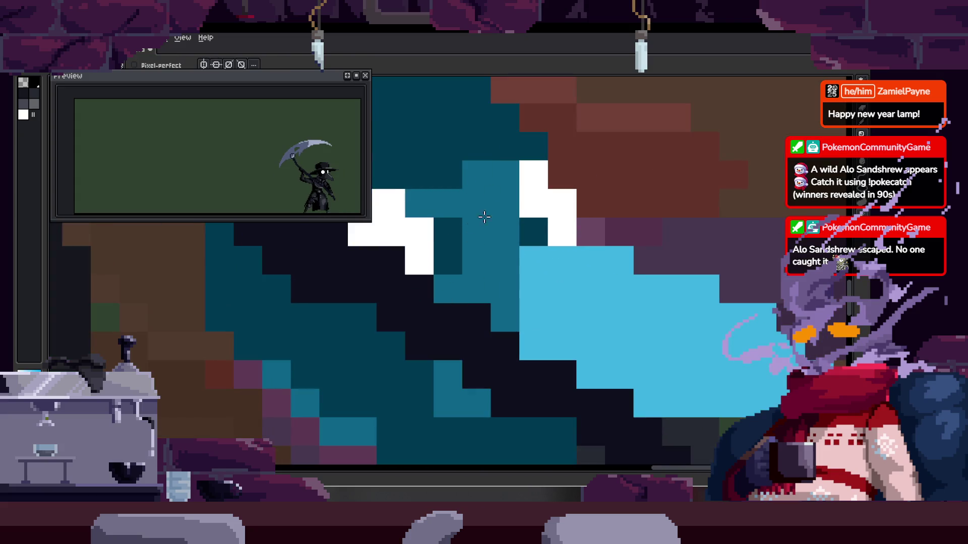
click(448, 231)
right_click(508, 188)
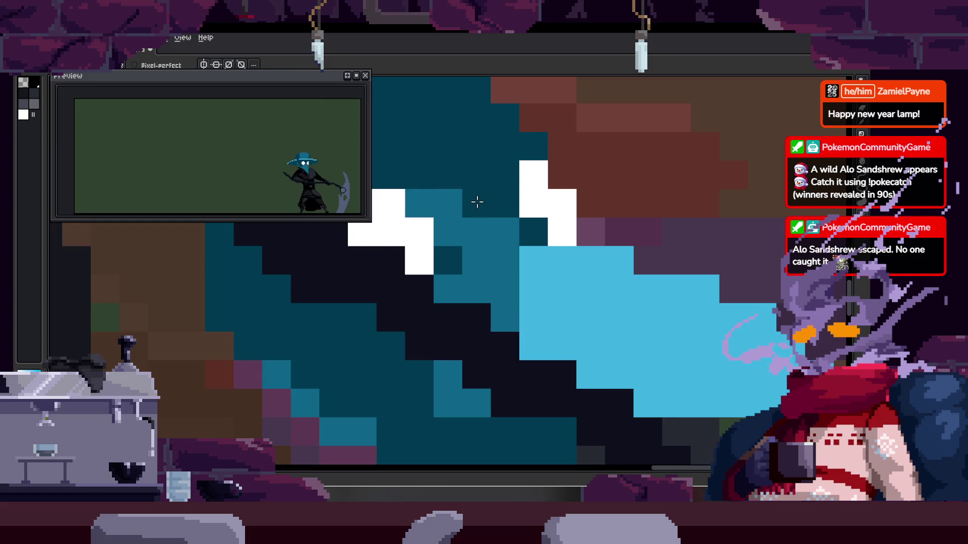
click(447, 260)
Bring the hat into view, select its dark-teal pixels by colour, then deselect
scroll(520, 262, down, 5)
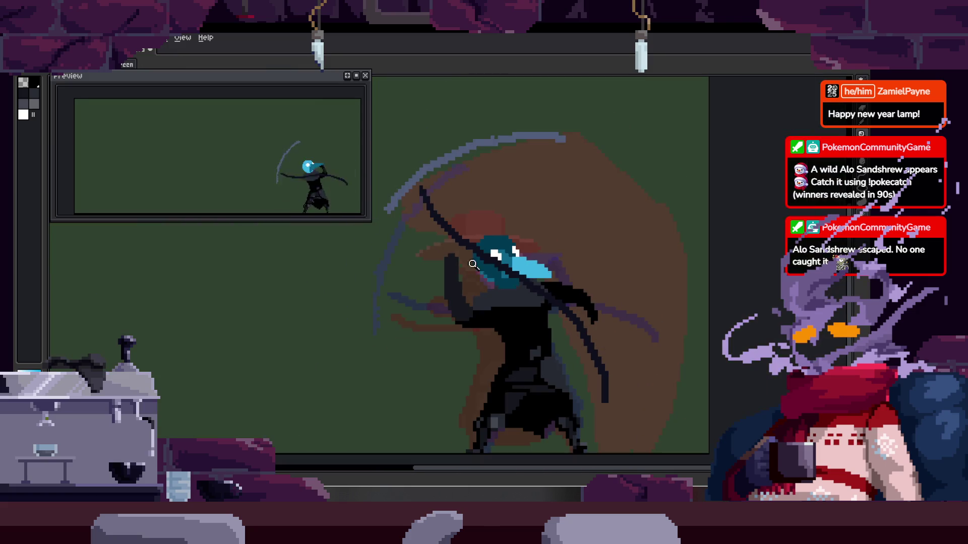
scroll(502, 314, up, 5)
scroll(520, 291, down, 3)
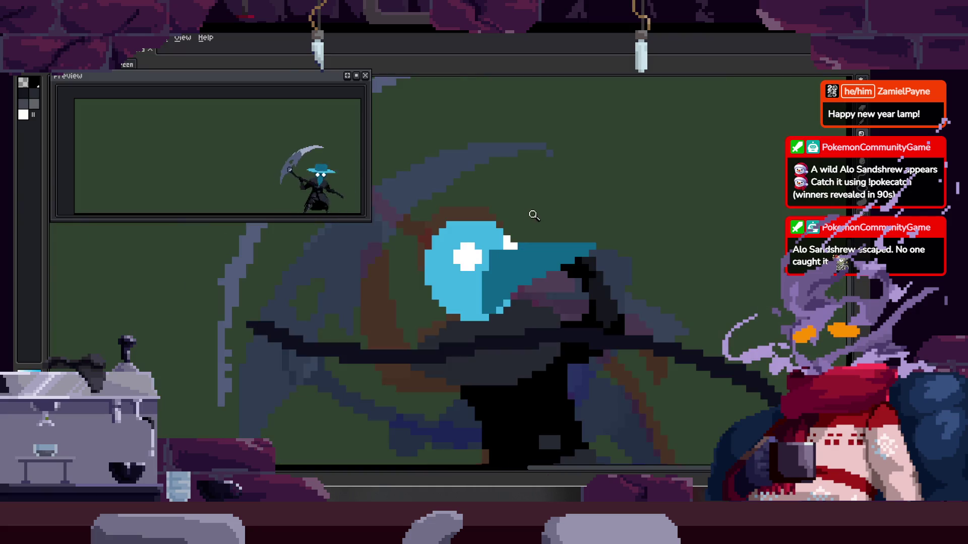
scroll(541, 224, down, 1)
scroll(541, 224, down, 2)
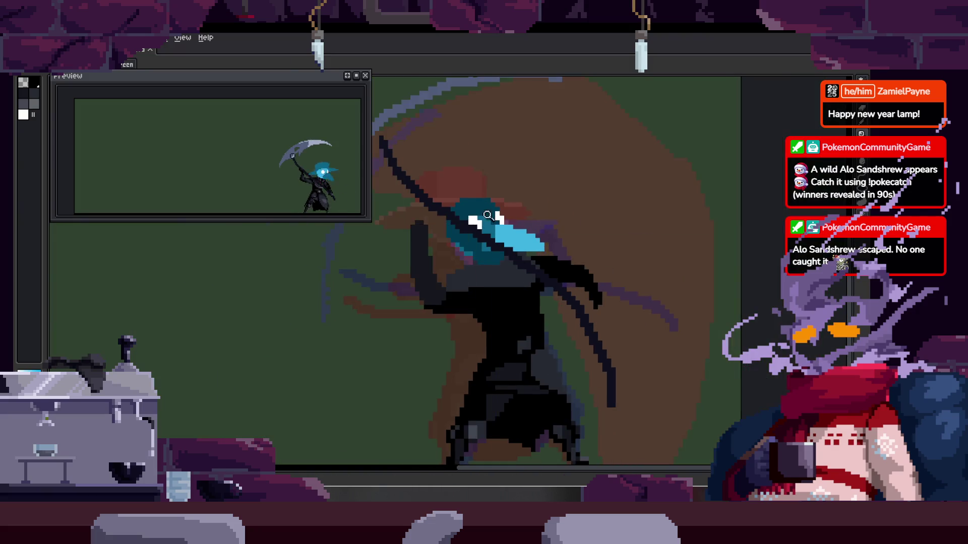
scroll(573, 191, up, 4)
drag(573, 191, 526, 237)
key(w)
click(488, 239)
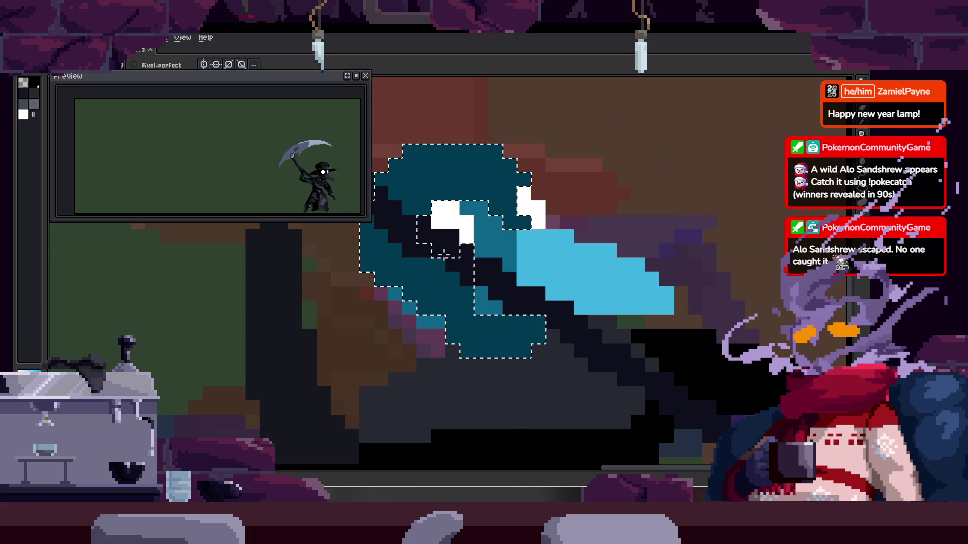
key(ctrl+d)
scroll(432, 265, down, 1)
scroll(504, 257, down, 2)
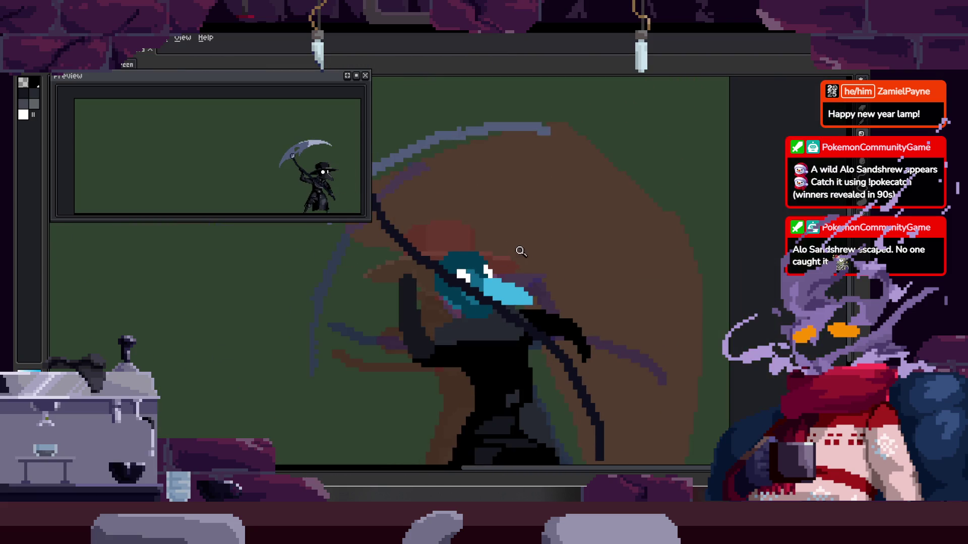
Zoom in and flip between neighbouring frames to compare the masked head poses
key(z)
scroll(527, 253, up, 4)
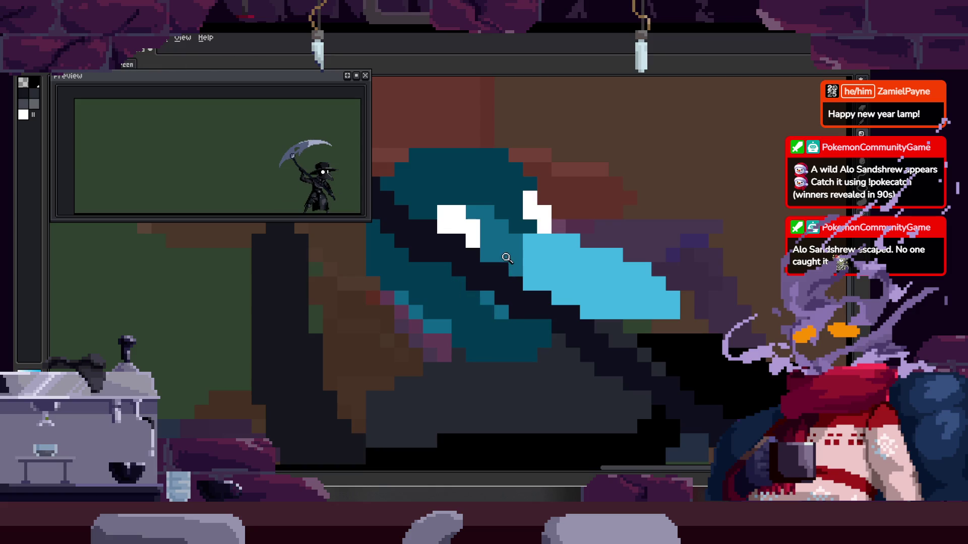
scroll(533, 241, down, 3)
key(Right)
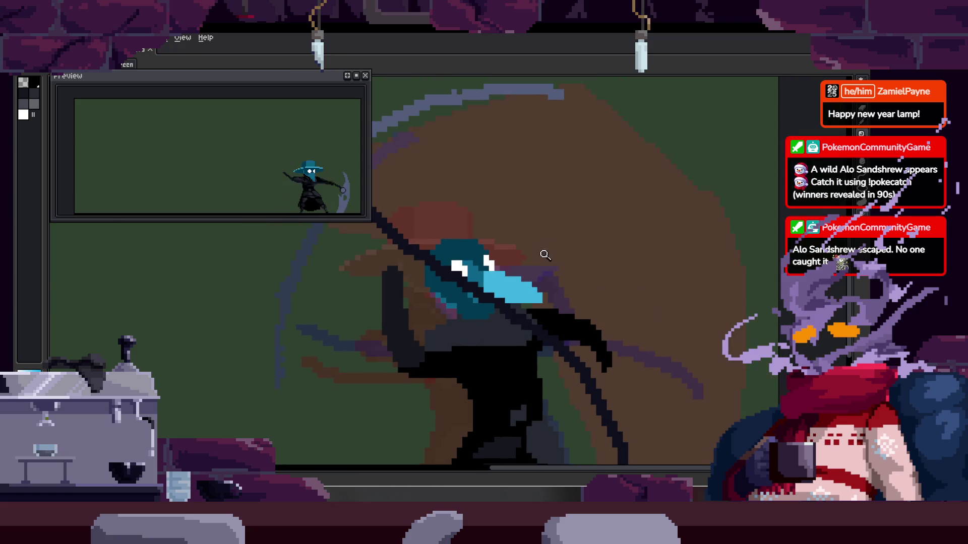
scroll(514, 263, up, 3)
scroll(513, 263, down, 1)
key(Left)
key(Right)
key(Left)
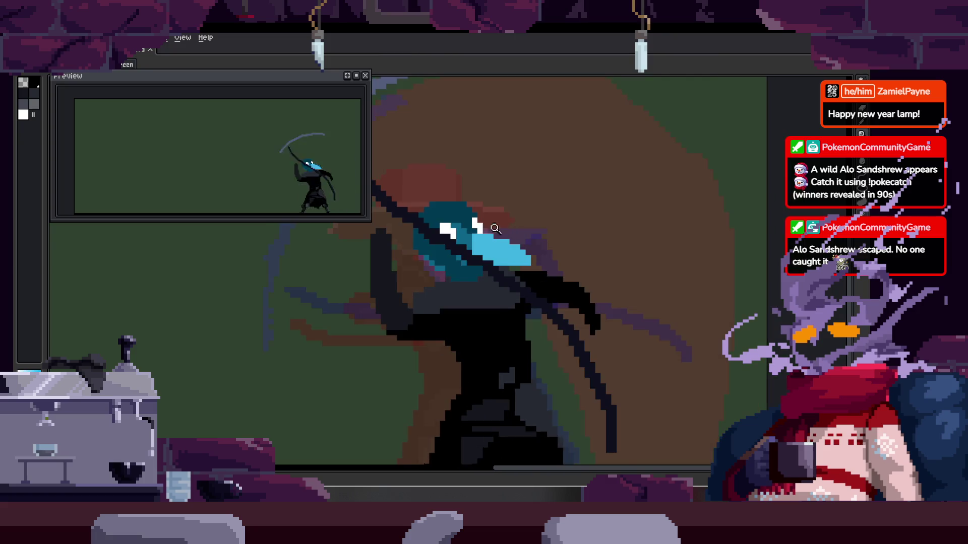
scroll(506, 216, up, 3)
drag(506, 216, 501, 237)
Step through to the scythe-raised frame and choose the Filled Ellipse tool
key(Right)
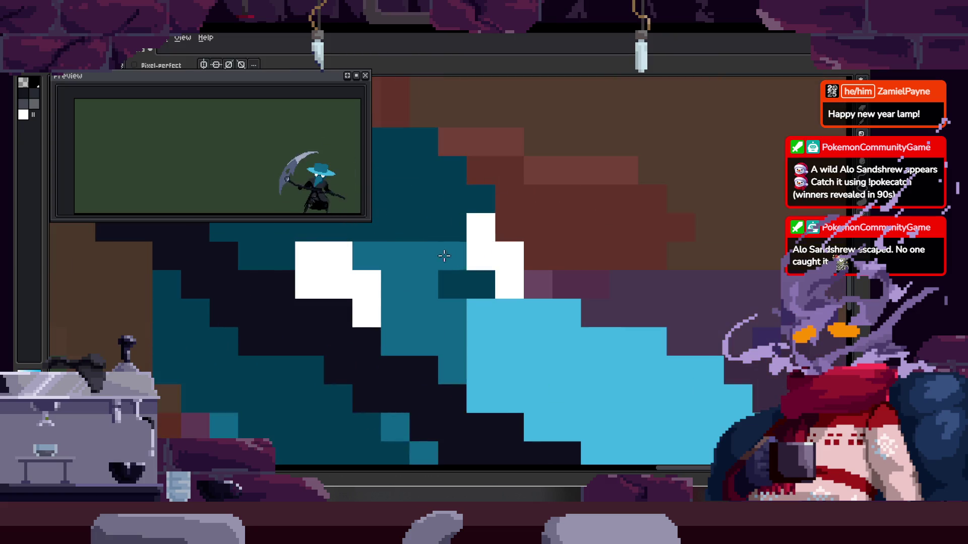
scroll(504, 227, down, 2)
scroll(520, 212, up, 2)
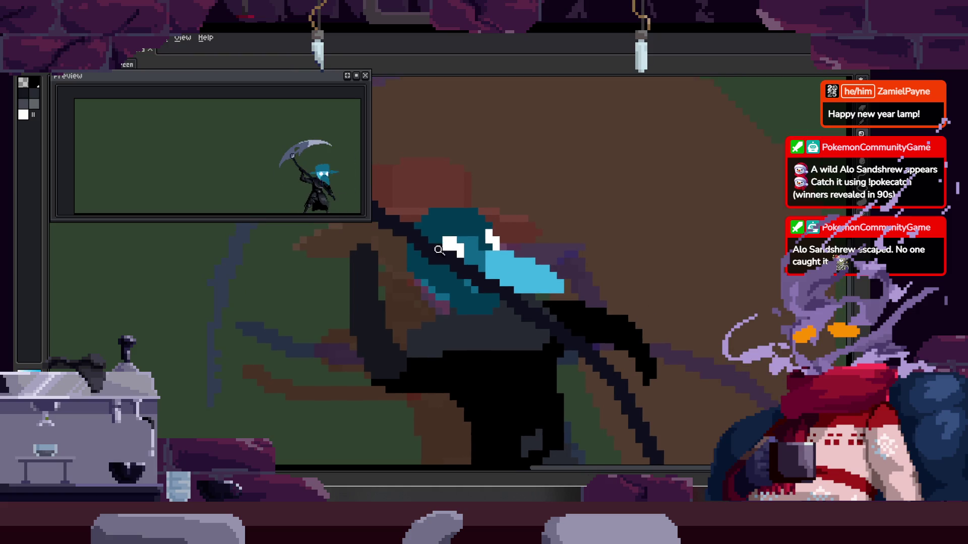
key(Right)
scroll(495, 234, down, 2)
key(Right)
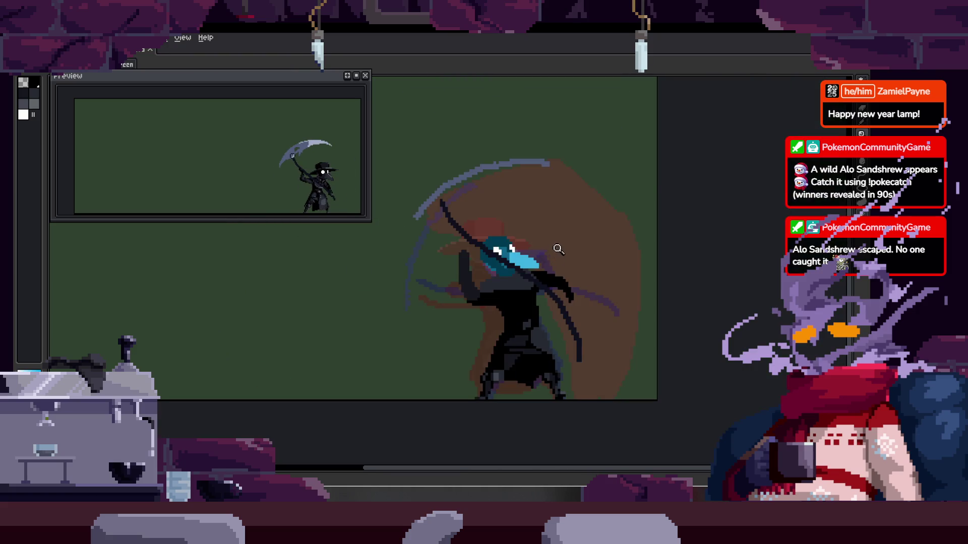
key(Left)
key(Right)
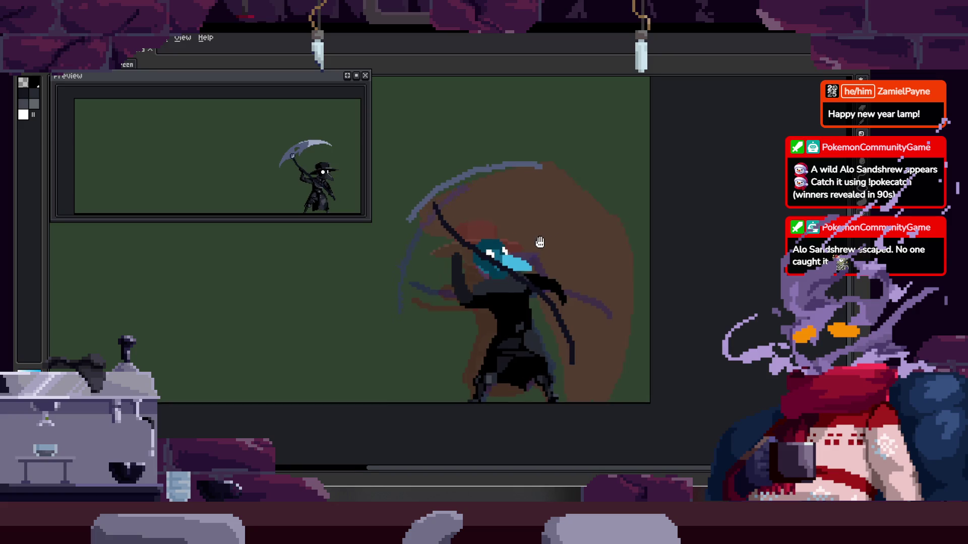
scroll(524, 232, up, 1)
scroll(542, 213, up, 2)
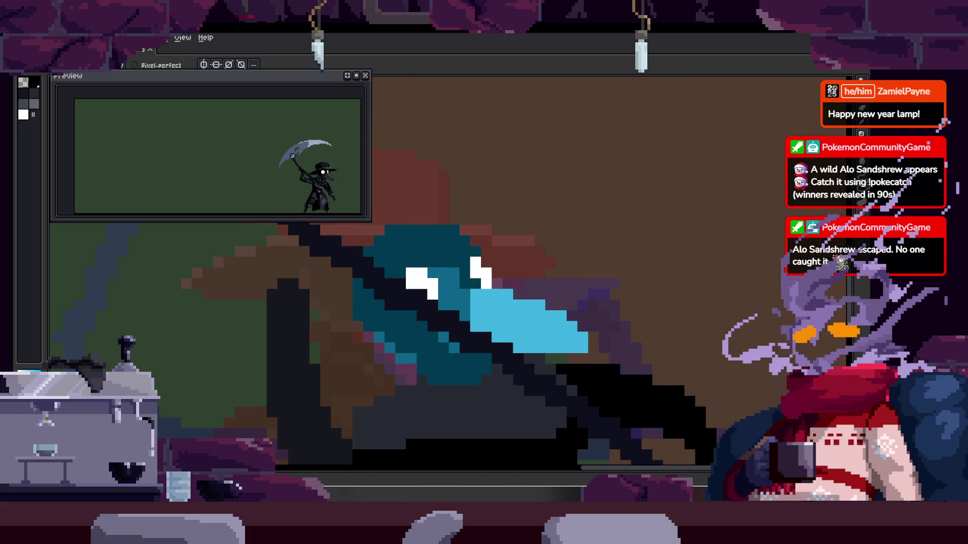
click(861, 208)
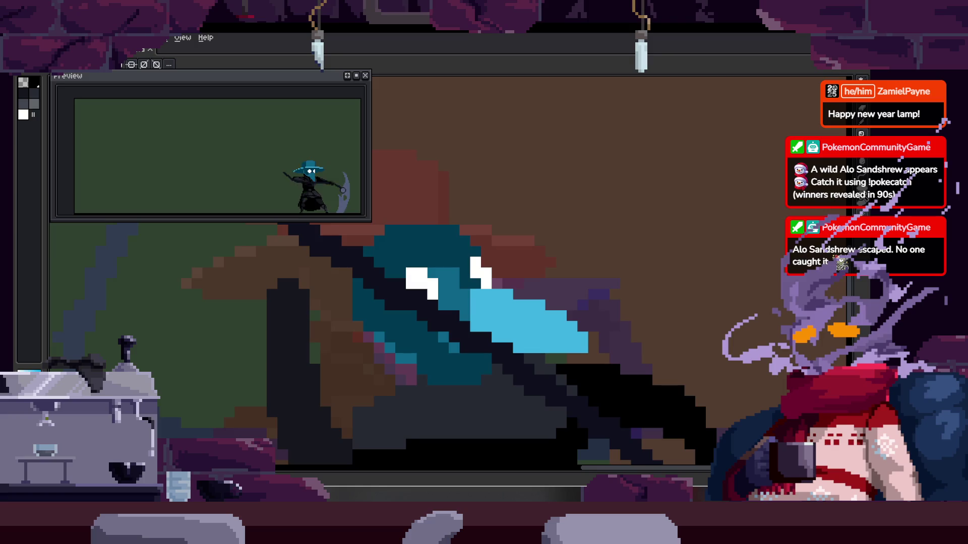
Draw an oval hat brim around the plague doctor's head
mouse_move(310, 330)
mouse_down()
mouse_move(336, 343)
mouse_move(604, 252)
mouse_move(648, 263)
mouse_move(619, 277)
mouse_move(615, 269)
mouse_up()
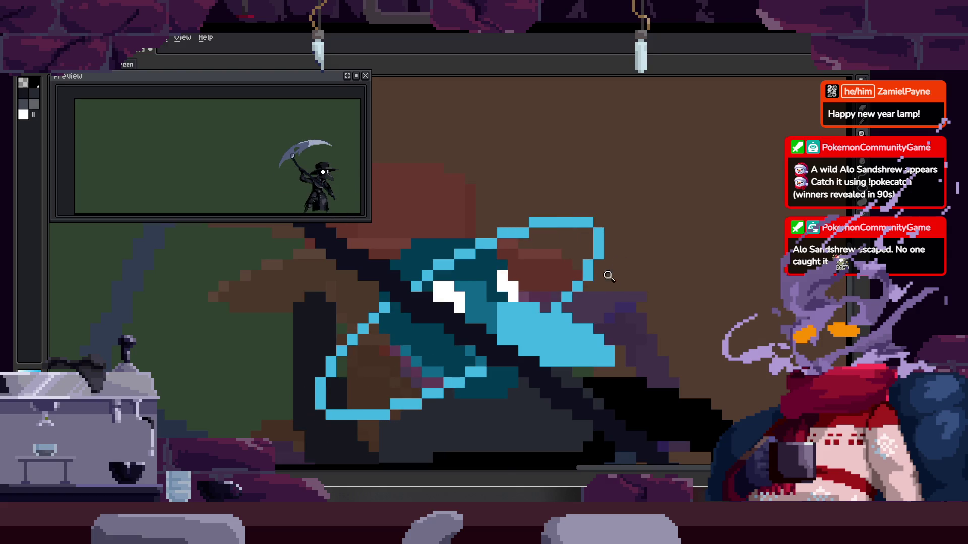
scroll(617, 277, down, 3)
drag(617, 277, 527, 258)
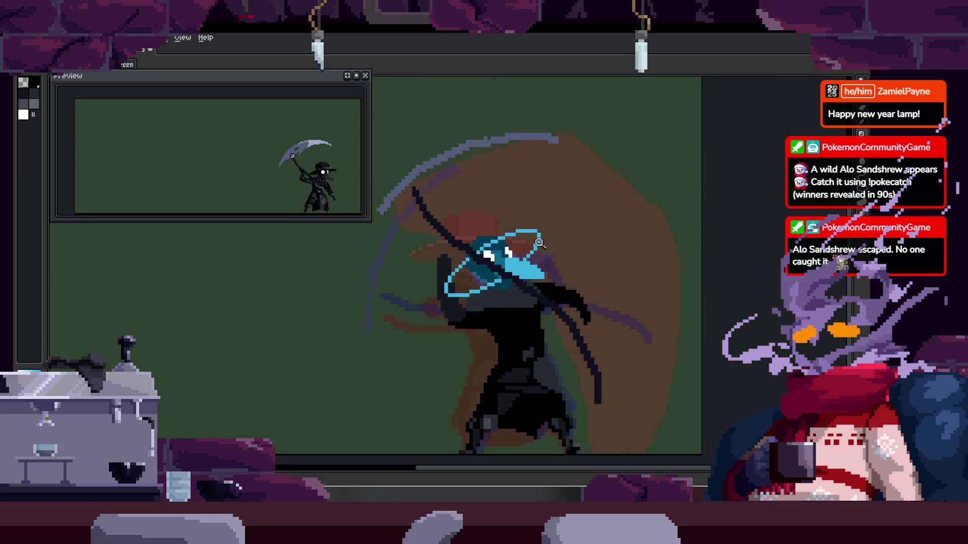
scroll(527, 258, up, 3)
scroll(474, 309, up, 2)
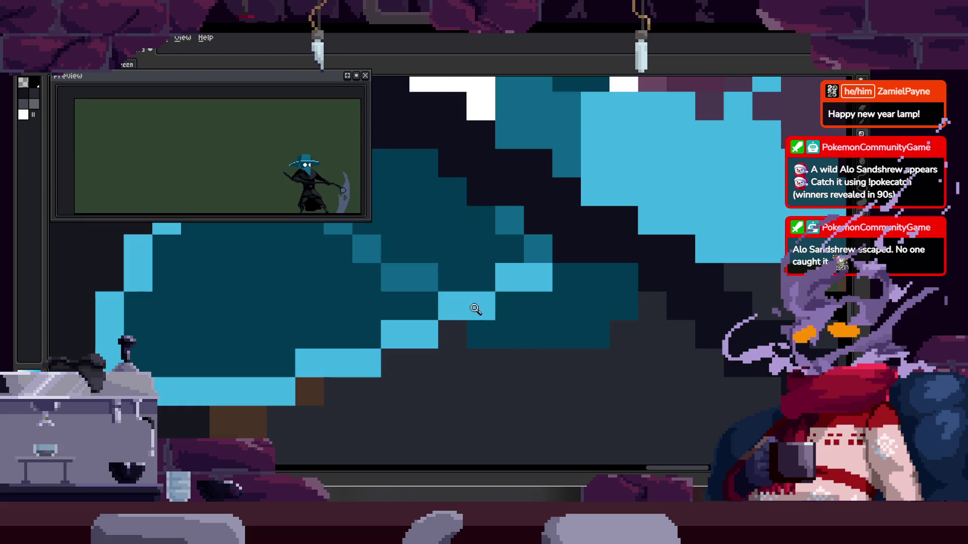
Bucket-fill the inside of the hat dark teal, replacing a mistaken white fill
key(b)
drag(489, 316, 535, 287)
scroll(529, 283, up, 3)
key(g)
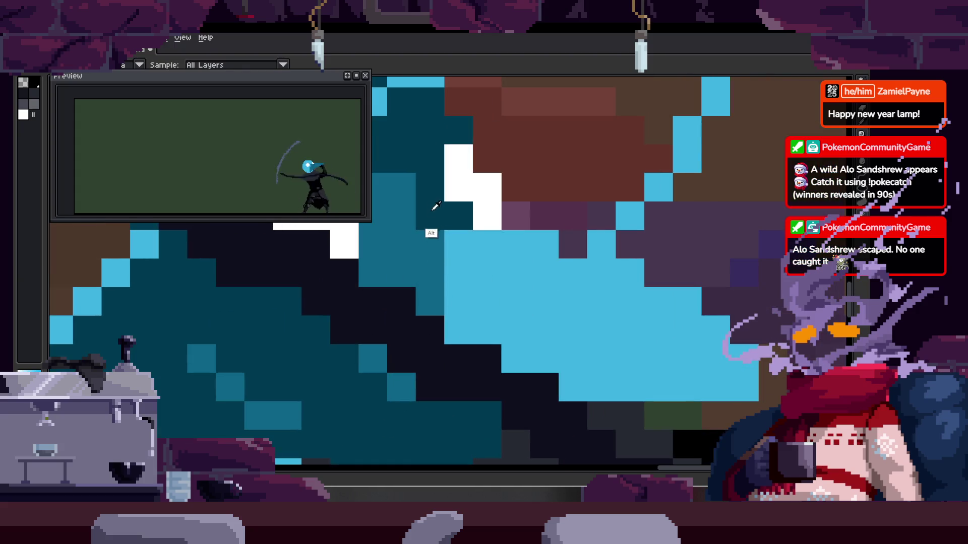
click(583, 178)
scroll(583, 179, up, 2)
key(ctrl+z)
click(567, 206)
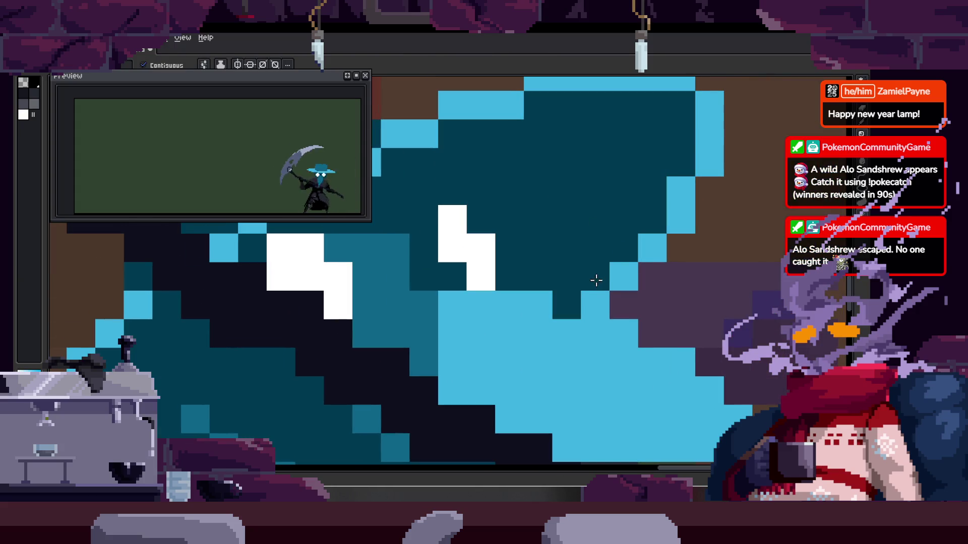
Darken the stray light-blue pixels along the hat edge and brim row
drag(606, 288, 698, 158)
key(z)
scroll(616, 241, down, 3)
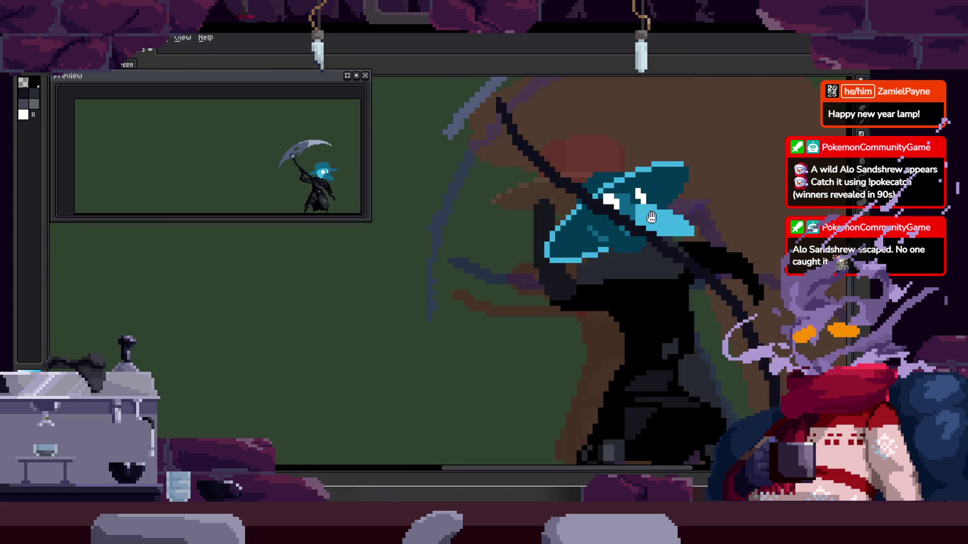
scroll(616, 241, down, 2)
click(531, 242)
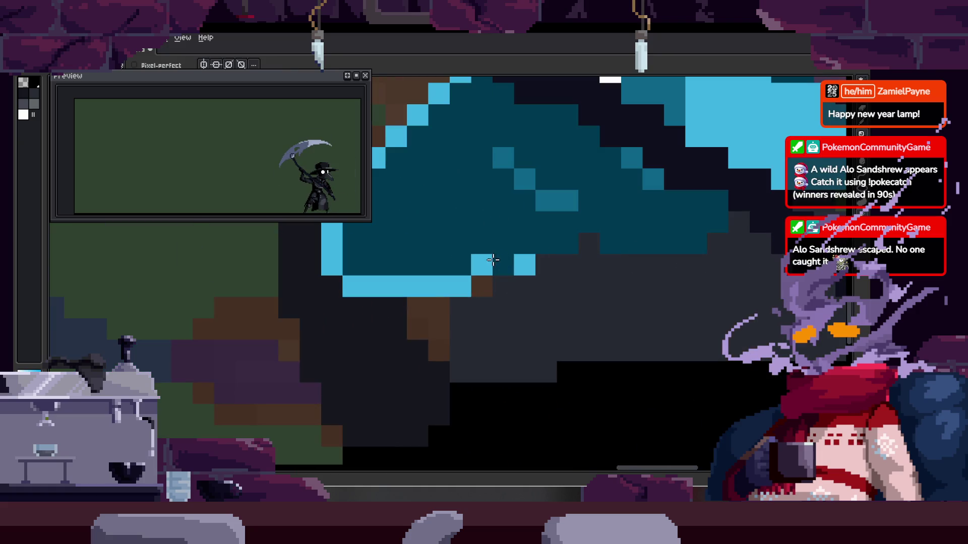
drag(357, 288, 477, 285)
Pencil a teal edge line up the brim and paint the brown gap inside the hat teal
key(z)
scroll(467, 320, down, 3)
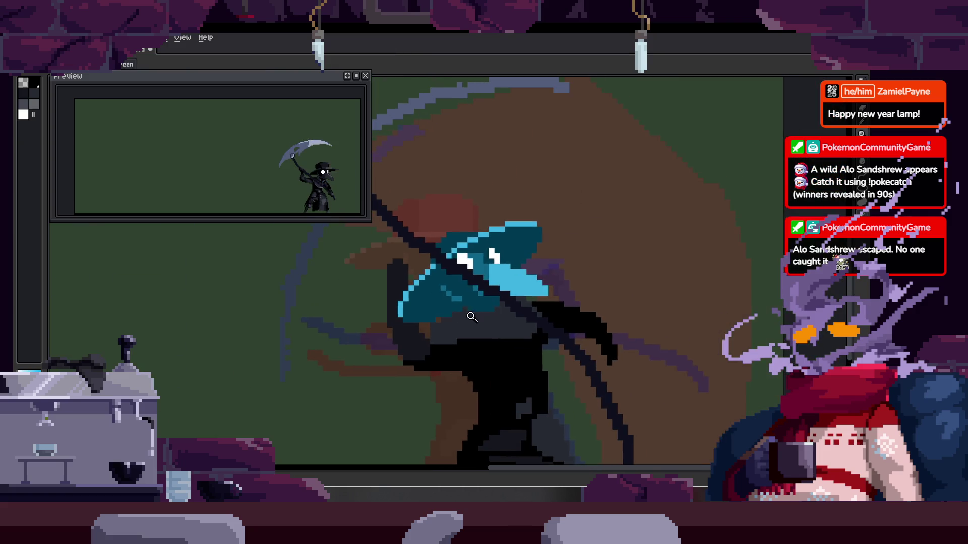
scroll(551, 274, down, 2)
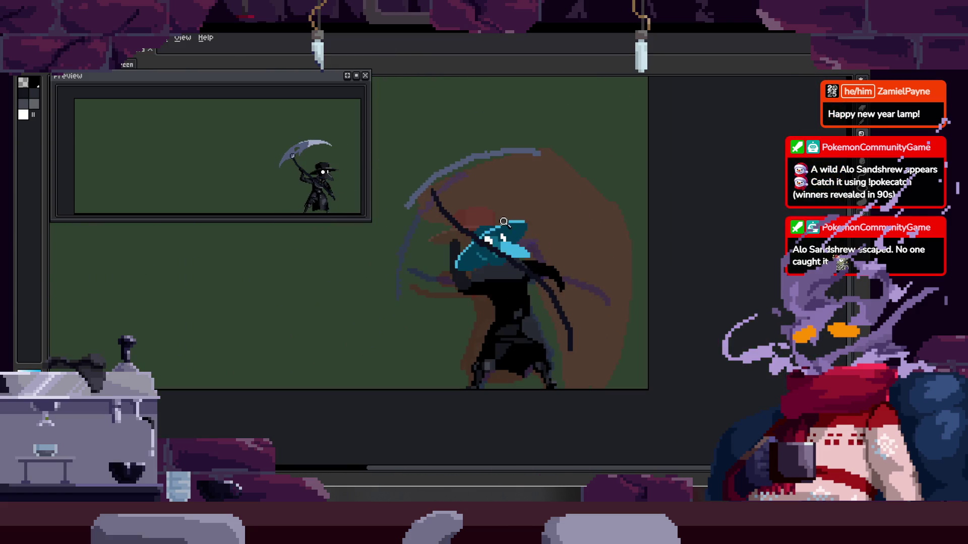
scroll(548, 271, up, 3)
key(alt)
click(458, 220)
key(b)
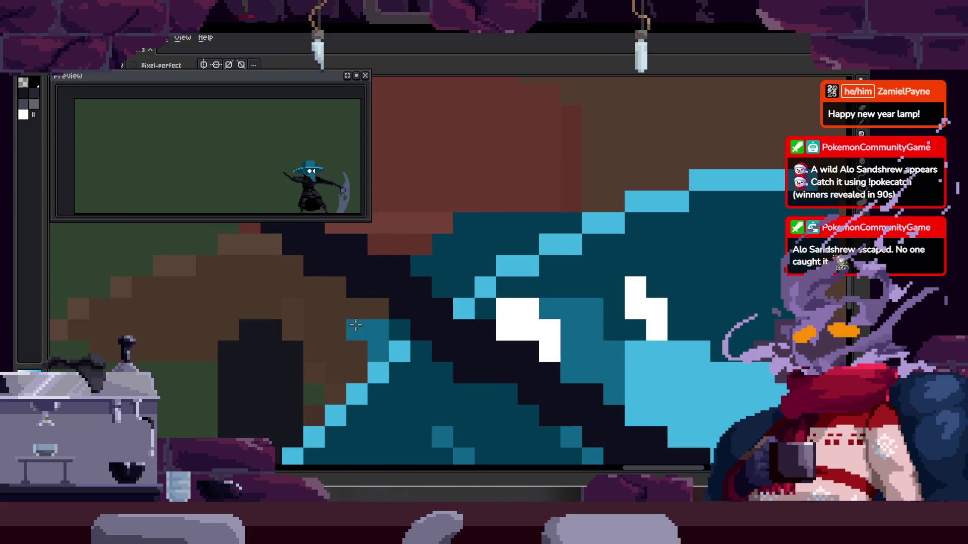
drag(357, 327, 517, 157)
mouse_move(589, 177)
mouse_down()
mouse_move(529, 199)
mouse_move(583, 185)
mouse_move(645, 140)
mouse_move(599, 200)
mouse_up()
Lasso-select the character's hatted head, then drop the selection
key(z)
scroll(507, 139, down, 5)
scroll(580, 208, down, 4)
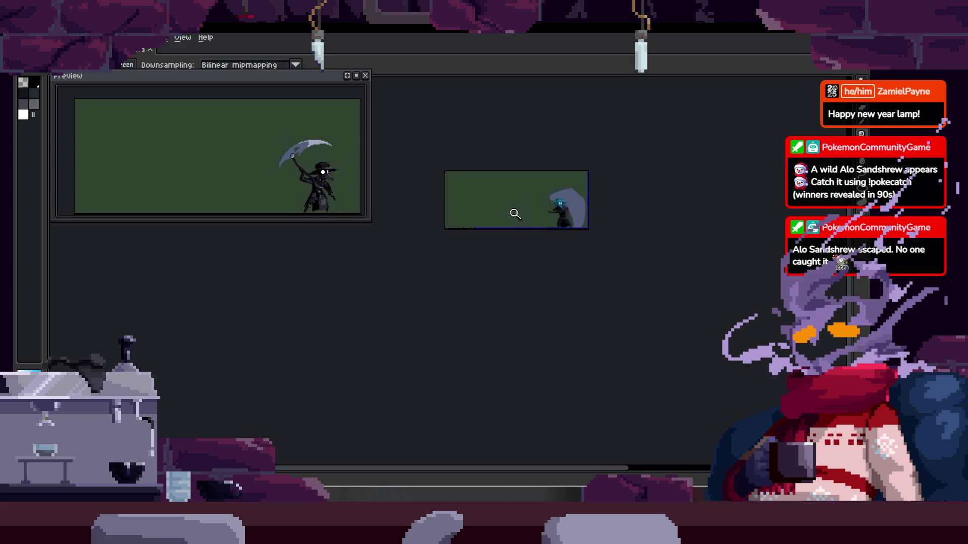
scroll(519, 212, up, 5)
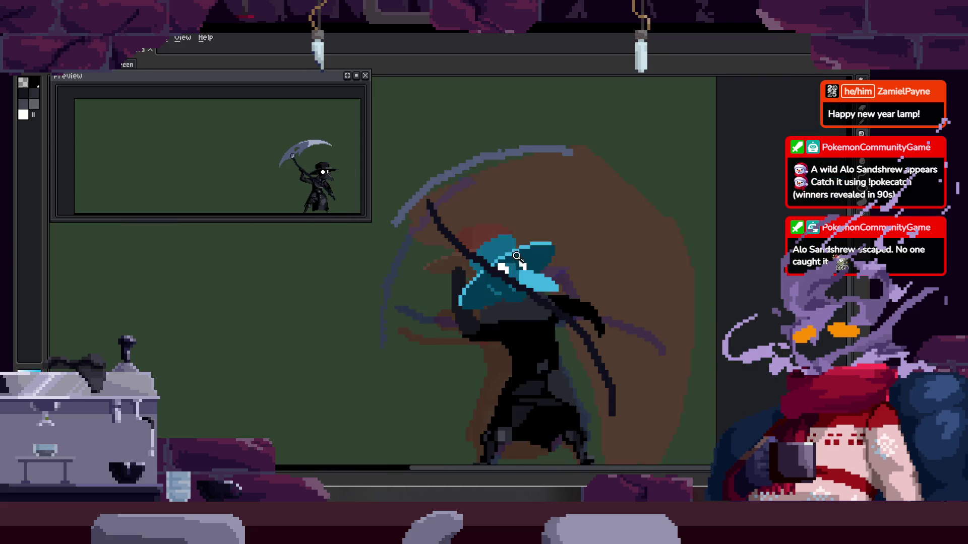
scroll(534, 242, up, 2)
key(q)
drag(504, 109, 594, 184)
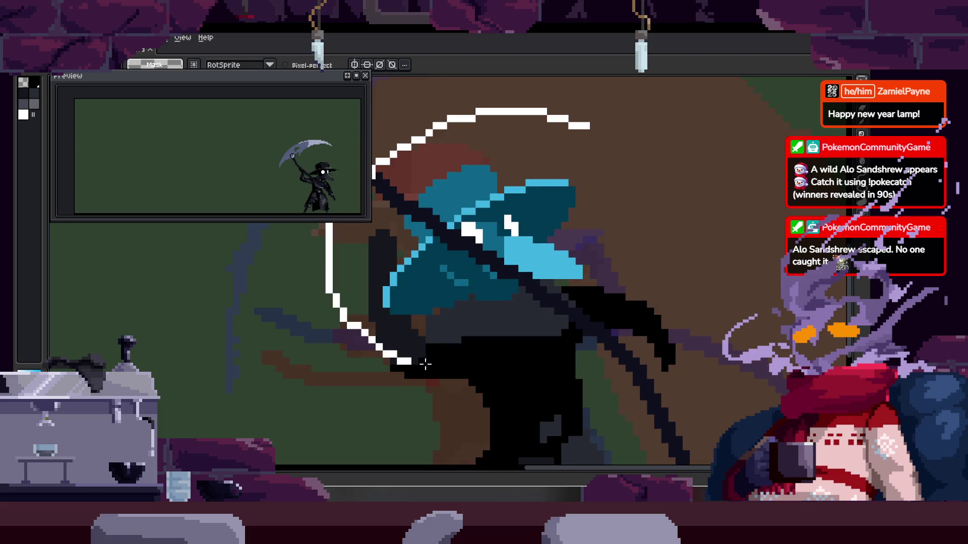
key(ctrl+d)
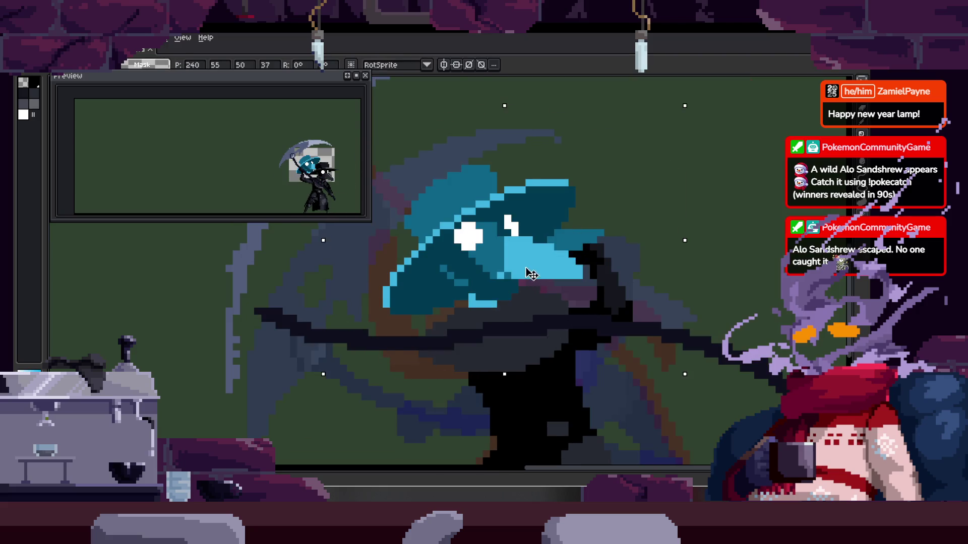